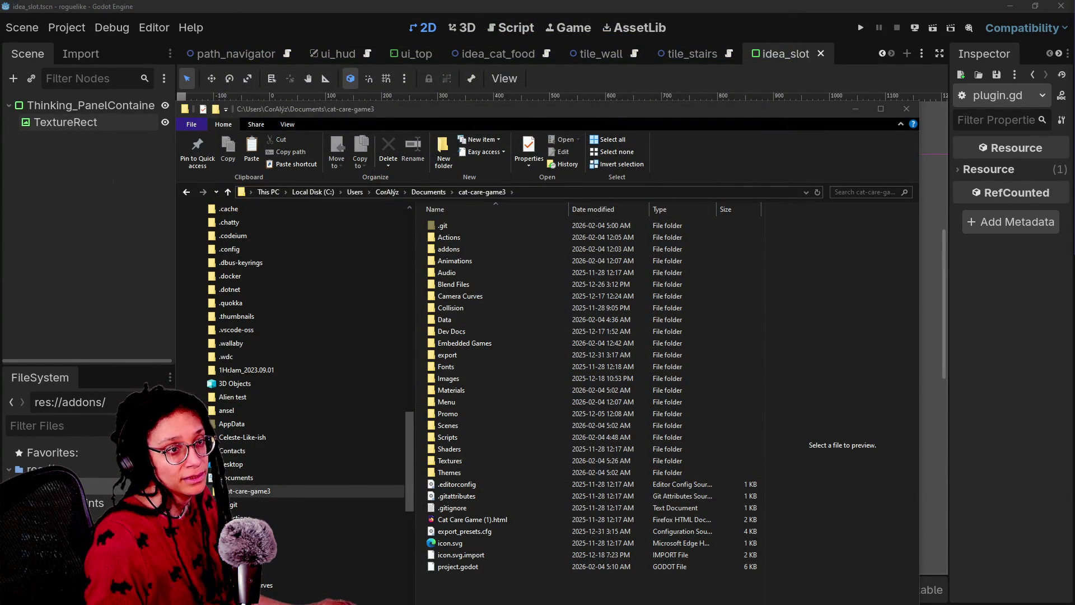
# Move the loading cat-care-game window into view, then maximize its editor once loaded
pyautogui.moveTo(1074, 133)
pyautogui.mouseDown()
pyautogui.moveTo(393, 210)
pyautogui.moveTo(358, 200)
pyautogui.mouseUp()
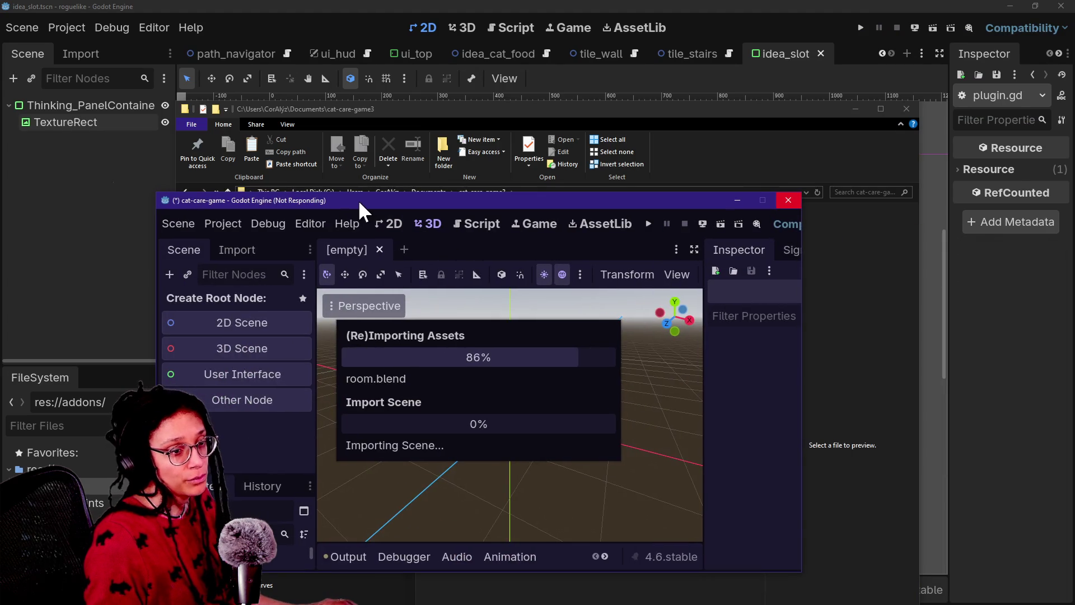
pyautogui.moveTo(473, 205); pyautogui.dragTo(505, 136)
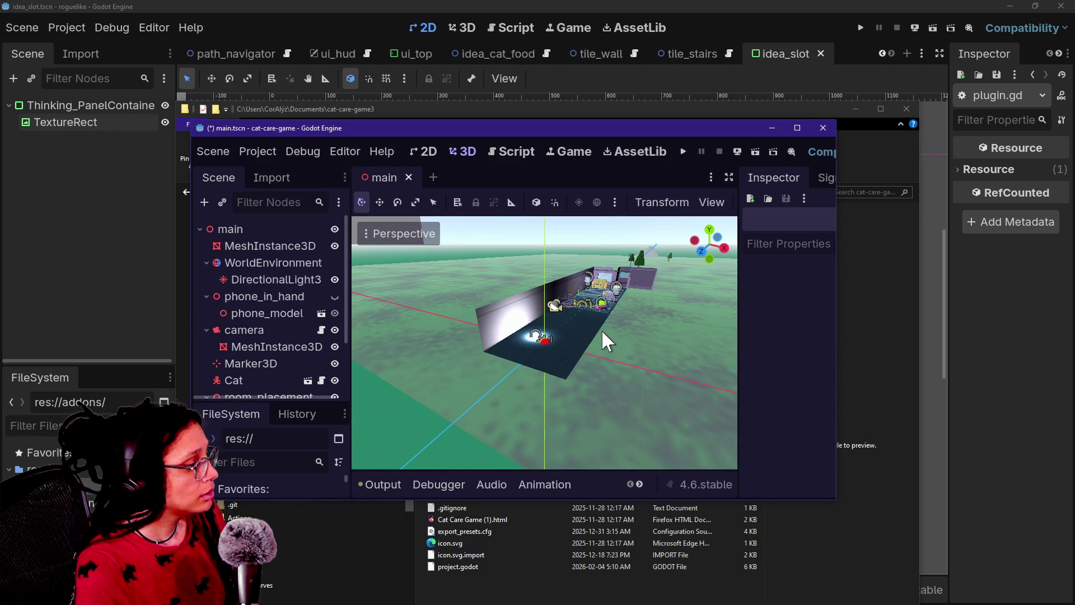
pyautogui.click(790, 133)
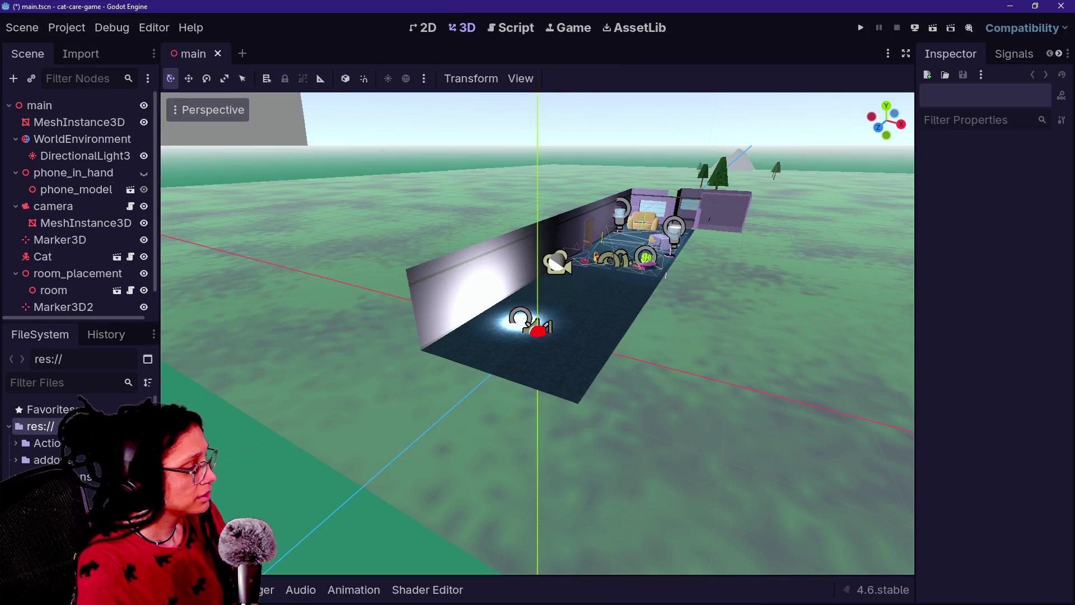
# Save the scene, run the cat-care-game project, and reposition the game window
pyautogui.scroll(3, 361, 458)
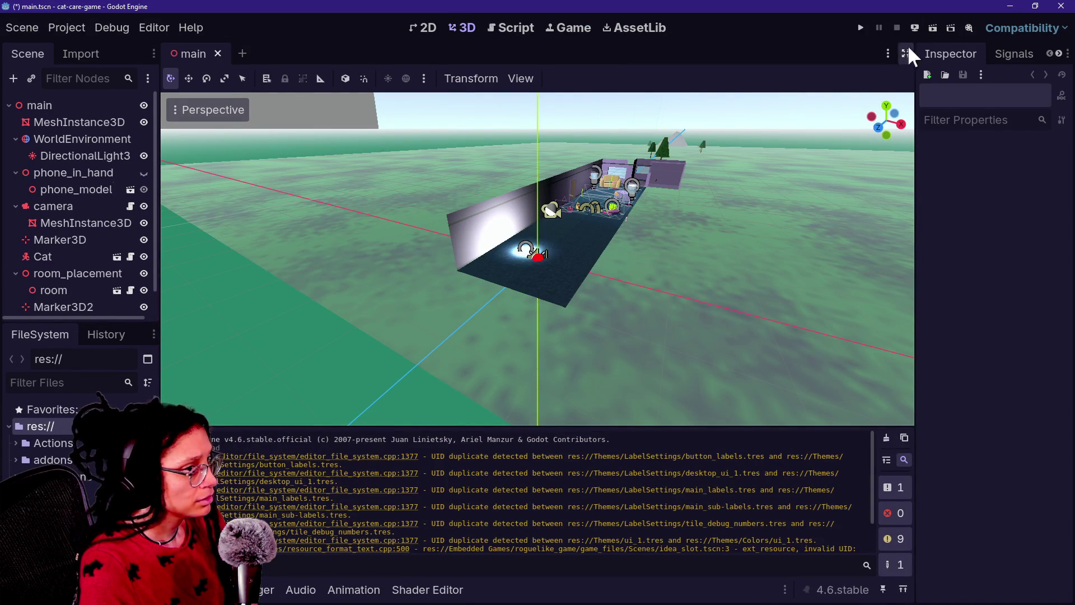
pyautogui.click(861, 27)
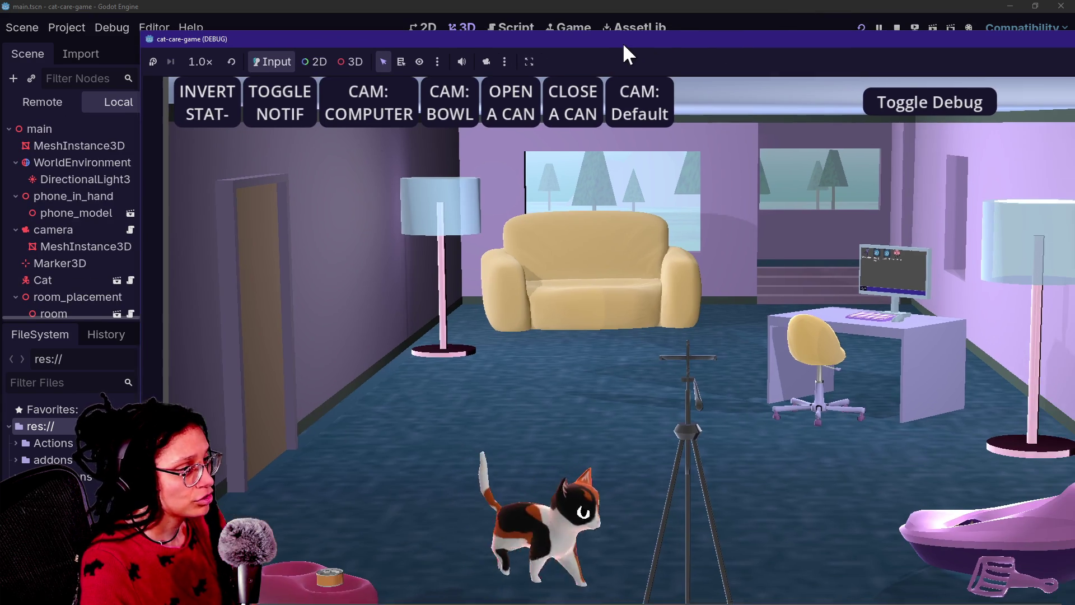
pyautogui.moveTo(616, 43); pyautogui.dragTo(575, 54)
# Maximize the game, aim the camera at the computer, hide debug controls, and start a Mewsky Post Planner level
pyautogui.doubleClick(574, 55)
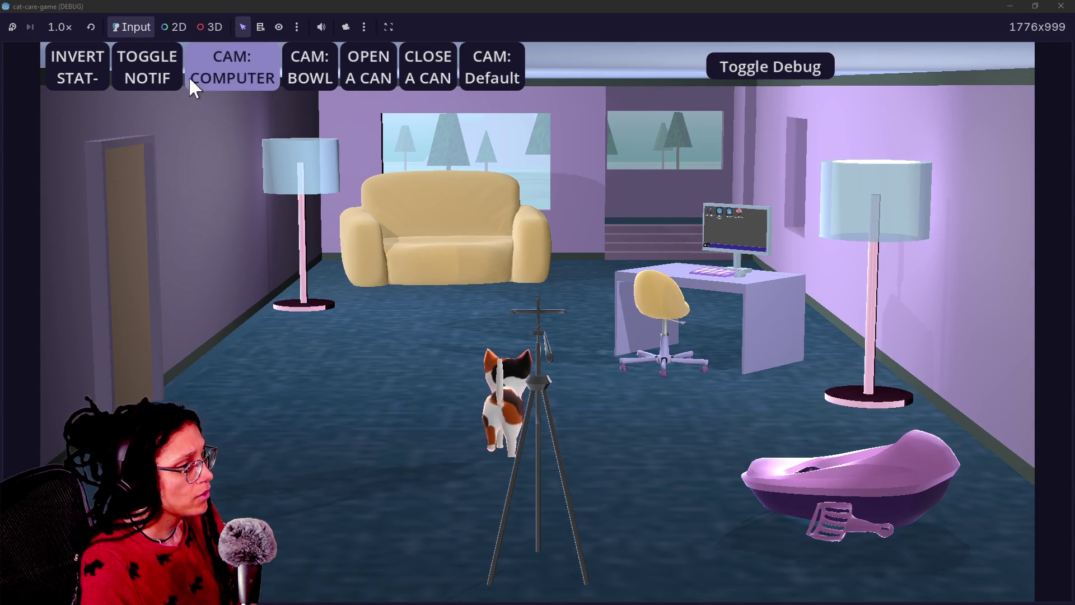
pyautogui.click(193, 75)
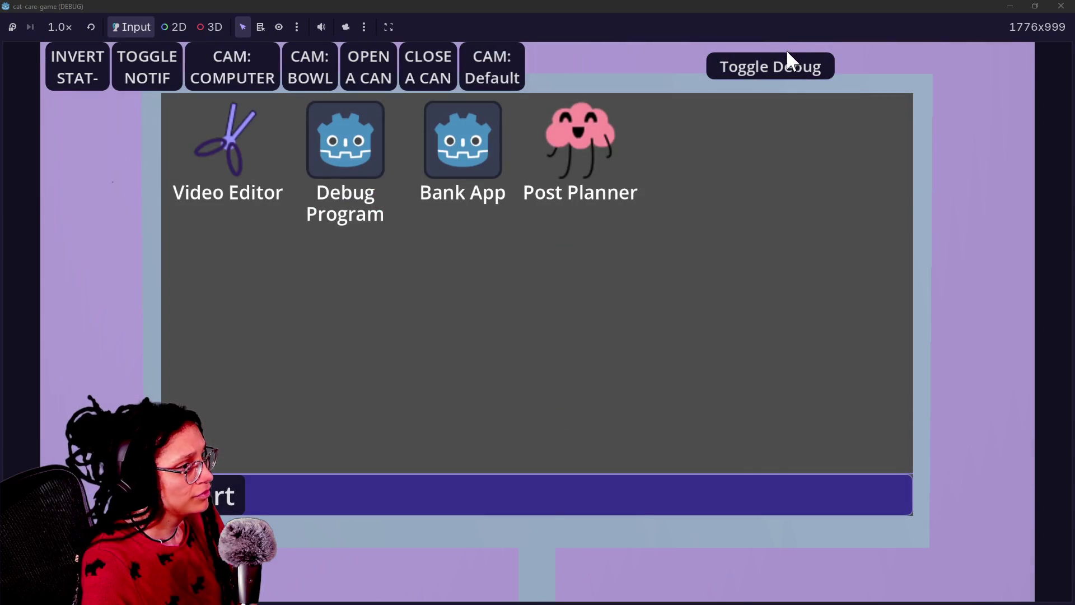
pyautogui.click(787, 63)
pyautogui.click(568, 109)
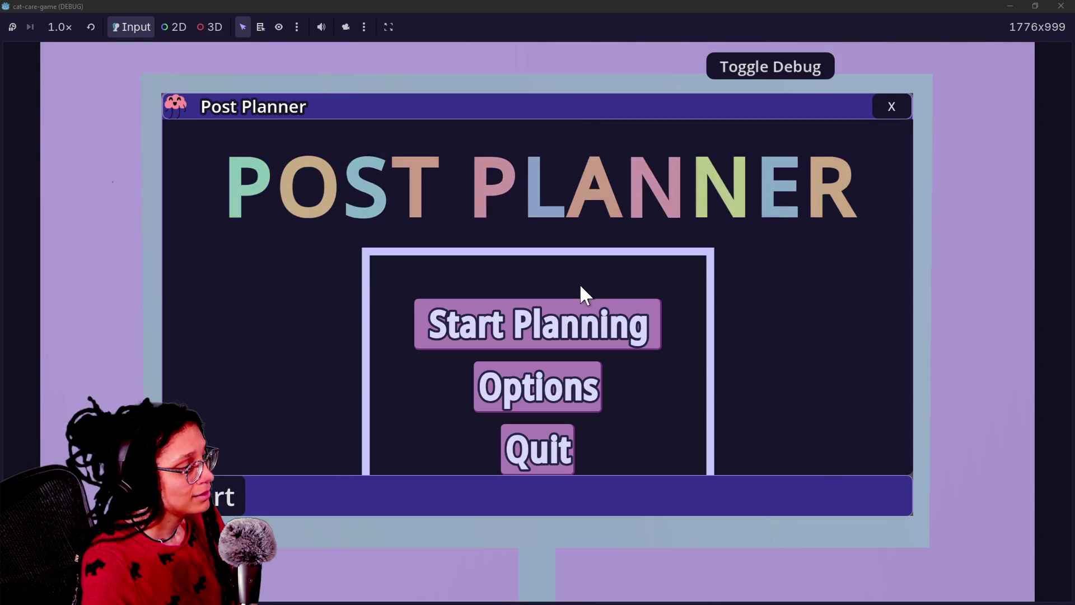
pyautogui.click(587, 328)
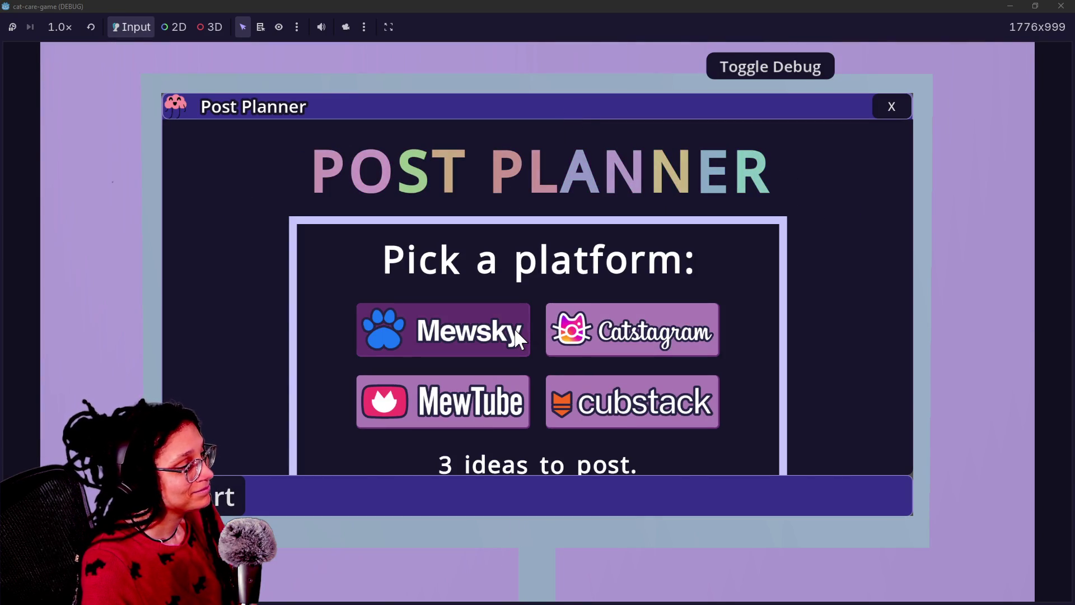
pyautogui.click(514, 329)
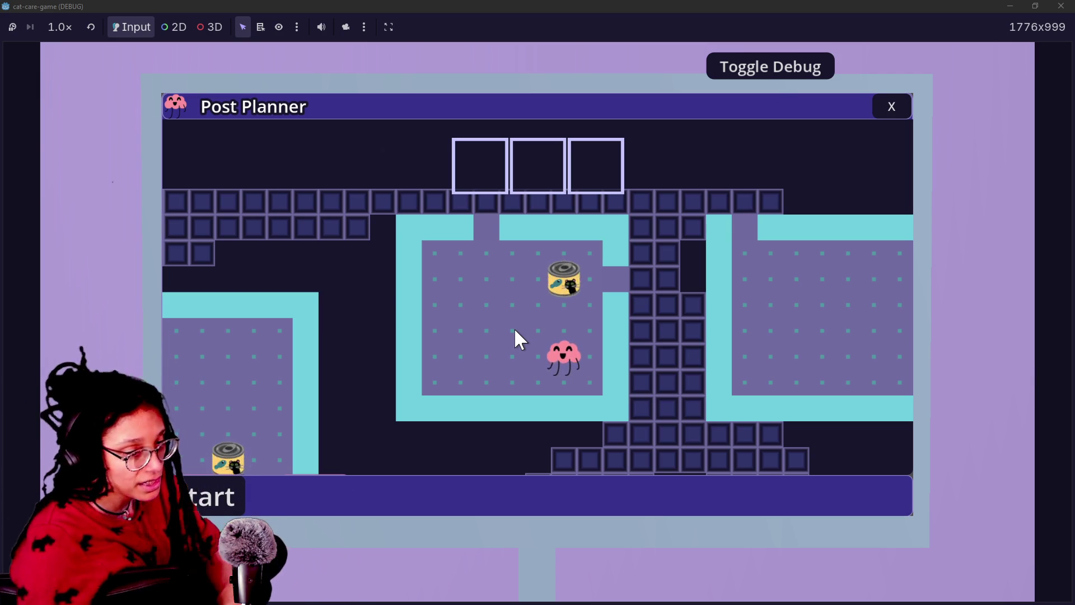
# Walk the pink character with the arrow keys to the CATFOOD can, then close Post Planner
pyautogui.press('Up')
pyautogui.press('Left')
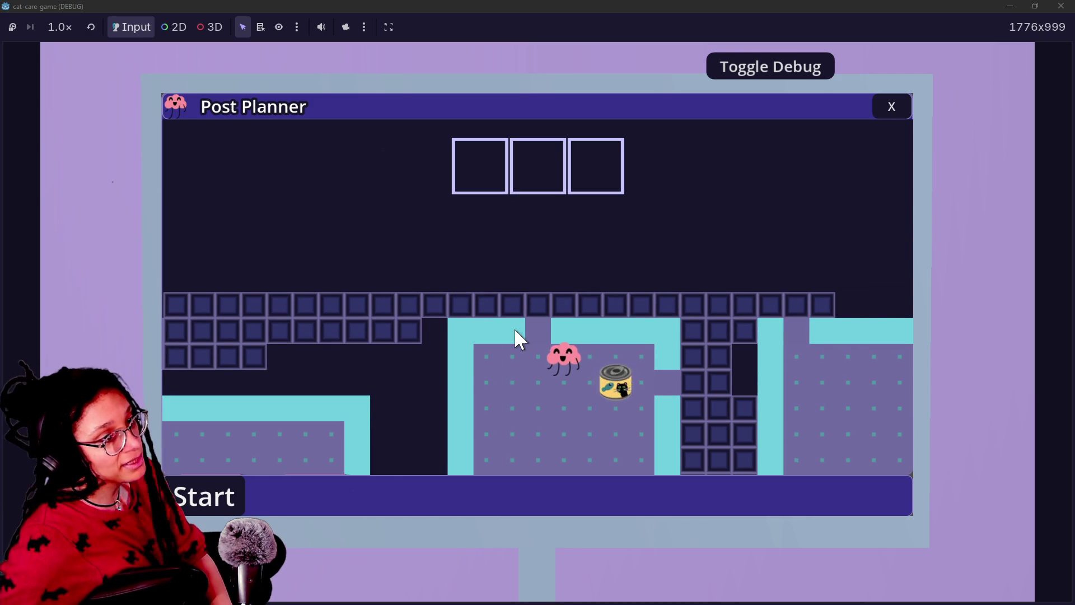
pyautogui.press('Left')
pyautogui.press('Down')
pyautogui.press('Up')
pyautogui.press('Up')
pyautogui.press('Up')
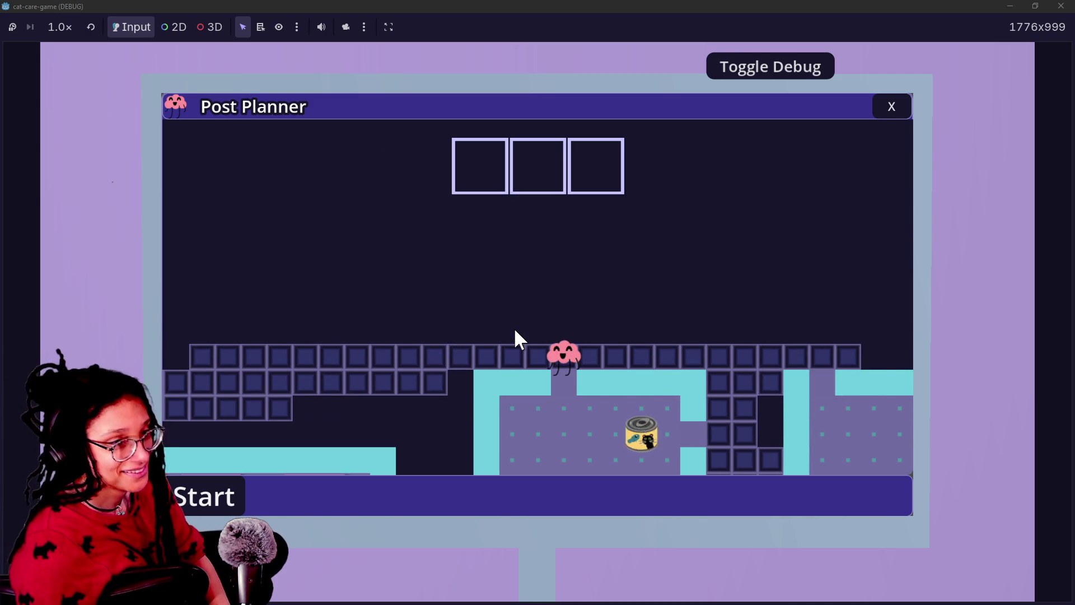
pyautogui.press('Left')
pyautogui.press('Left')
pyautogui.press('Left')
pyautogui.press('Left')
pyautogui.press('Left')
pyautogui.press('Left')
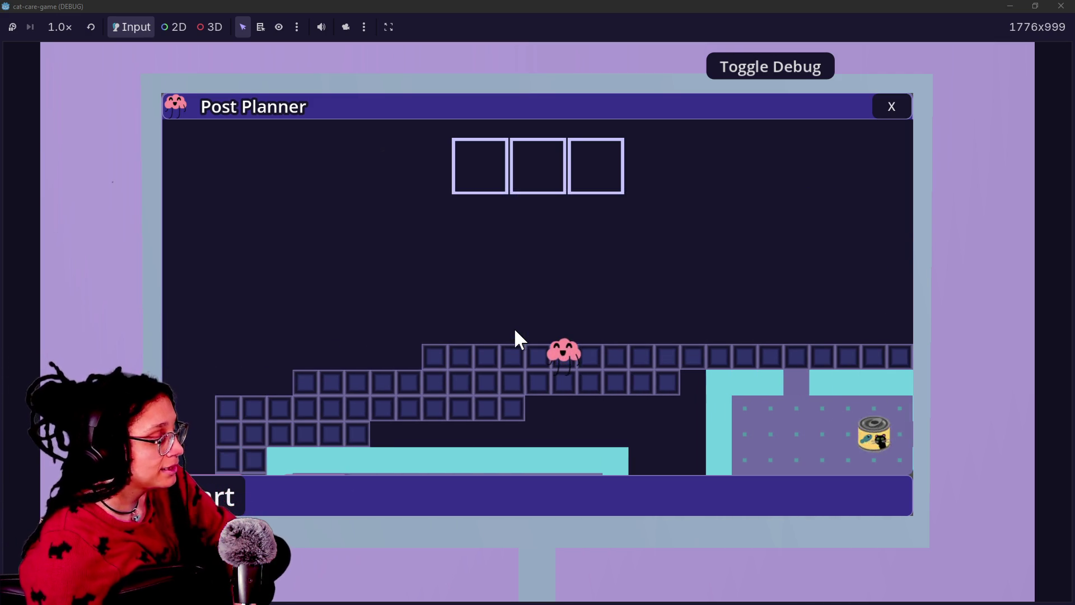
pyautogui.press('Down')
pyautogui.press('Down')
pyautogui.press('Left')
pyautogui.press('Left')
pyautogui.press('Left')
pyautogui.press('Left')
pyautogui.press('Left')
pyautogui.press('Left')
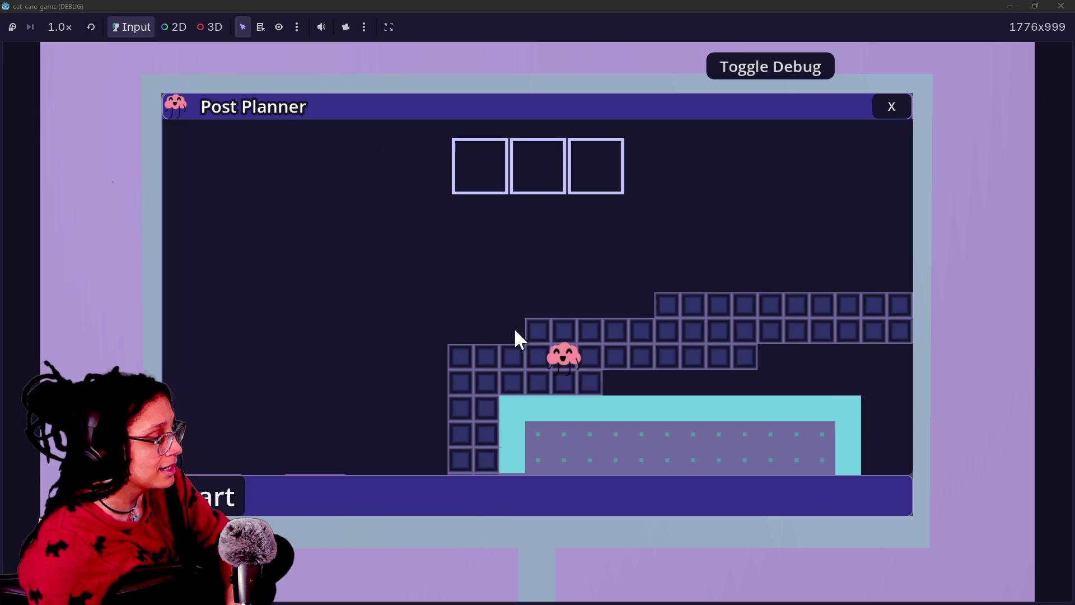
pyautogui.press('Left')
pyautogui.press('Up')
pyautogui.press('Left')
pyautogui.press('Left')
pyautogui.press('Up')
pyautogui.press('Up')
pyautogui.press('Up')
pyautogui.press('Up')
pyautogui.press('Right')
pyautogui.press('Right')
pyautogui.press('Right')
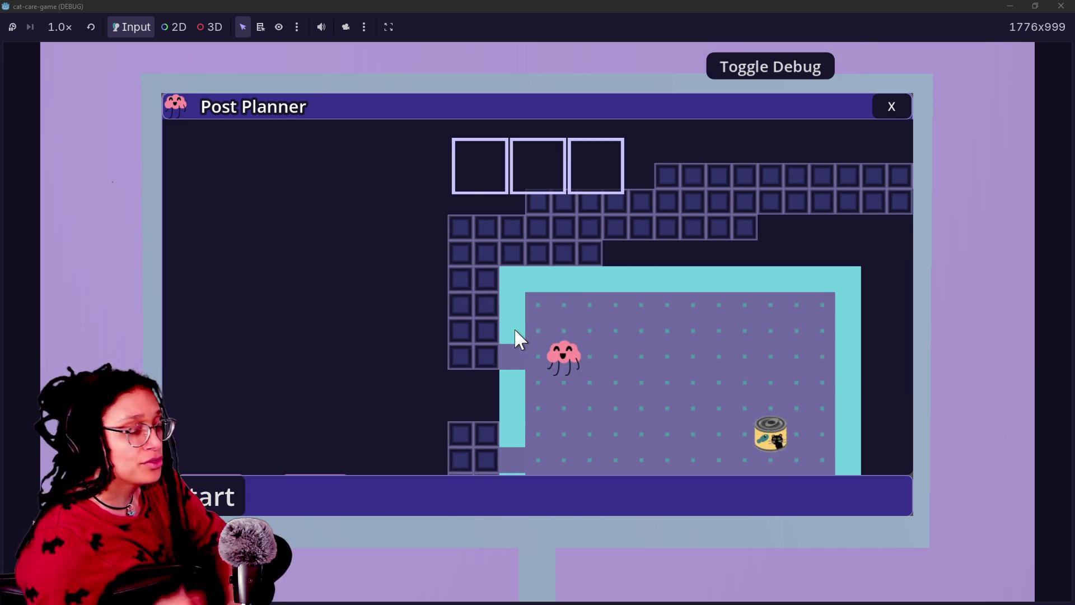
pyautogui.press('Down')
pyautogui.press('Down')
pyautogui.press('Down')
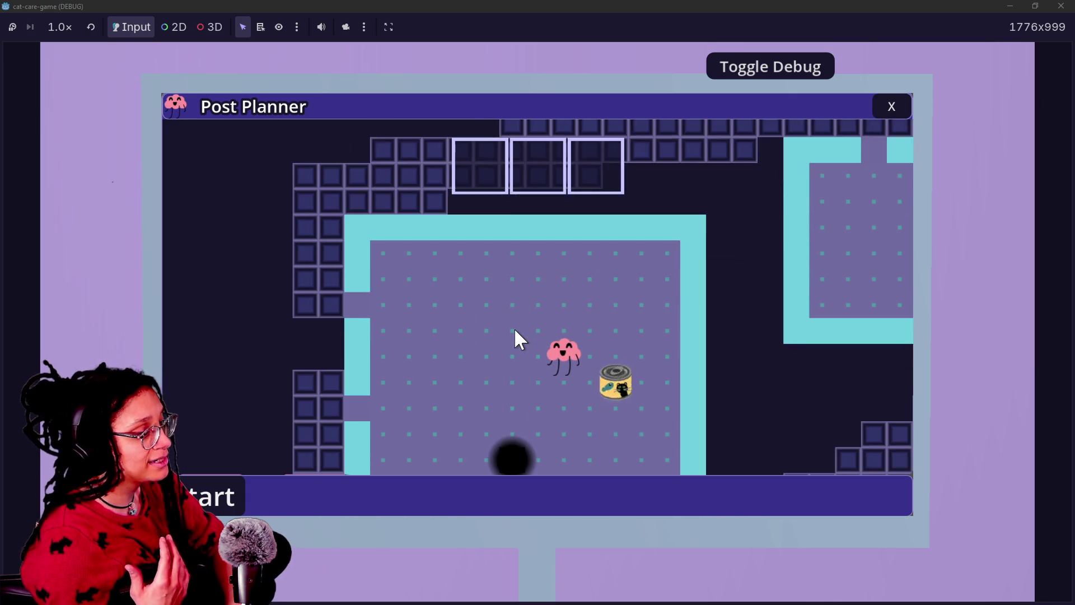
pyautogui.press('Left')
pyautogui.press('Left')
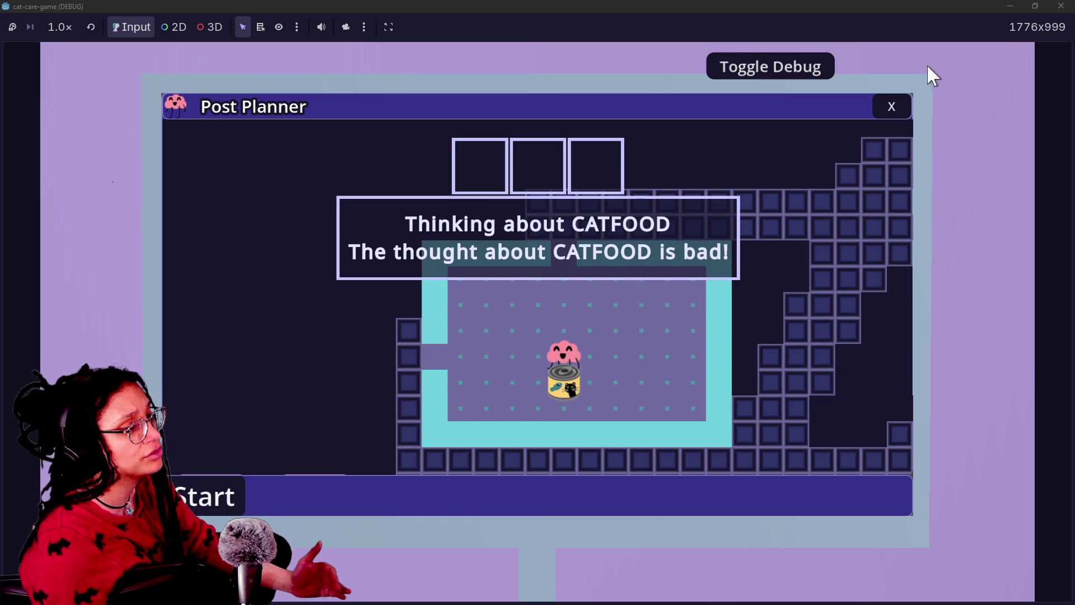
pyautogui.click(883, 115)
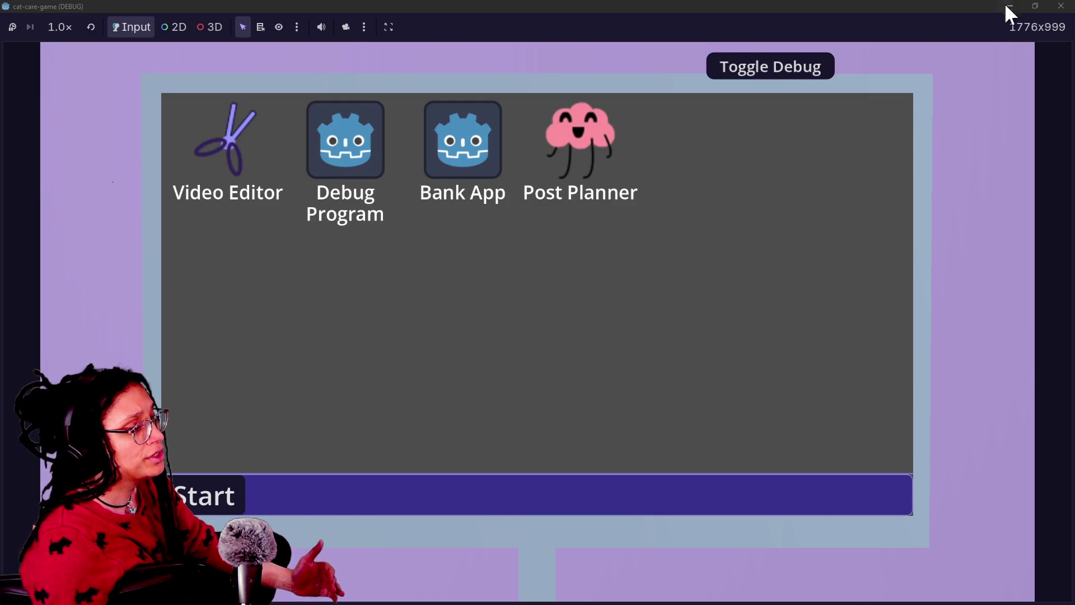
# Restore the debug controls, reset the game camera to the room view, and close the game window
pyautogui.click(707, 66)
pyautogui.click(493, 63)
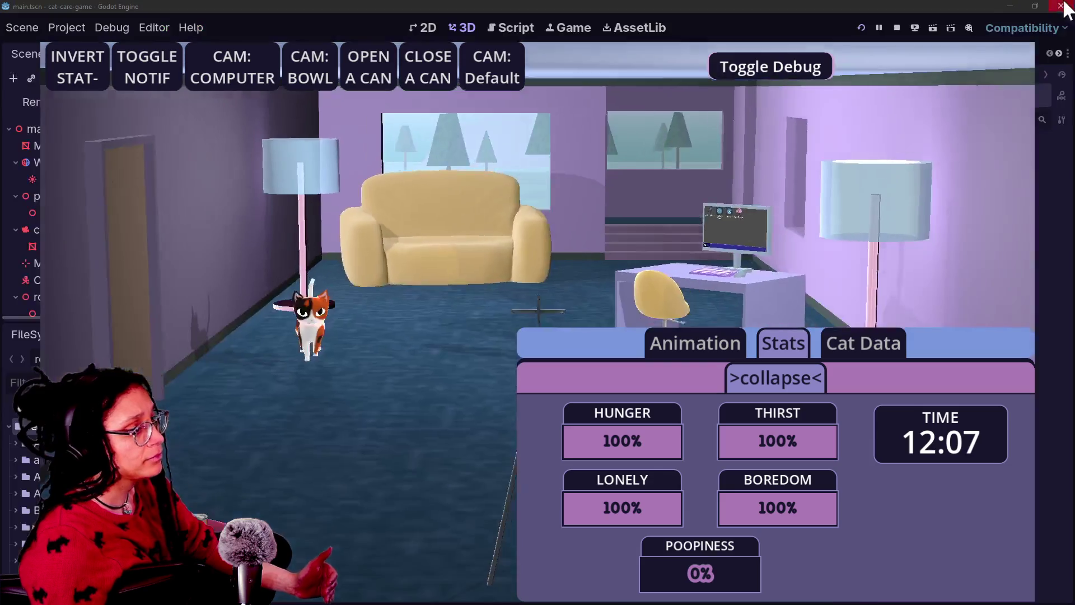
pyautogui.click(1062, 6)
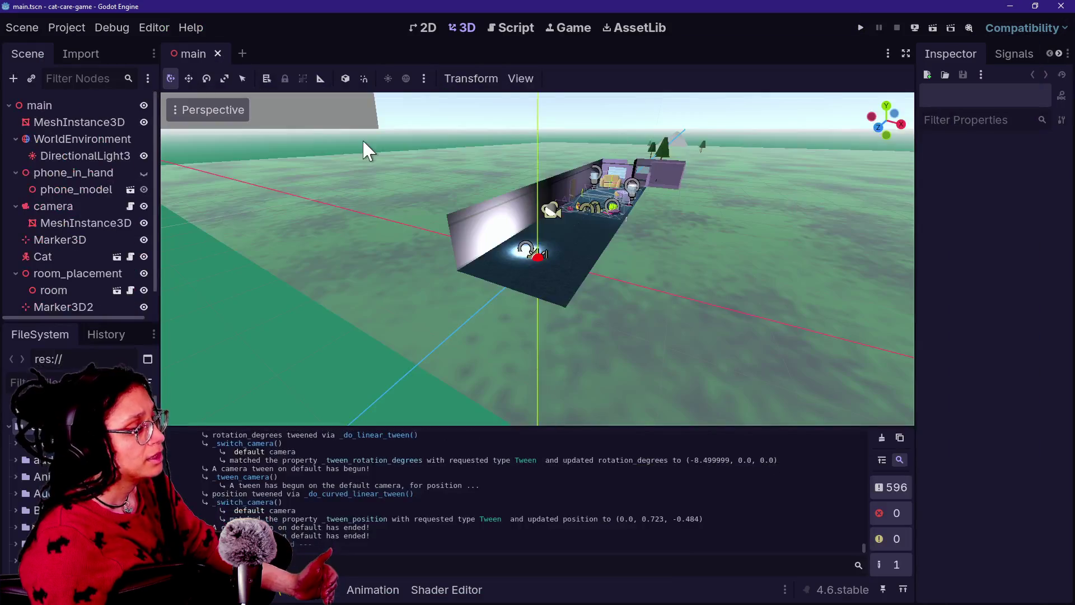
# Inspect the Game tab's selection, camera and embed menus, toggle floating on next play, and return to 3D
pyautogui.click(589, 25)
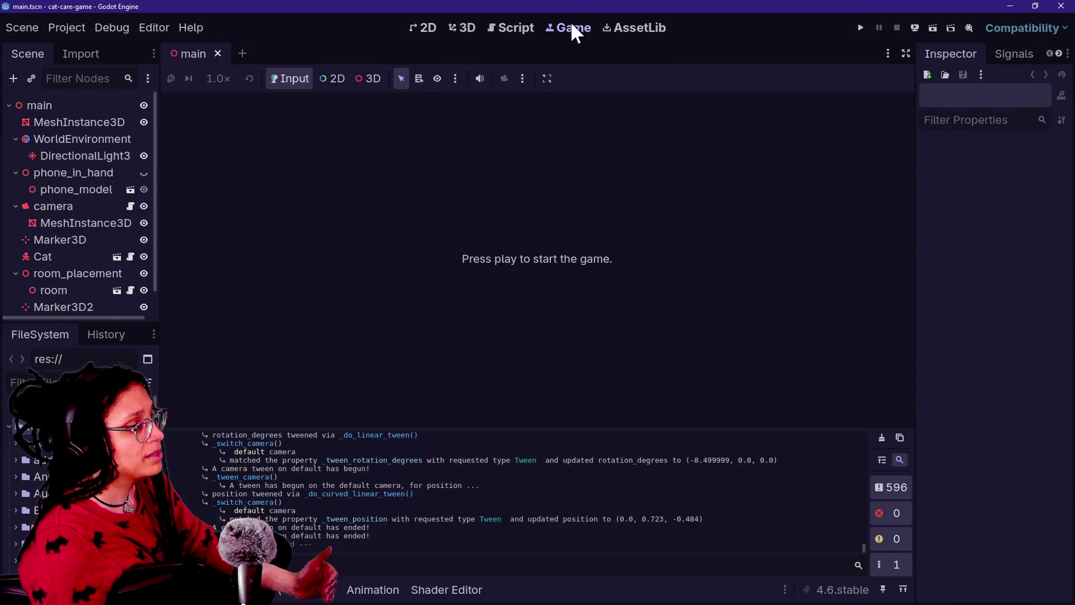
pyautogui.click(455, 78)
pyautogui.click(521, 78)
pyautogui.click(522, 78)
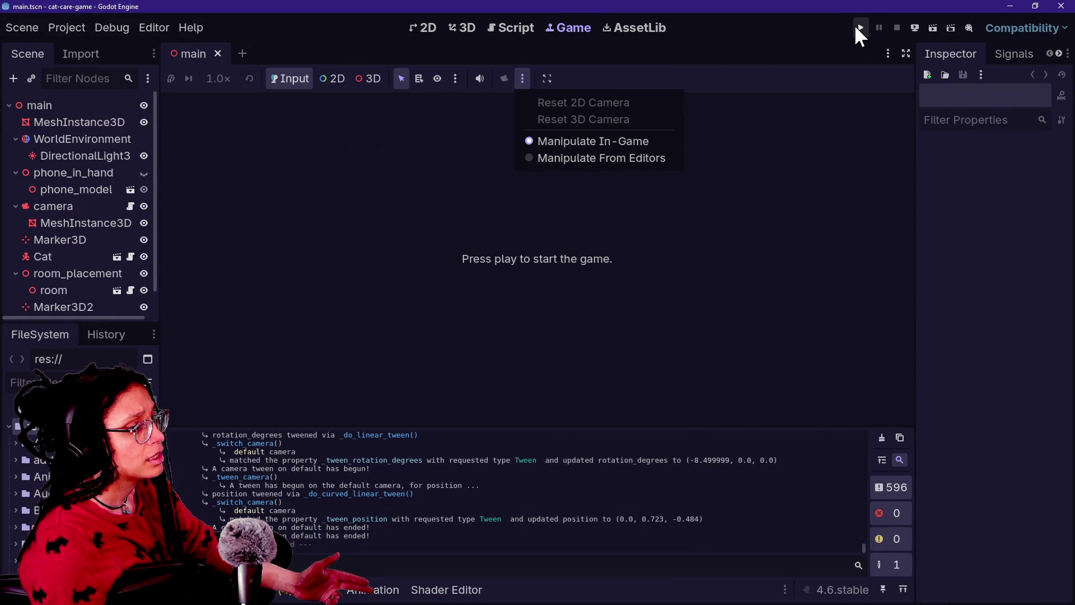
pyautogui.click(542, 80)
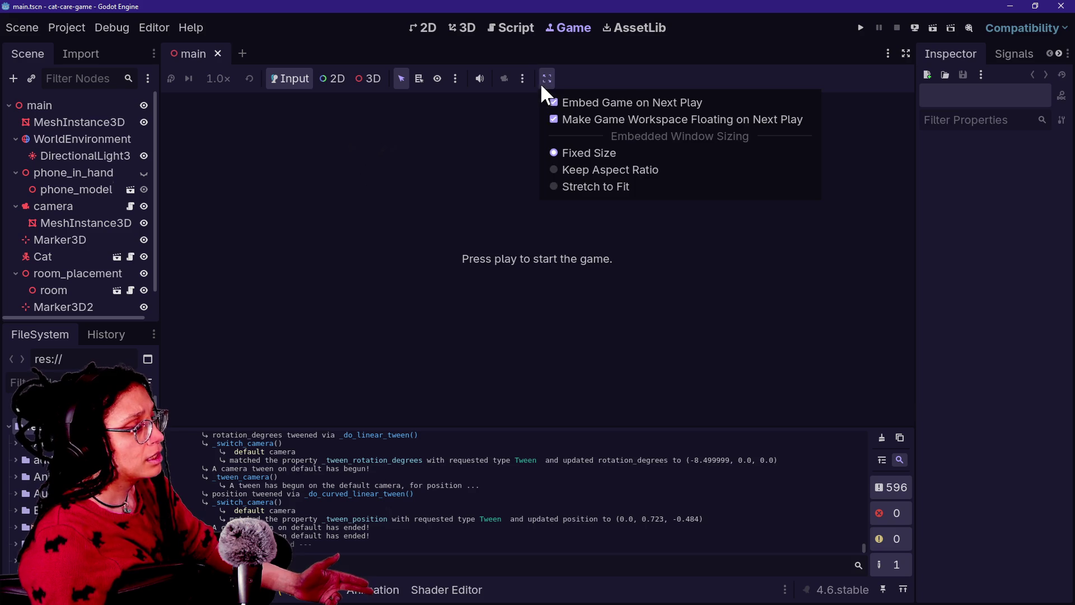
pyautogui.click(570, 119)
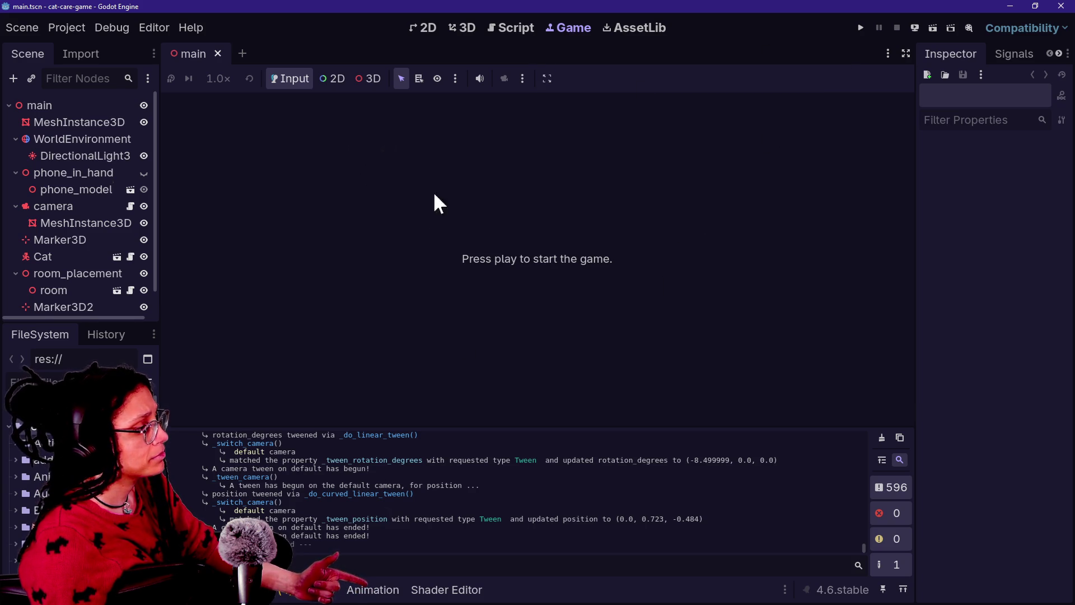
pyautogui.click(451, 26)
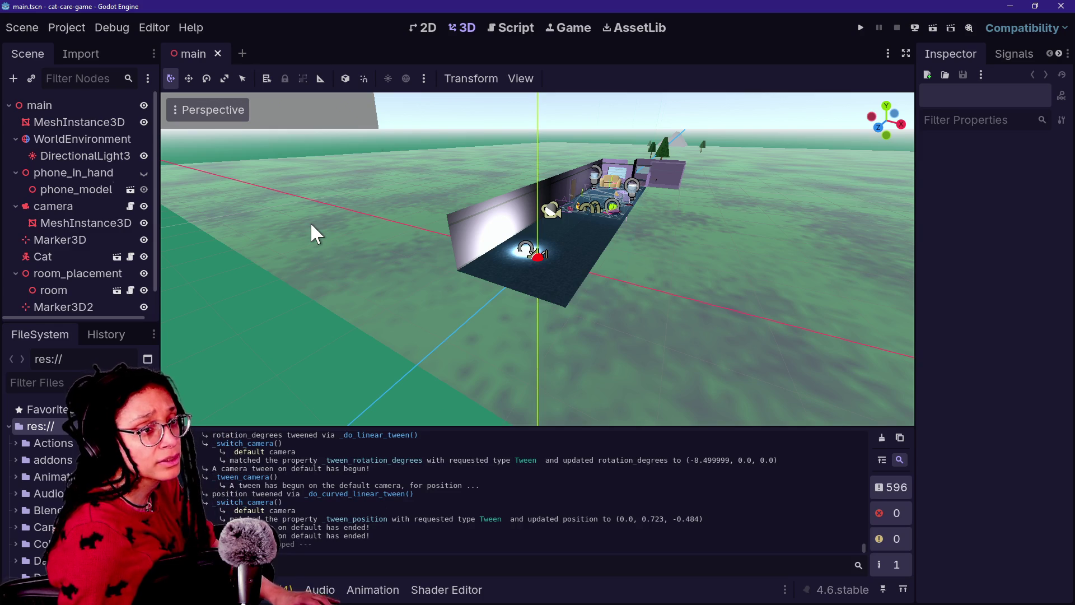
# Check the browser chat, focus and zoom out on the room node, and switch to the Script workspace
pyautogui.hotkey('alt', 'Tab')
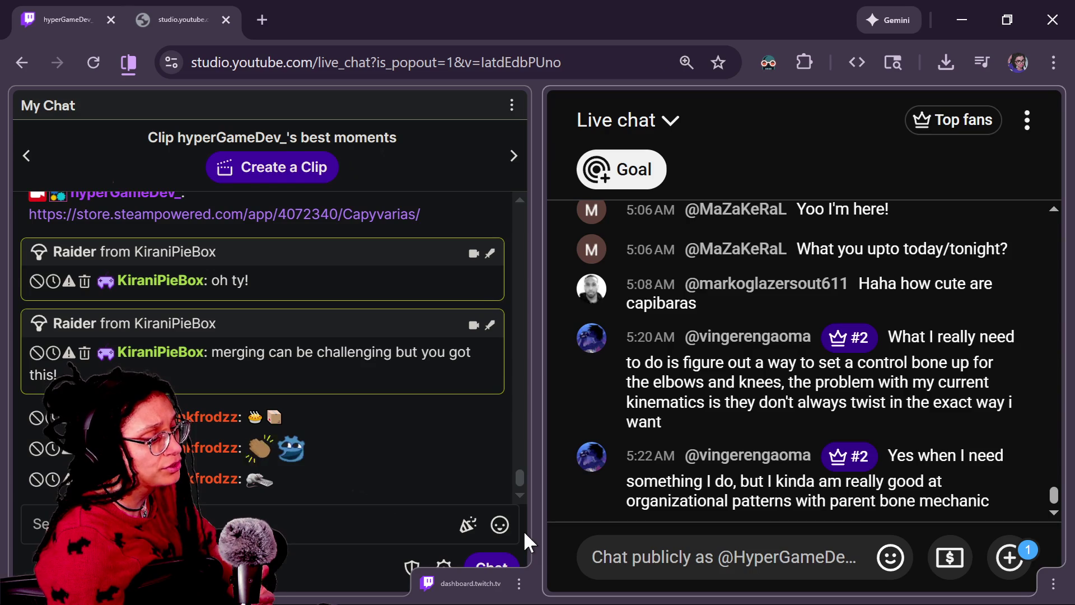
pyautogui.hotkey('alt', 'Tab')
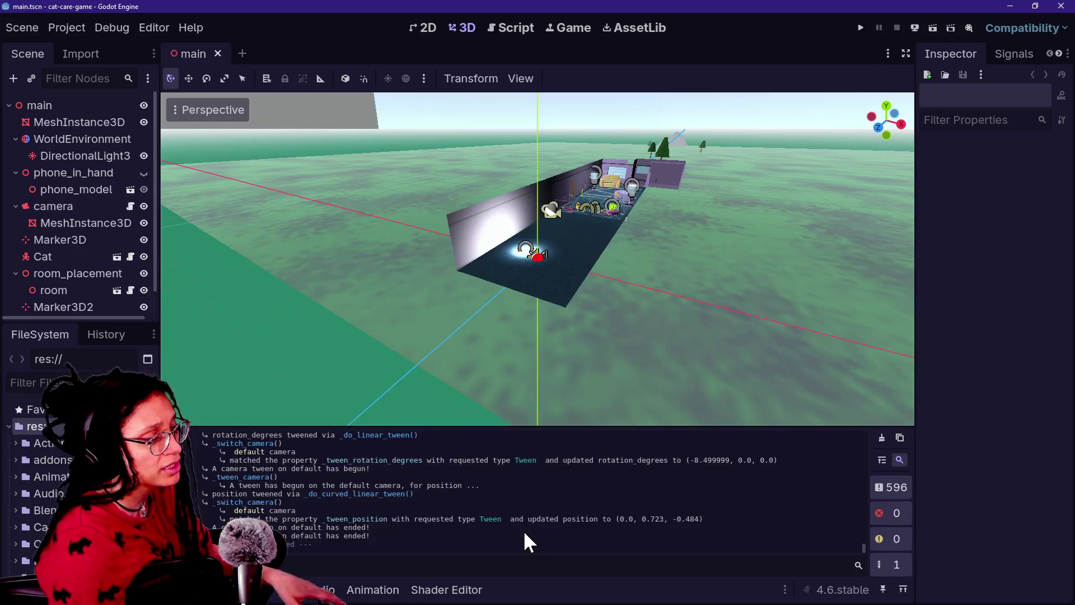
pyautogui.doubleClick(53, 290)
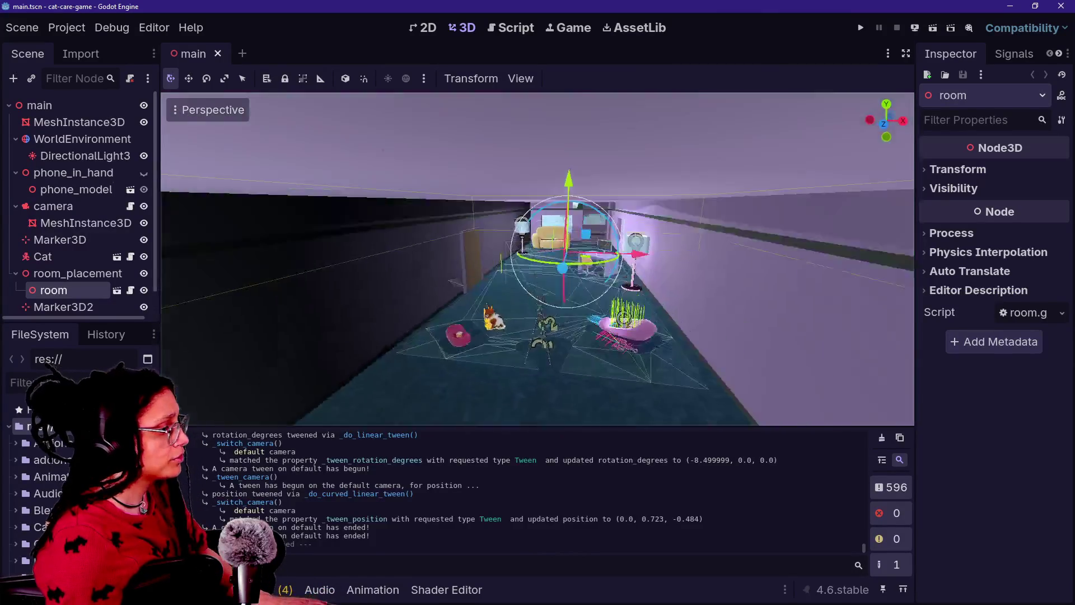
pyautogui.scroll(-5, 450, 176)
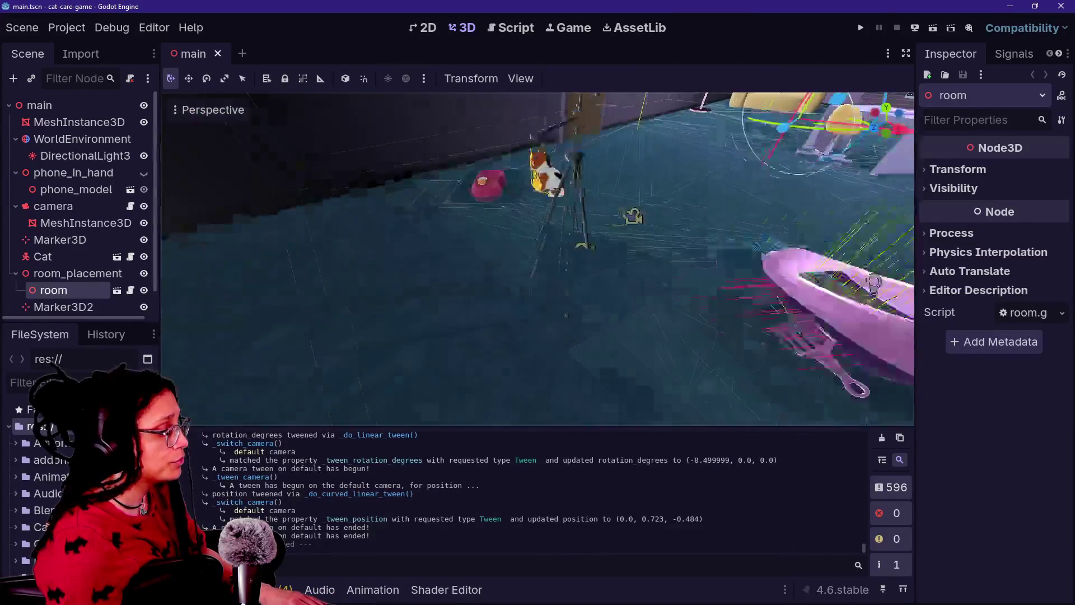
pyautogui.click(503, 26)
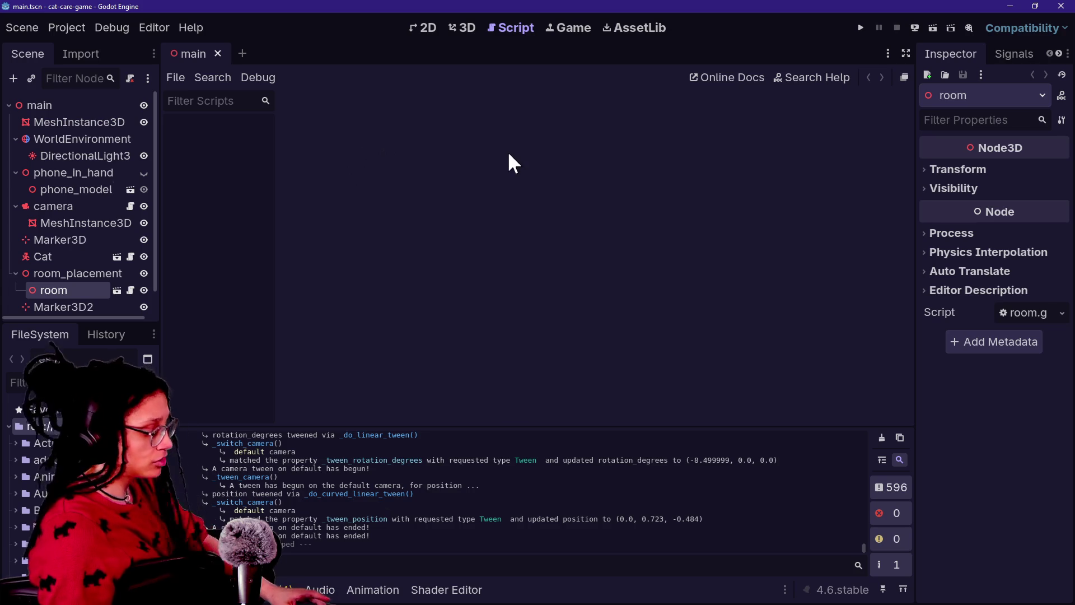
pyautogui.hotkey('alt', 'shift', 'o')
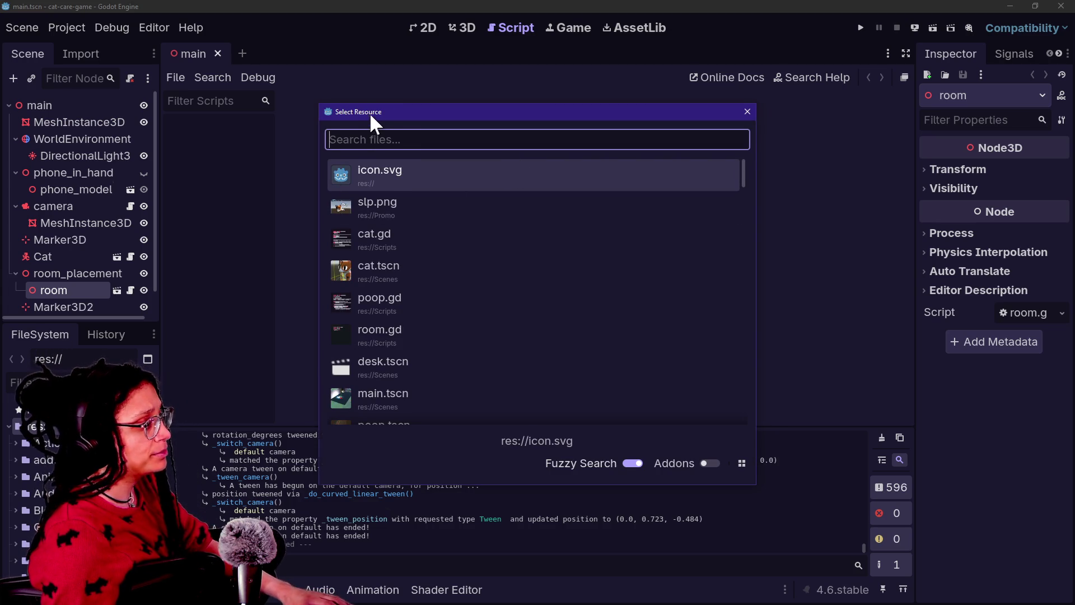
# Search project files for 'camera', close the search unopened, and show the Debugger panel
pyautogui.write('camera')
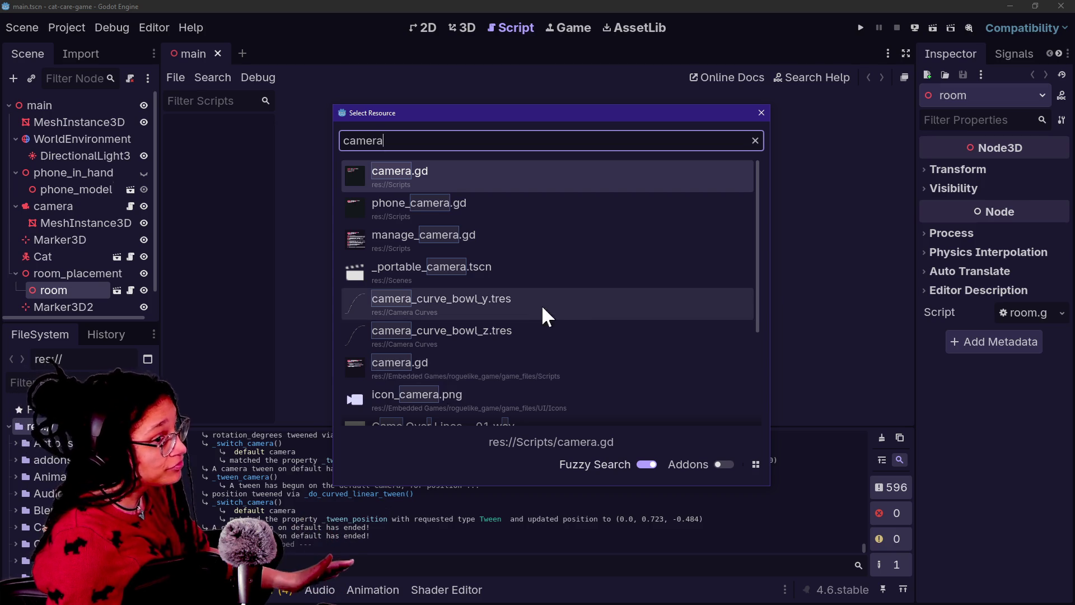
pyautogui.click(764, 113)
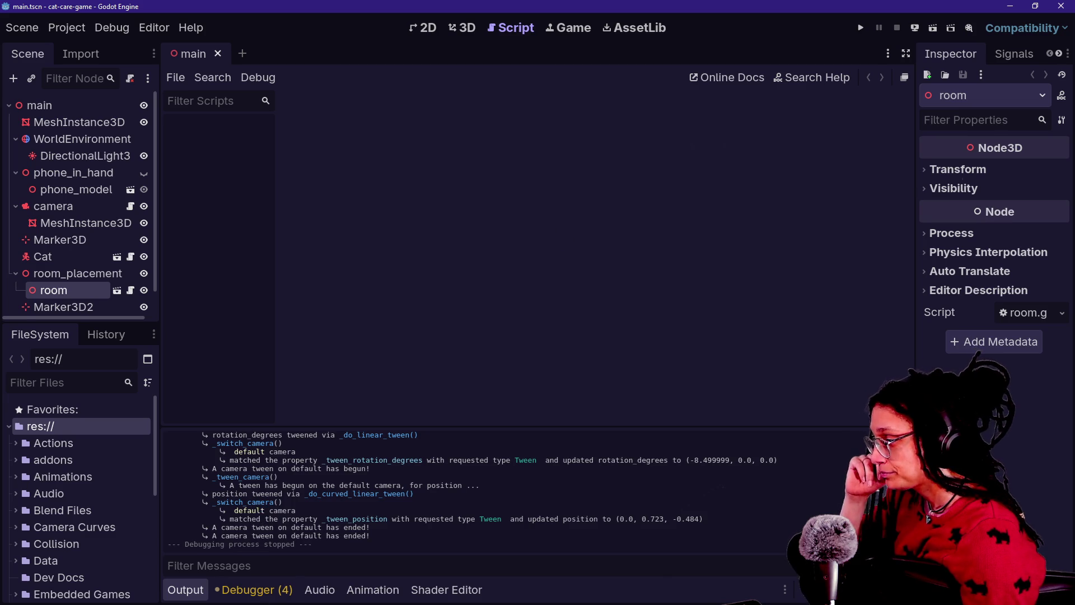
pyautogui.click(263, 595)
# List the Debugger errors and expand then collapse the second error entry
pyautogui.click(287, 448)
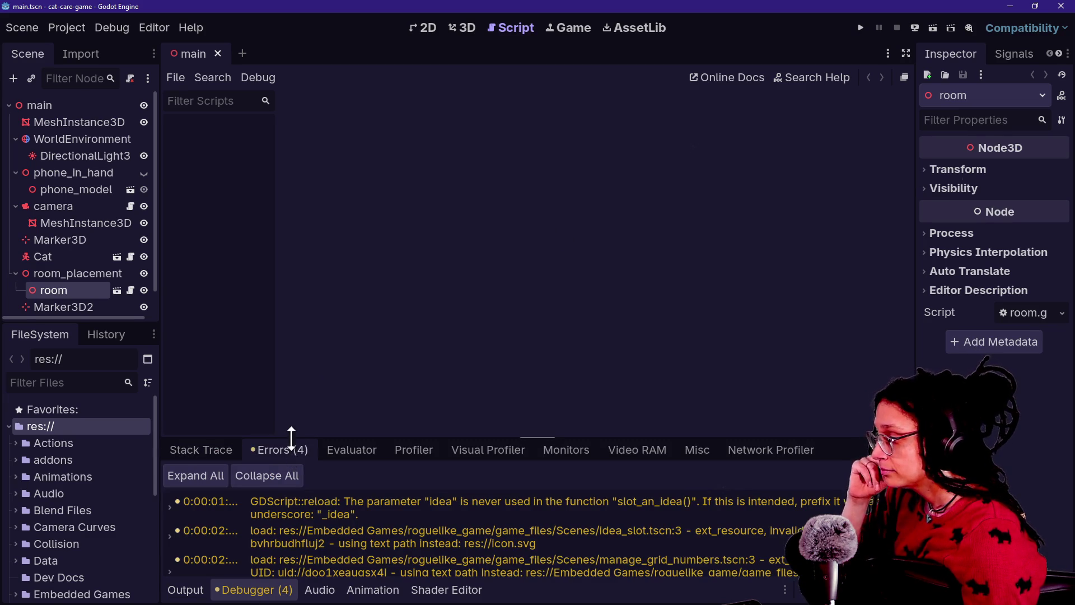
pyautogui.doubleClick(292, 541)
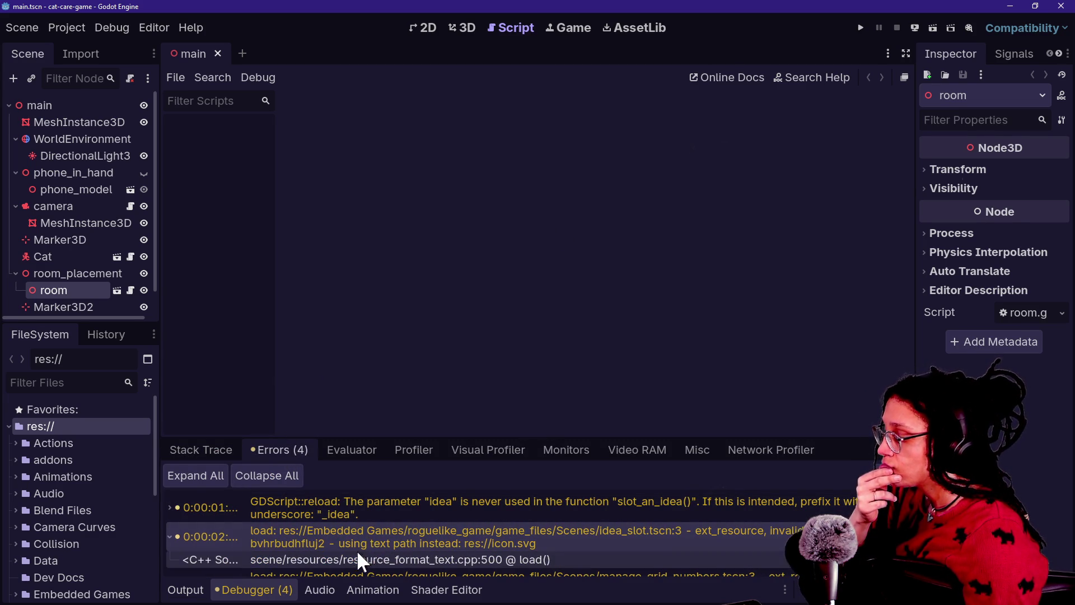
pyautogui.doubleClick(340, 539)
pyautogui.scroll(-2, 502, 510)
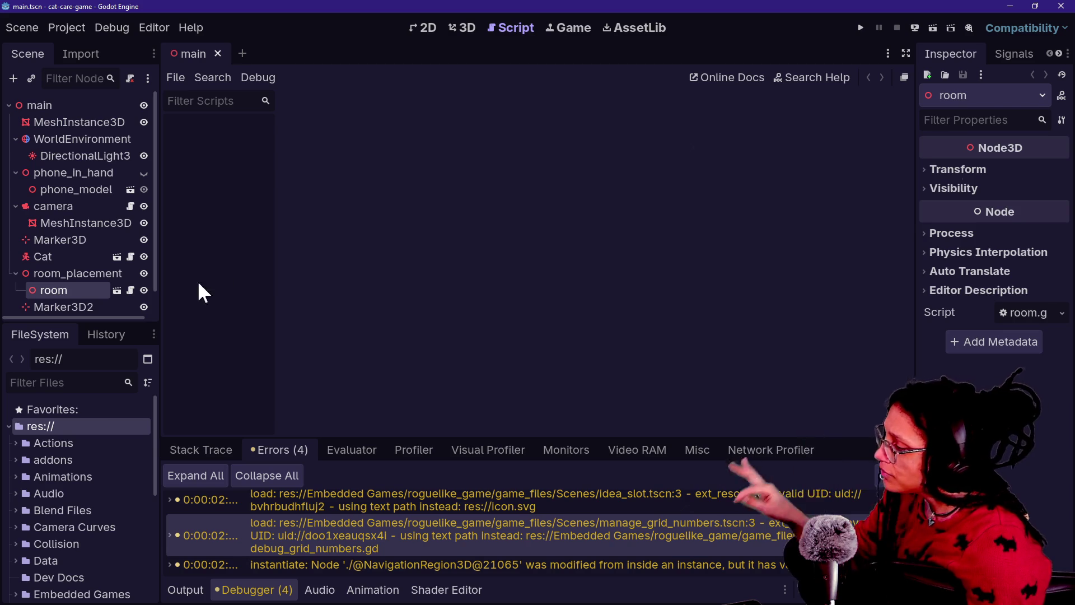
# Browse the addons folder and fancy_prints in FileSystem, viewing the folder's actions without choosing one
pyautogui.click(13, 458)
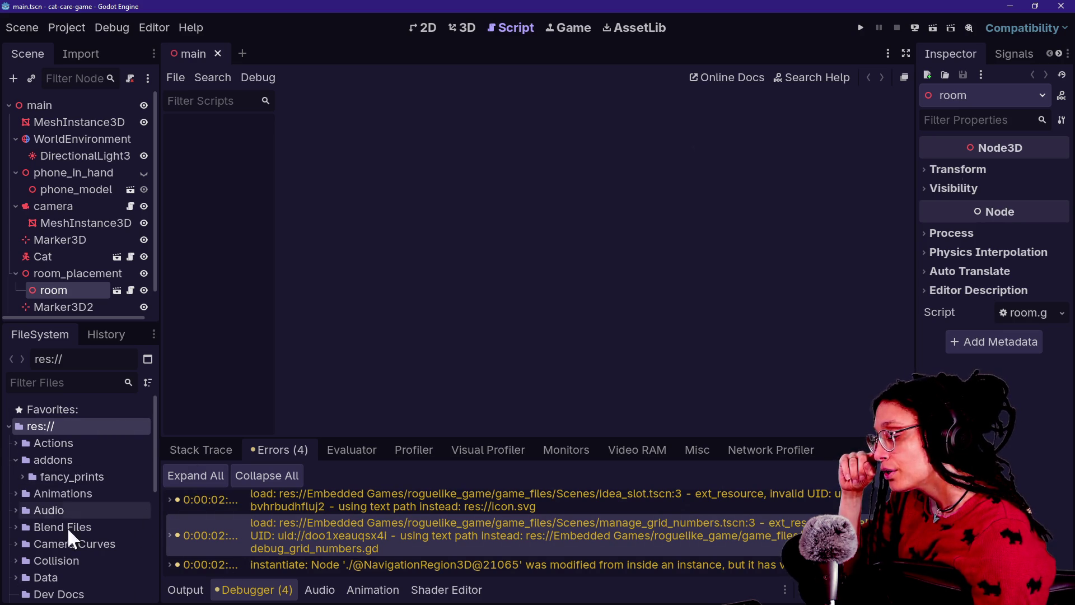
pyautogui.click(21, 479)
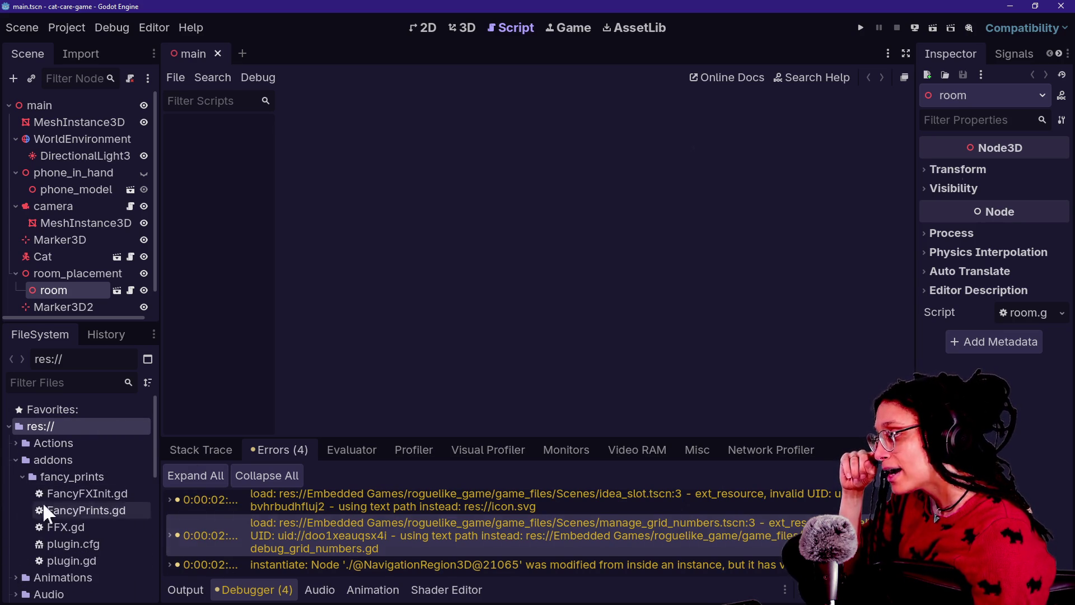
pyautogui.click(22, 476)
pyautogui.click(52, 458)
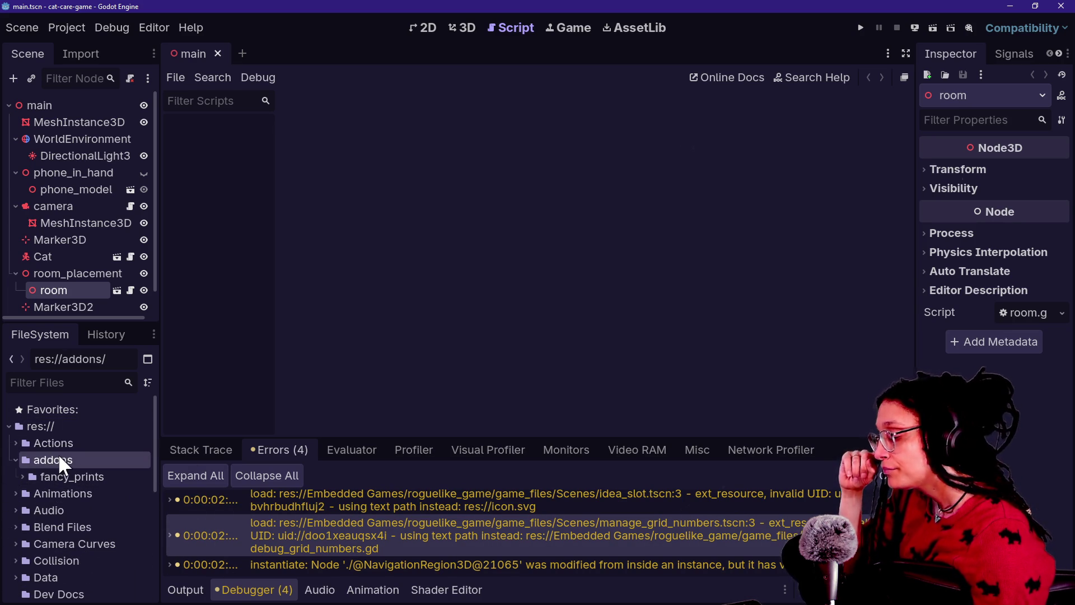
pyautogui.rightClick(59, 456)
pyautogui.moveTo(107, 351)
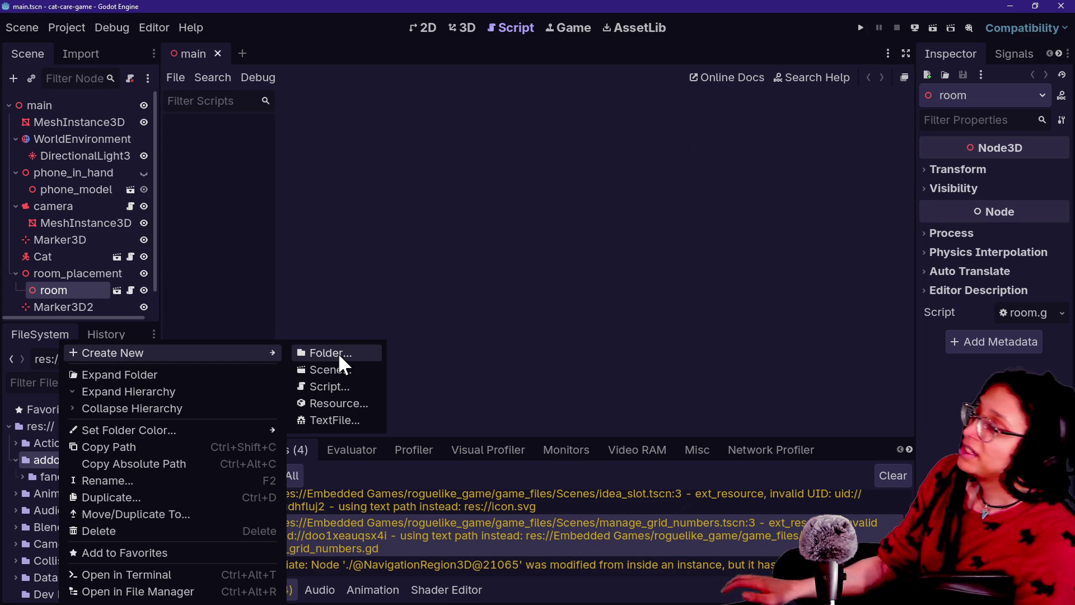
pyautogui.click(430, 12)
# Switch to the 2D view and search project files for 'embedded', closing the search unopened
pyautogui.click(425, 28)
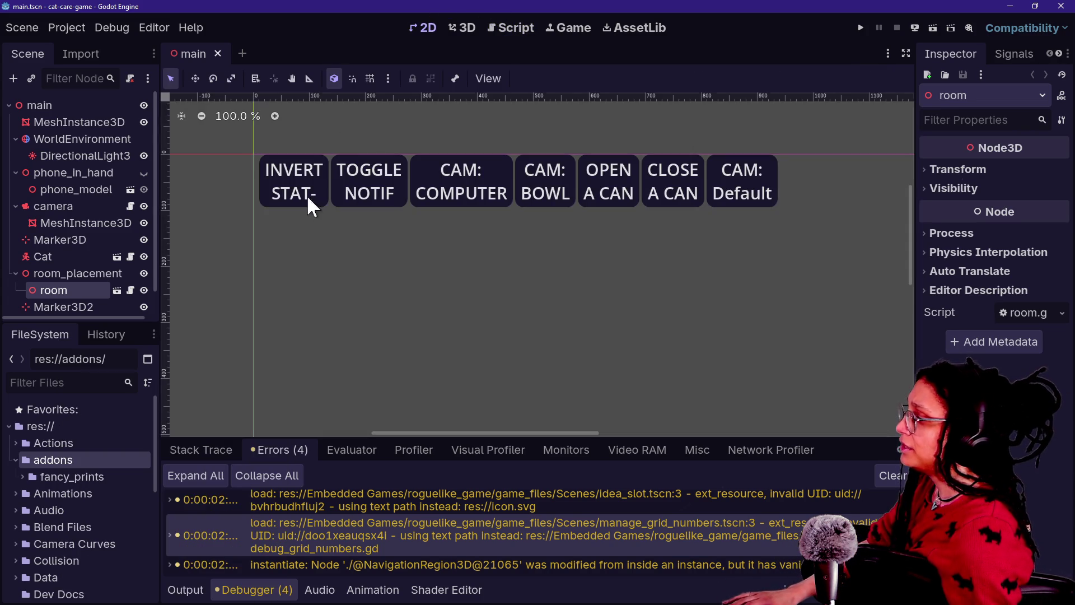
pyautogui.hotkey('shift', 'alt', 'o')
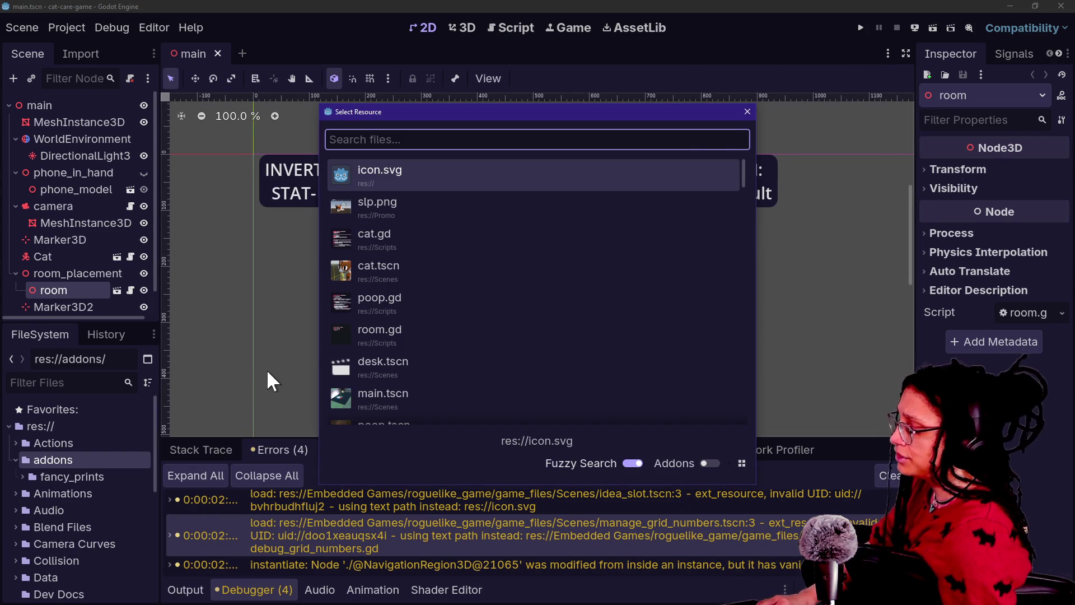
pyautogui.write('embedded')
pyautogui.press('Down')
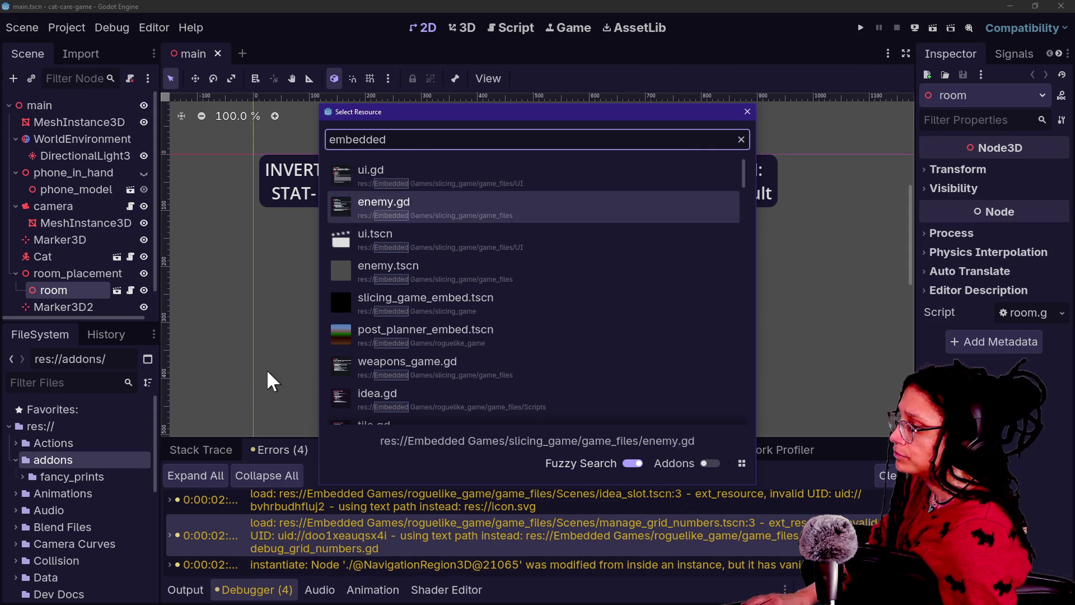
pyautogui.press('Down')
pyautogui.press('Down')
pyautogui.press('Escape')
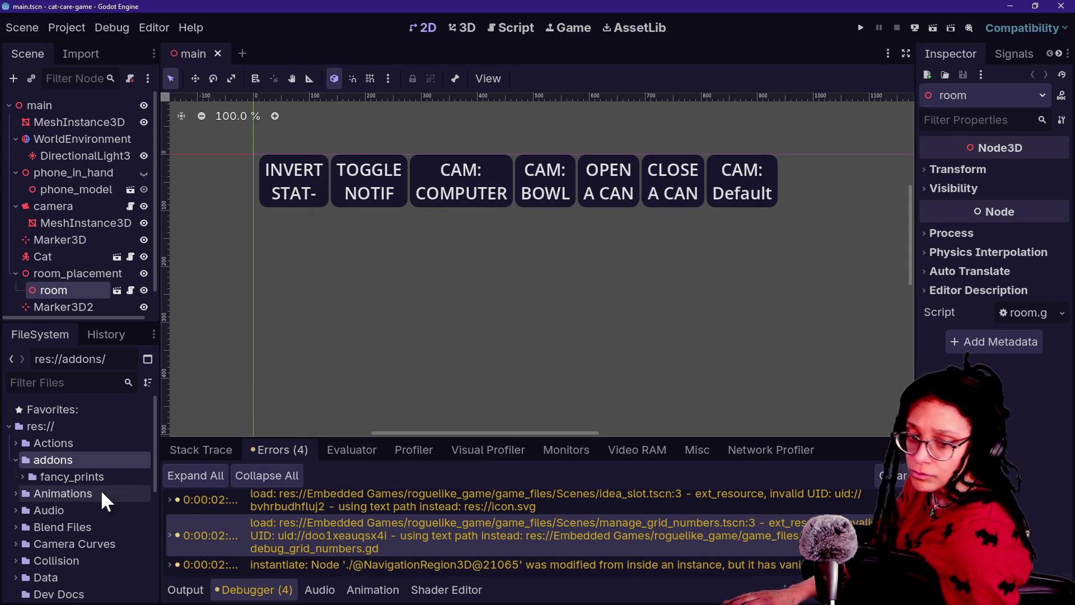
# Open post_planner_embed from Embedded Games/roguelike_game in the FileSystem dock
pyautogui.scroll(-5, 101, 490)
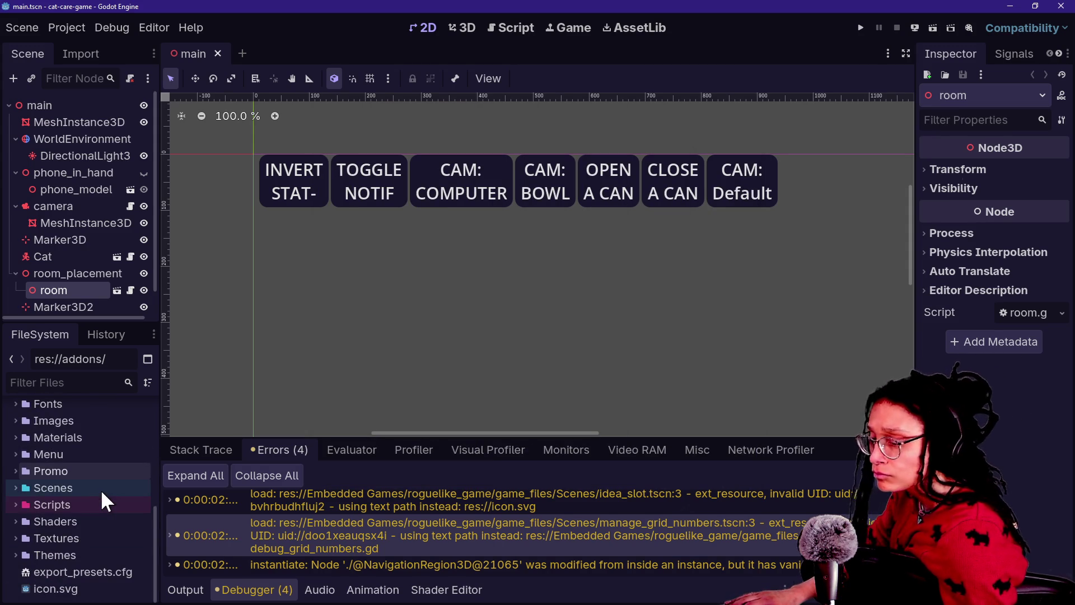
pyautogui.scroll(5, 109, 505)
pyautogui.scroll(3, 110, 507)
pyautogui.scroll(-6, 110, 507)
pyautogui.scroll(2, 110, 507)
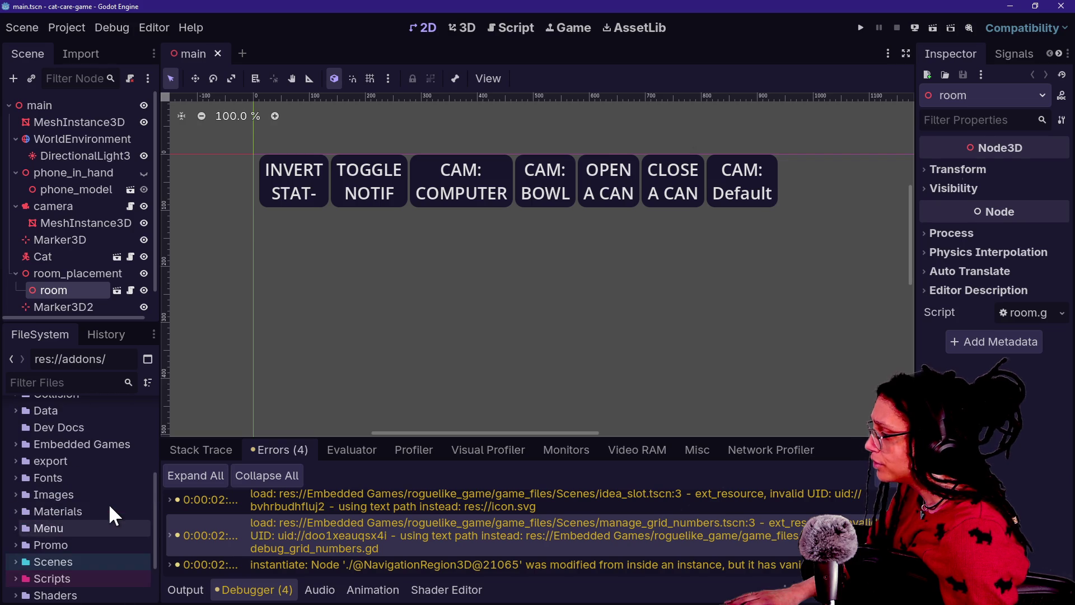
pyautogui.click(15, 444)
pyautogui.click(26, 461)
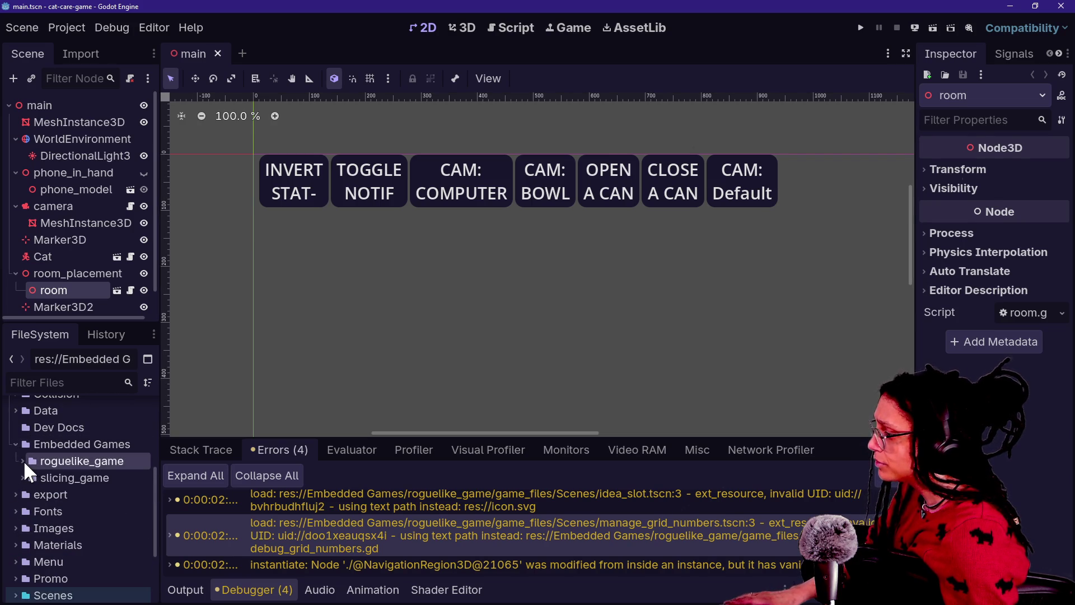
pyautogui.click(22, 460)
pyautogui.doubleClick(54, 492)
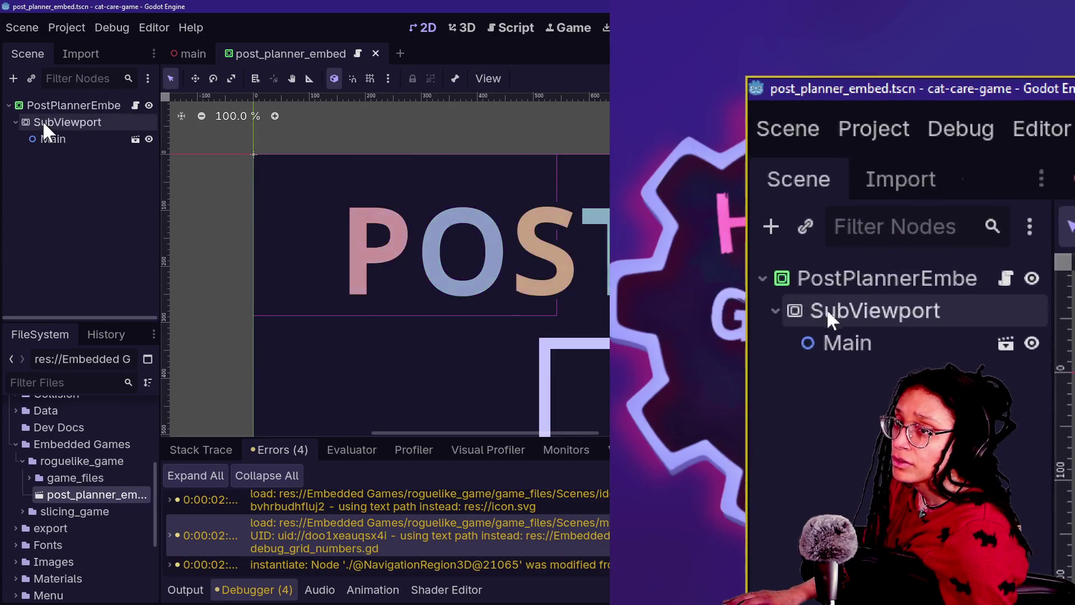
# Select the Main node and open its program.gd script
pyautogui.click(72, 140)
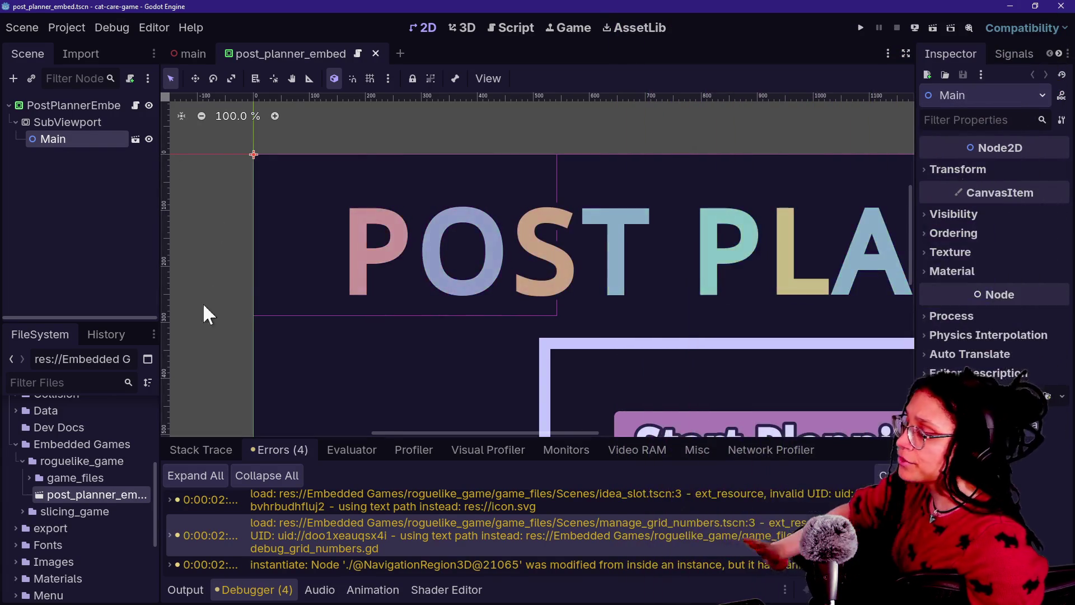
pyautogui.click(509, 27)
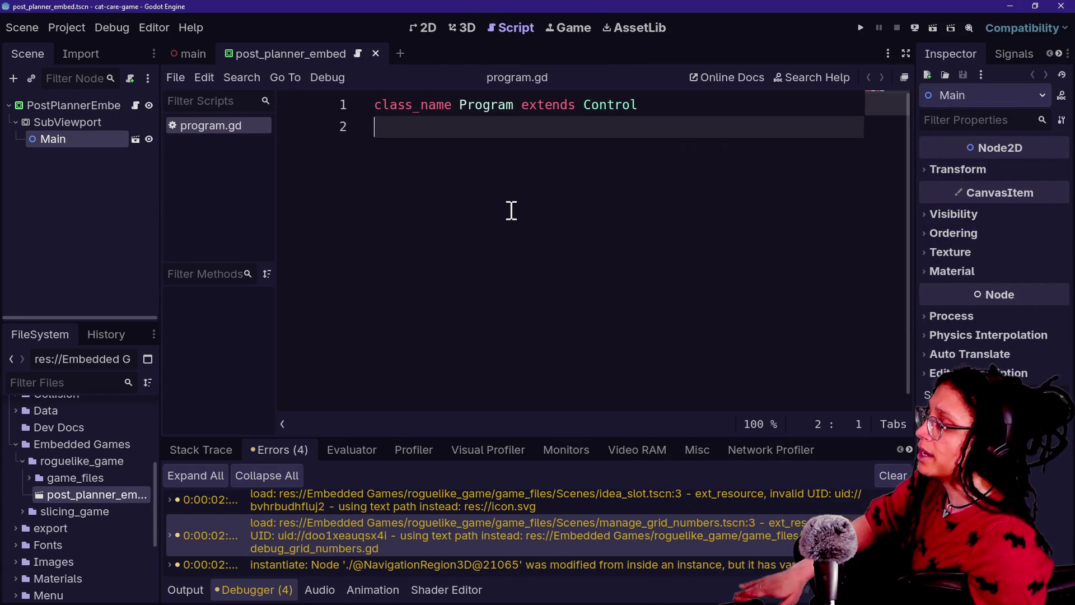
# Add a func _ready() header below the class declaration using autocomplete
pyautogui.press('Return')
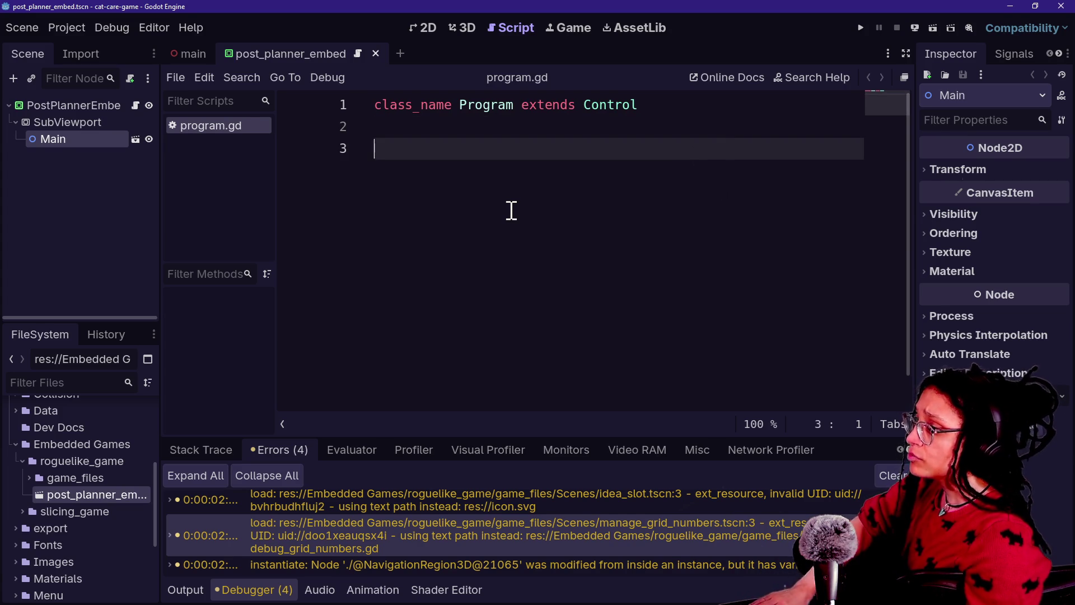
pyautogui.write('func')
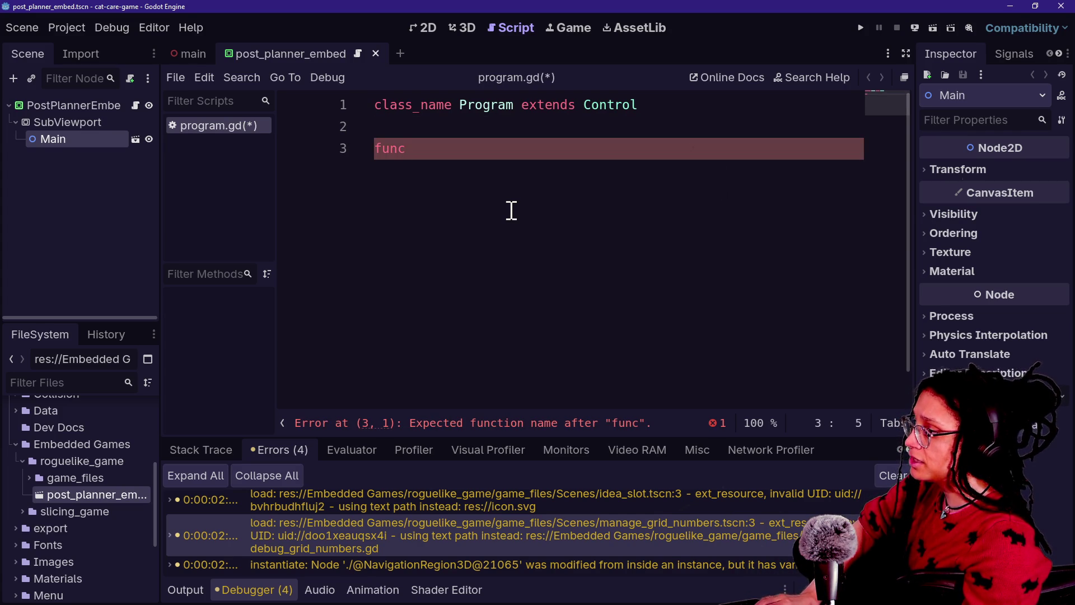
pyautogui.write('int.fa')
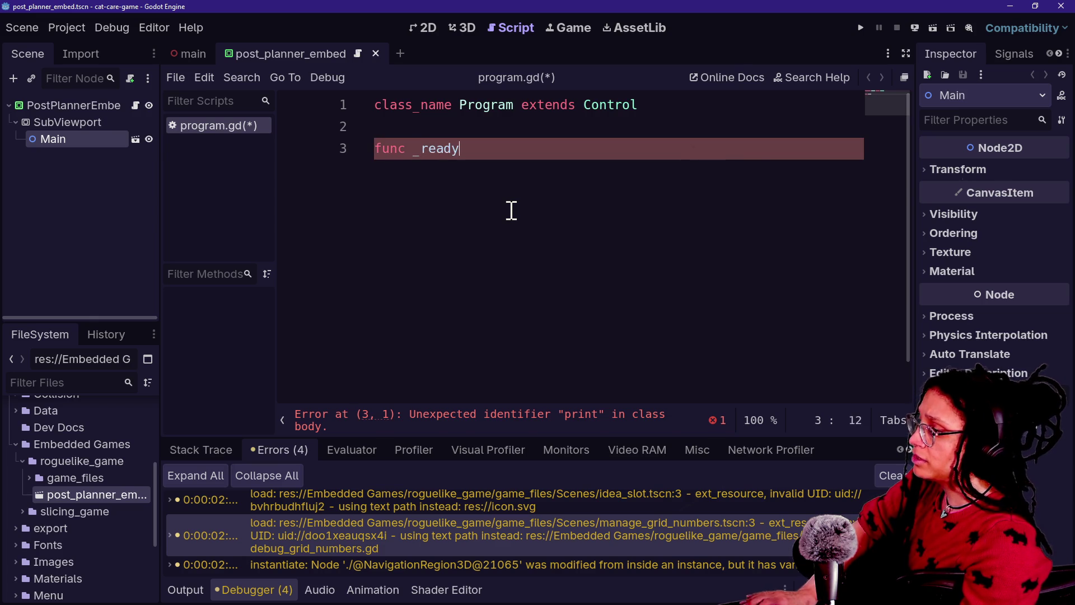
pyautogui.press('Return')
pyautogui.press('Return')
# Write print.fancy("does stuff") inside _ready, then jump to fancy's definition
pyautogui.write('nt.fancy')
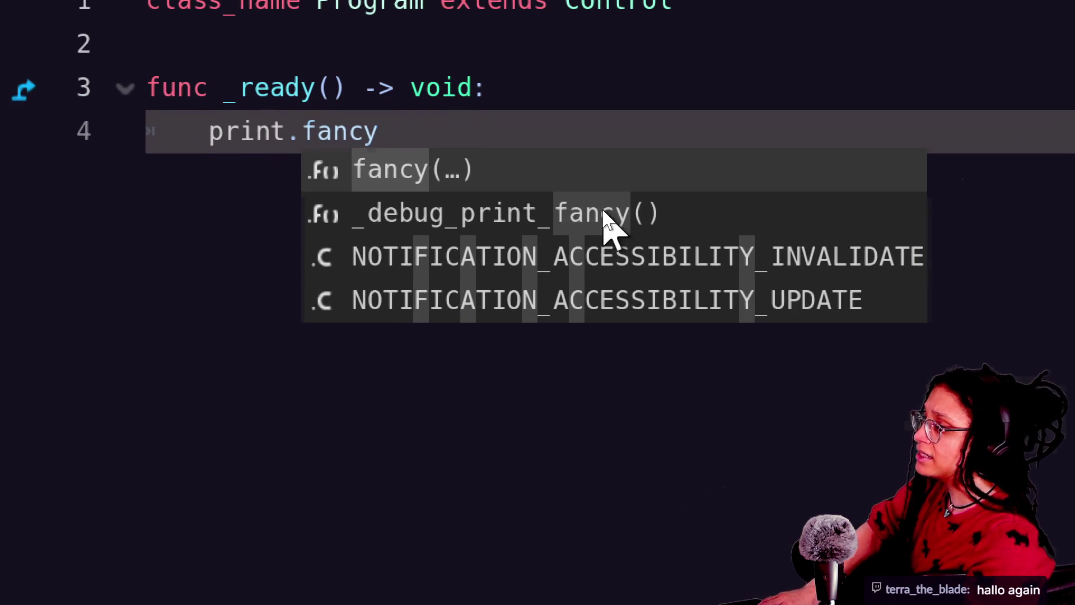
pyautogui.press('Return')
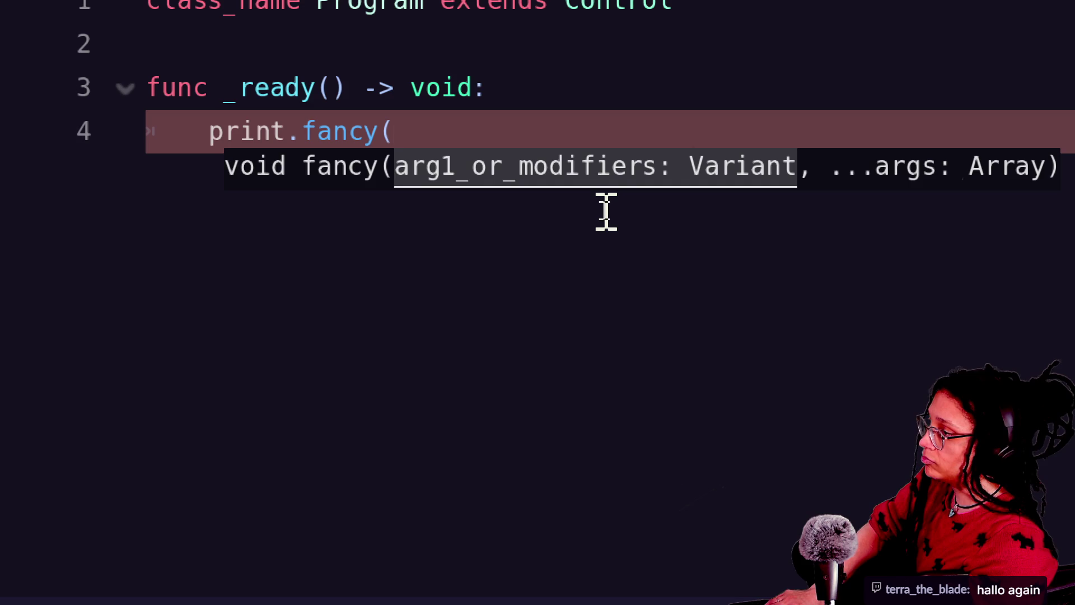
pyautogui.write('"does sti')
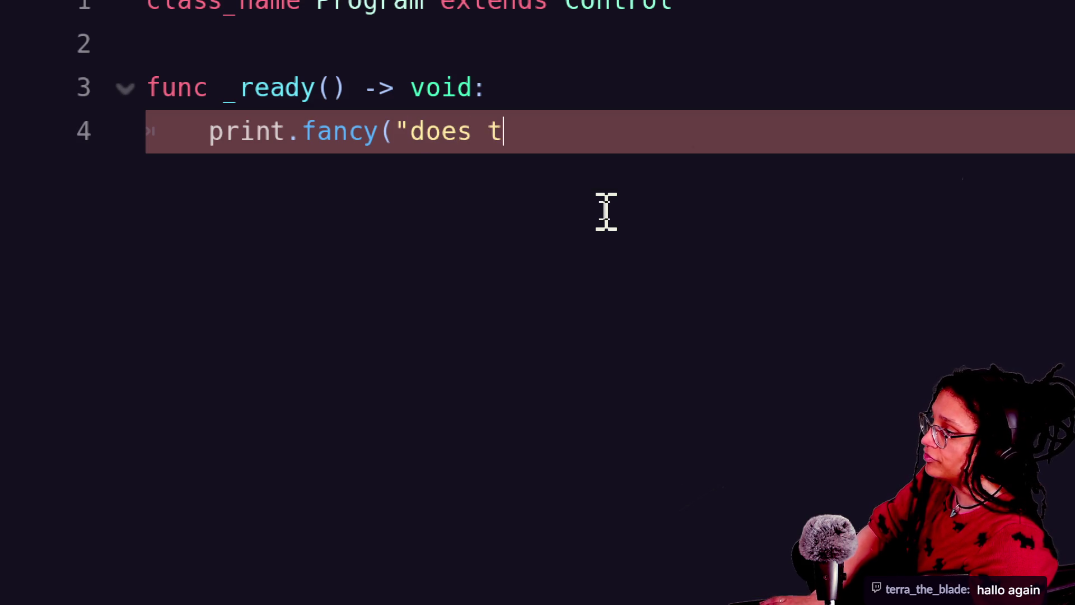
pyautogui.press('BackSpace')
pyautogui.write('uff")')
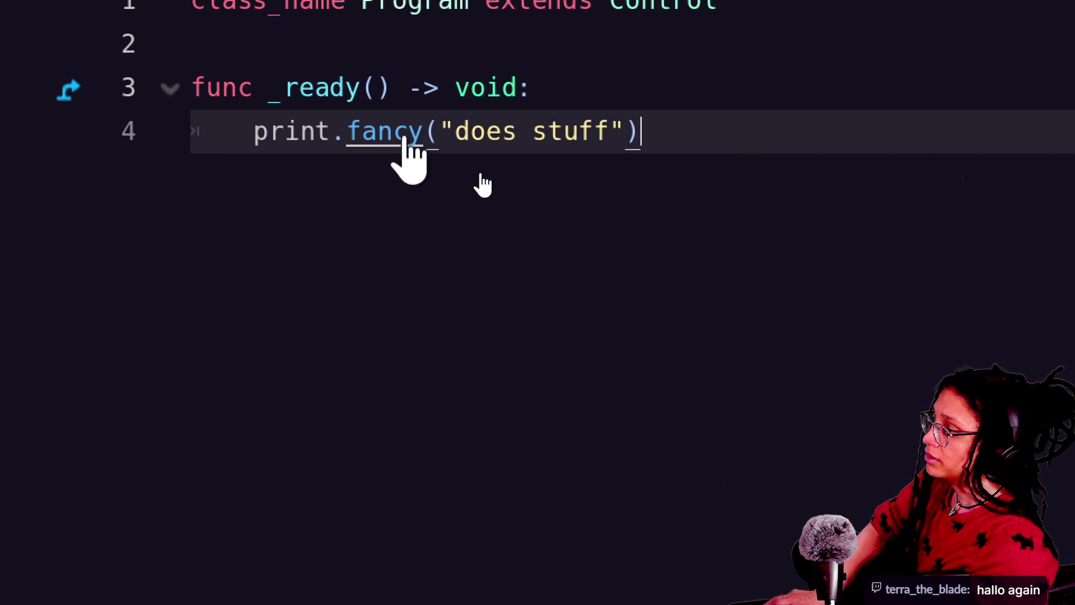
pyautogui.keyDown('ctrl'); pyautogui.click(392, 135); pyautogui.keyUp('ctrl')
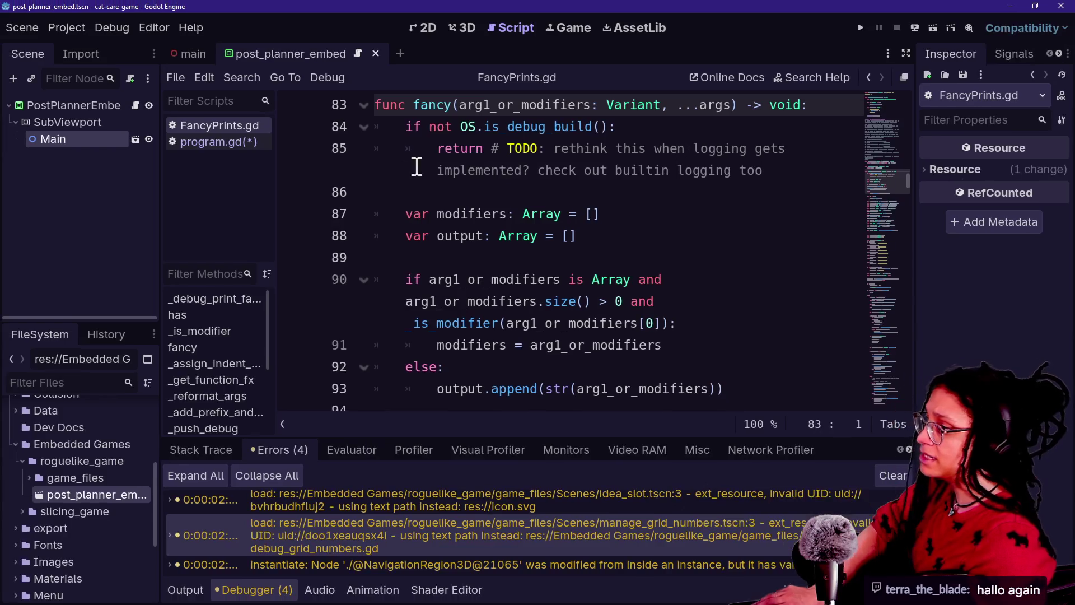
# Scroll back to line 1 of FancyPrints.gd and place the caret in the first TODO comment on line 2
pyautogui.scroll(-3, 592, 193)
pyautogui.scroll(20, 592, 194)
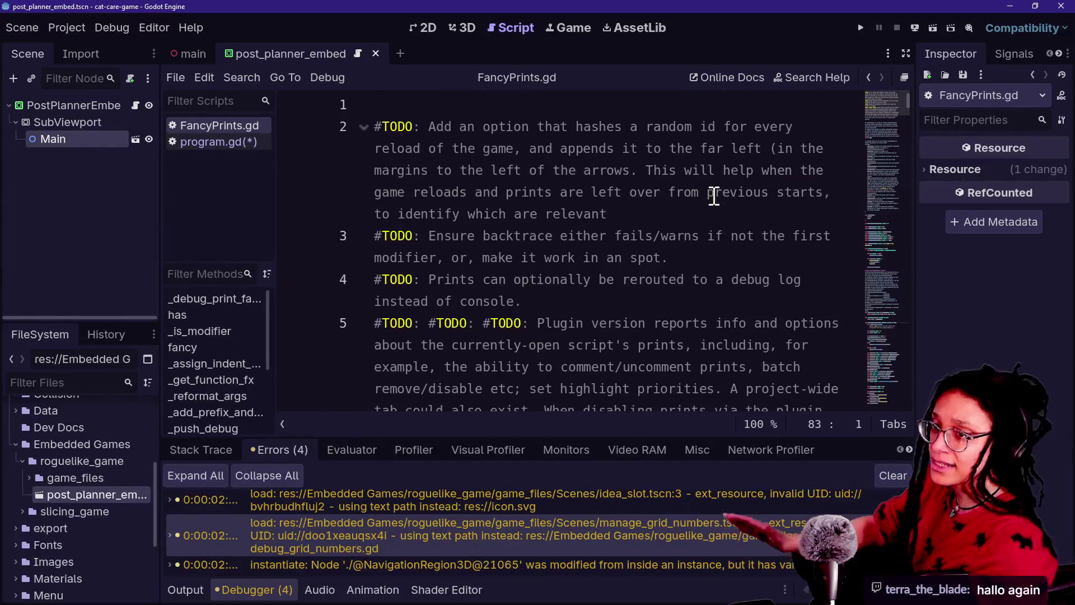
pyautogui.click(653, 192)
pyautogui.click(489, 170)
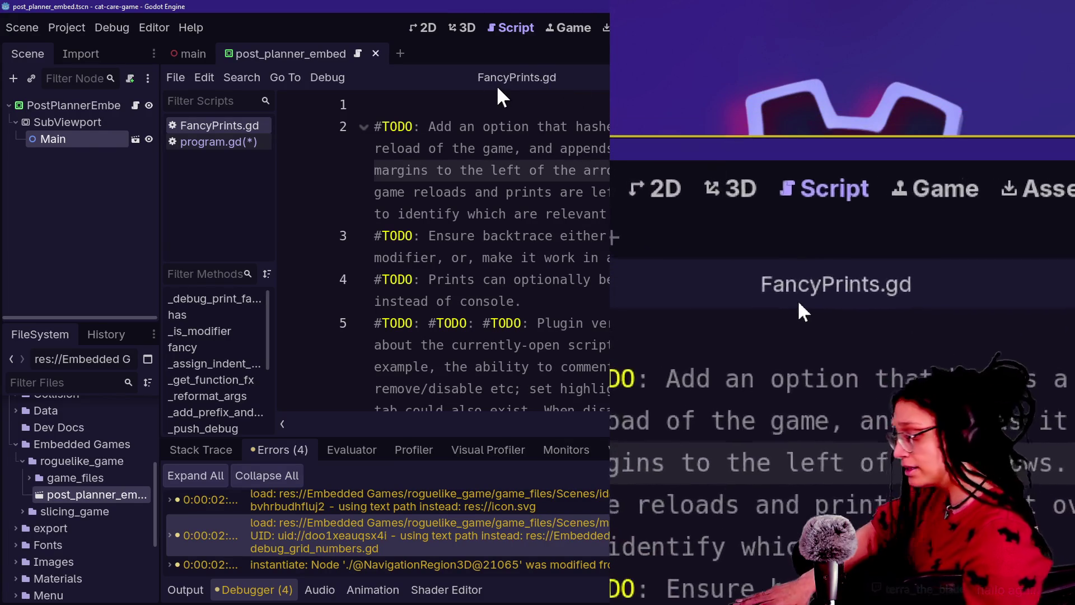
pyautogui.click(506, 129)
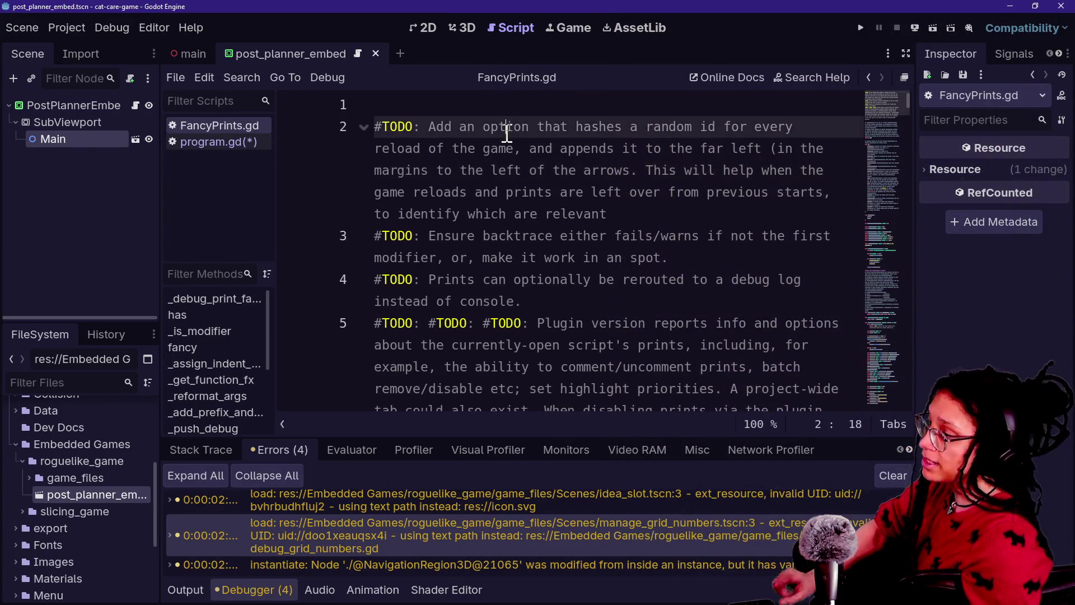
pyautogui.hotkey('shift', 'alt', 'o')
pyautogui.moveTo(370, 107)
pyautogui.mouseDown()
pyautogui.moveTo(527, 167)
pyautogui.moveTo(324, 179)
pyautogui.mouseUp()
pyautogui.write('fancy')
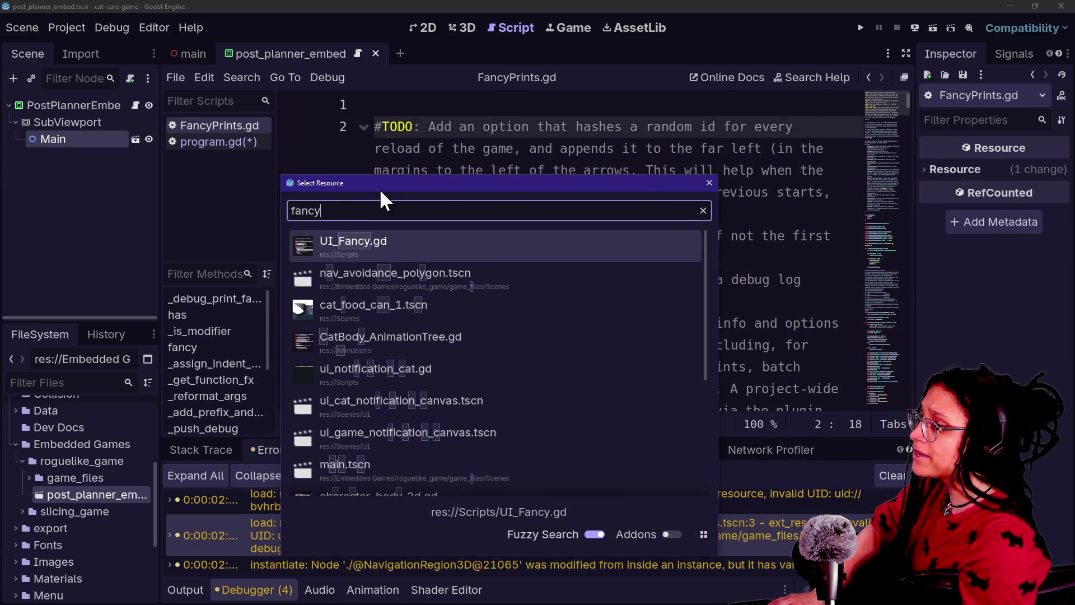
pyautogui.write('Print')
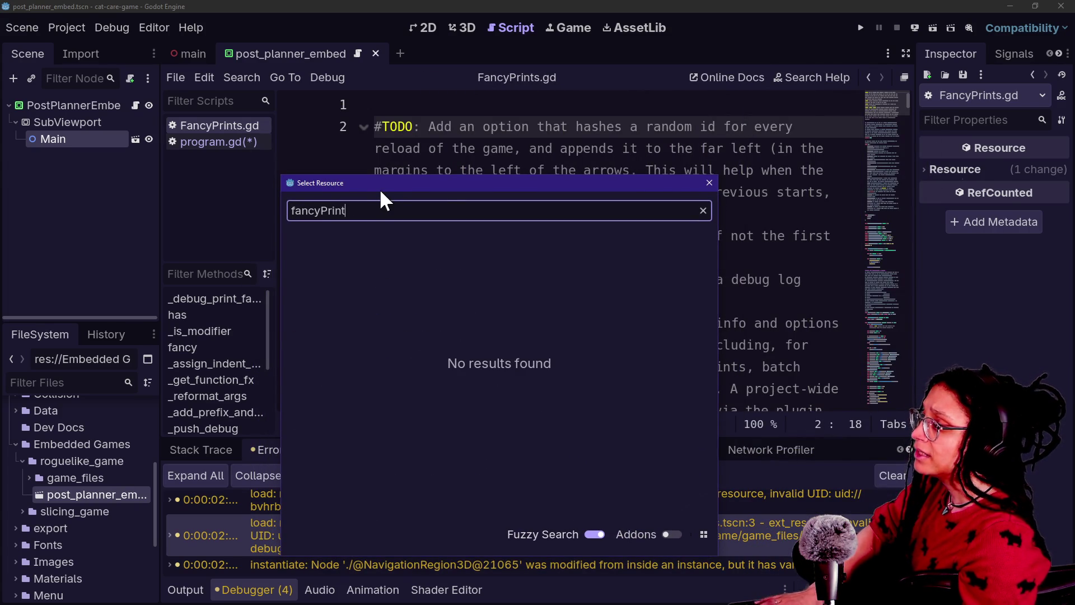
pyautogui.press('BackSpace')
pyautogui.press('BackSpace')
pyautogui.press('BackSpace')
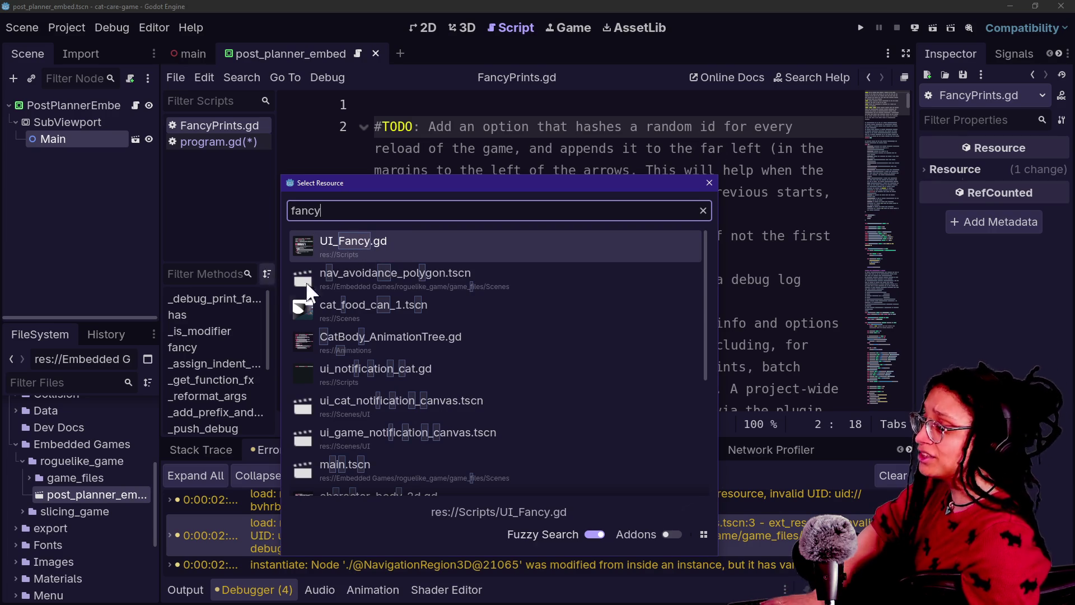
pyautogui.write('prints')
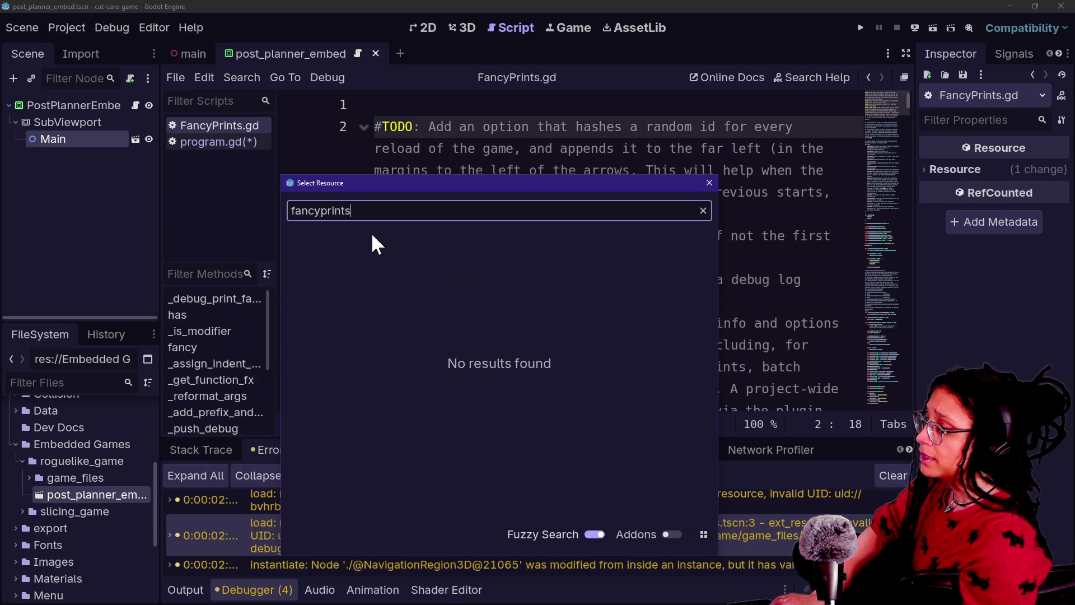
pyautogui.press('BackSpace')
pyautogui.press('BackSpace')
pyautogui.press('BackSpace')
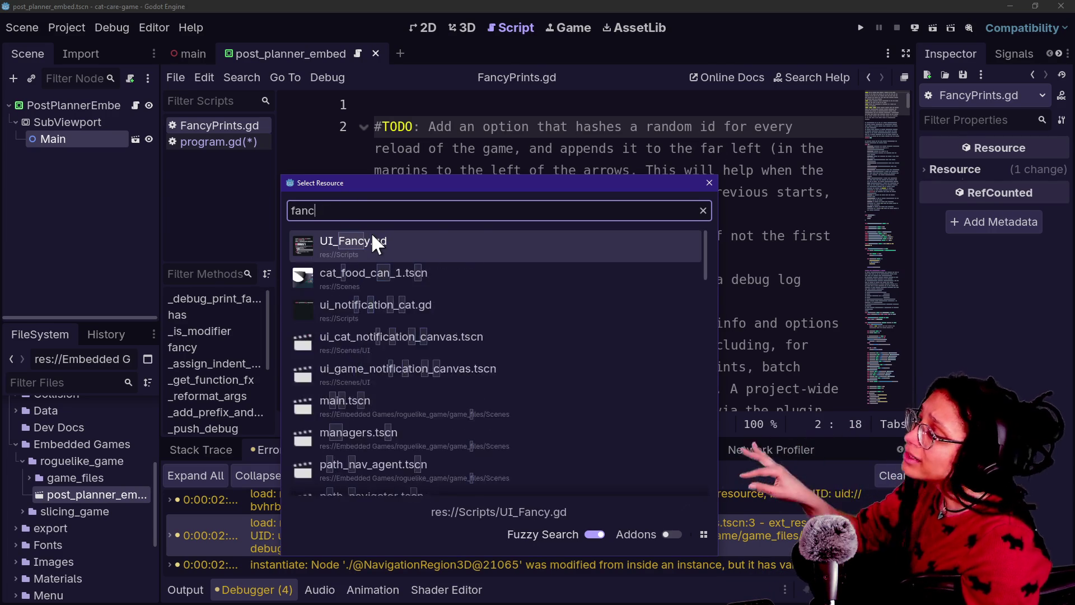
pyautogui.press('BackSpace')
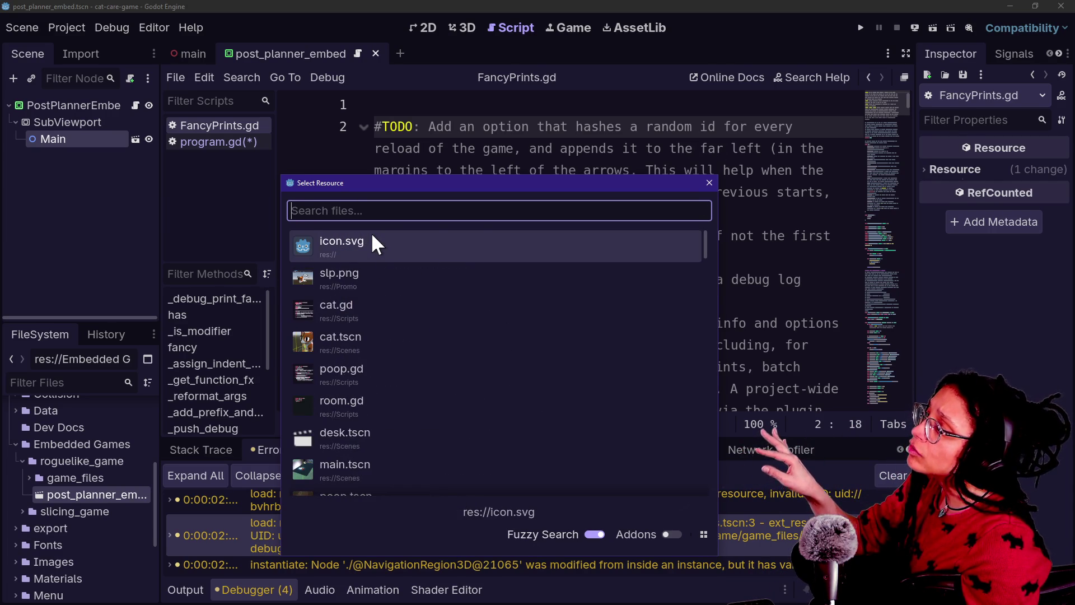
pyautogui.write('f')
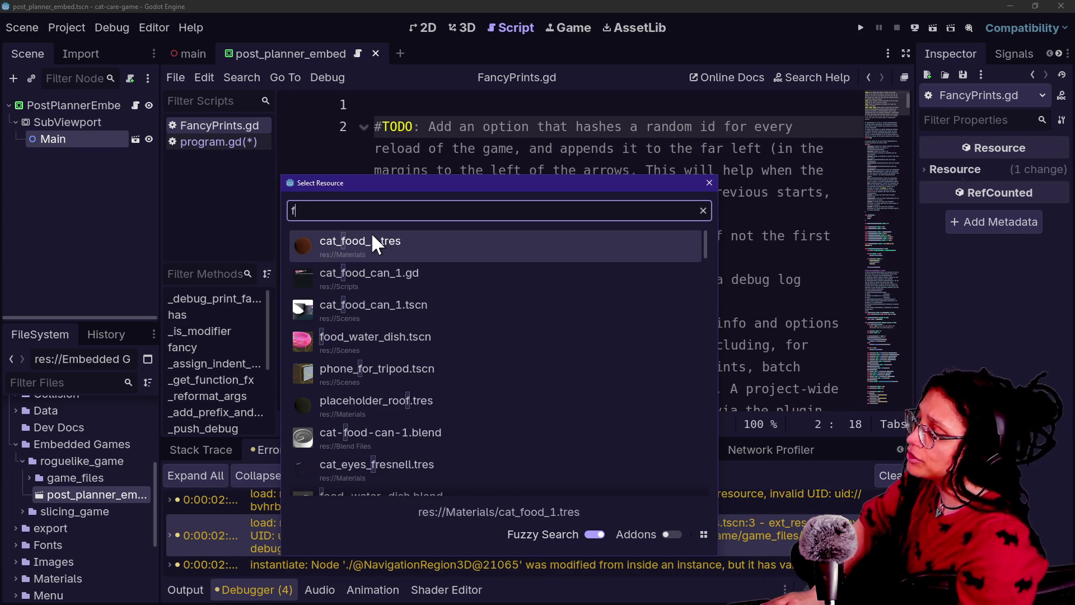
pyautogui.write('ancy')
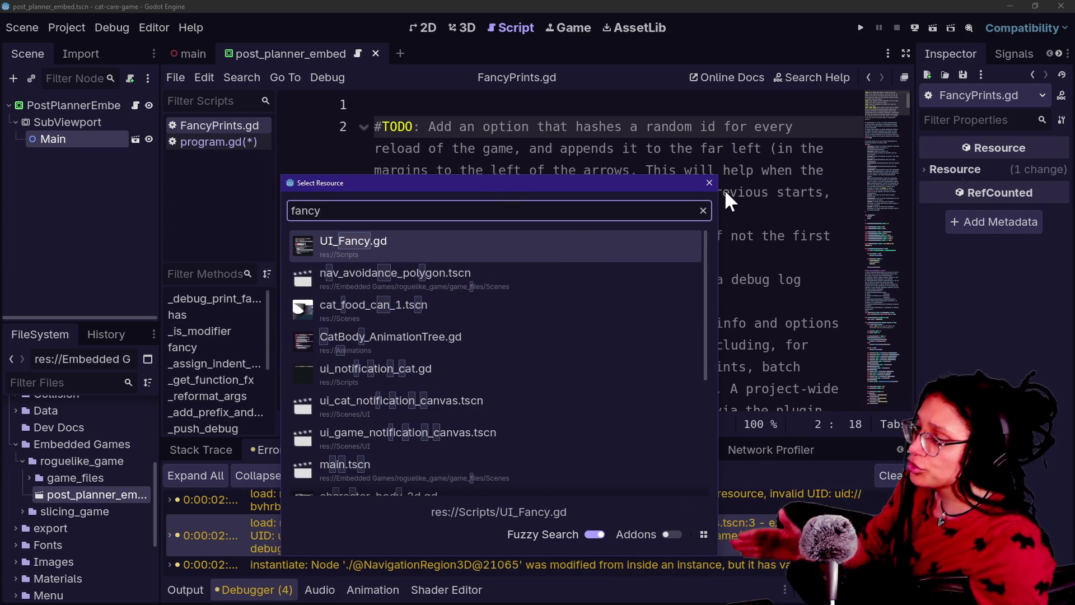
pyautogui.write('igerg')
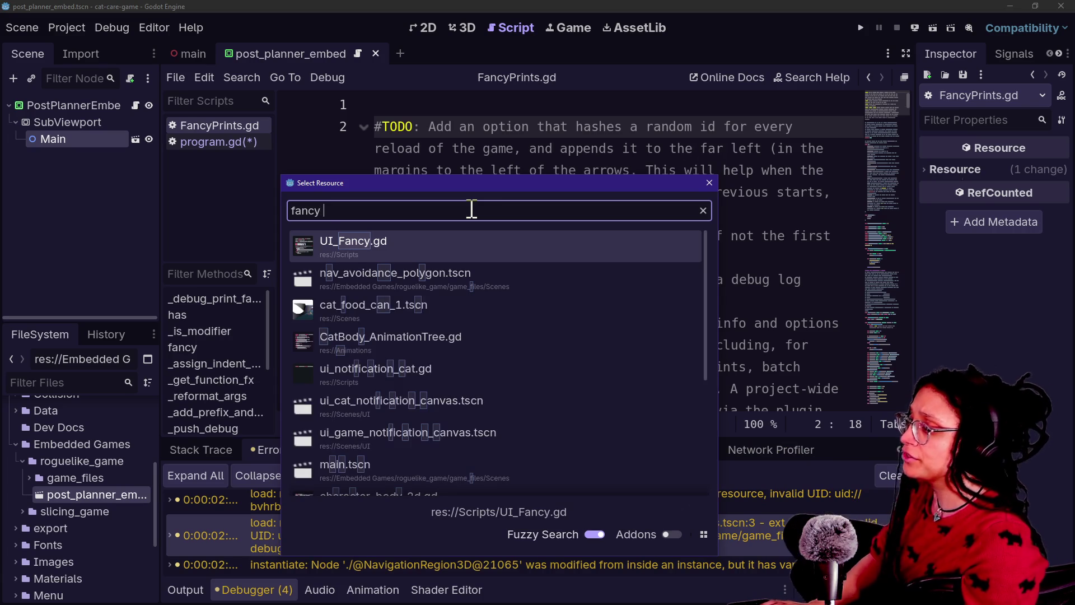
pyautogui.press('BackSpace')
pyautogui.press('BackSpace')
pyautogui.press('BackSpace')
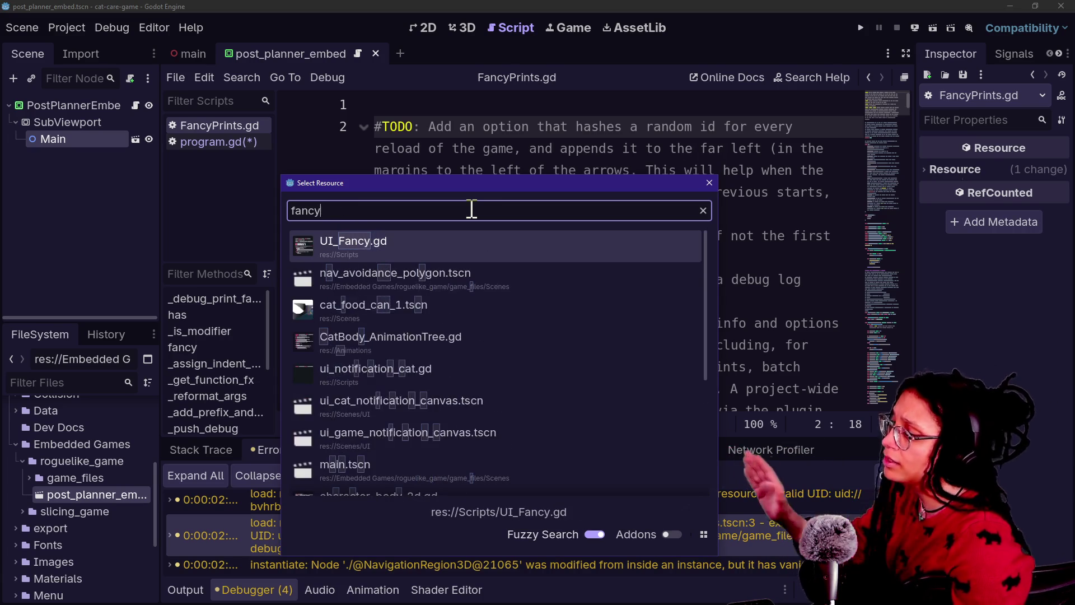
pyautogui.press('Escape')
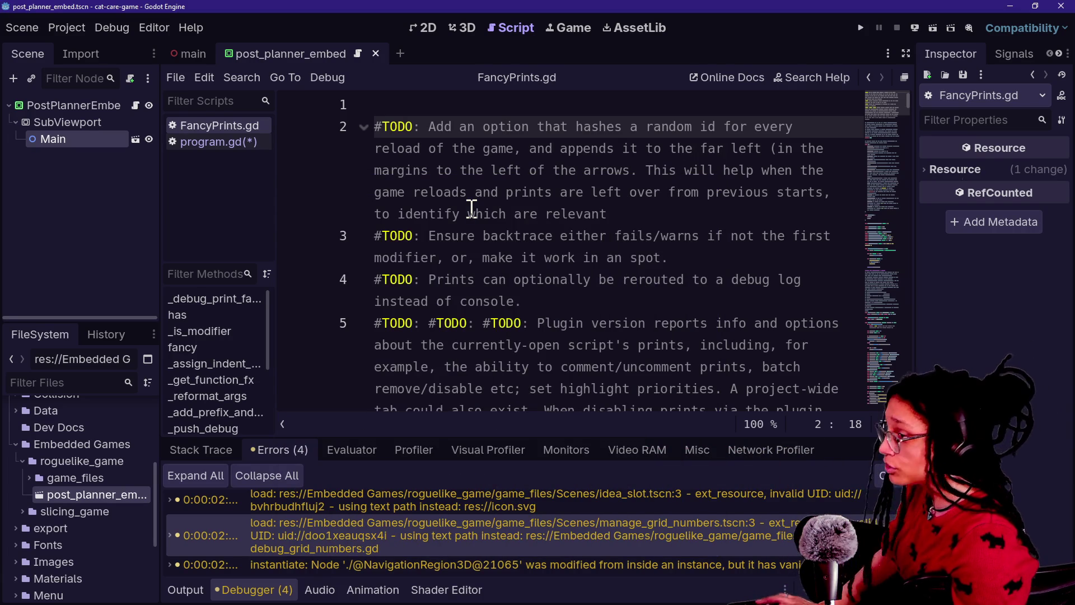
pyautogui.hotkey('ctrl', 'shift', 'f')
pyautogui.write('hlight')
# Run the project-wide 'highlight' search, enlarge the Search Results panel and open the first FFX.gd match
pyautogui.press('Return')
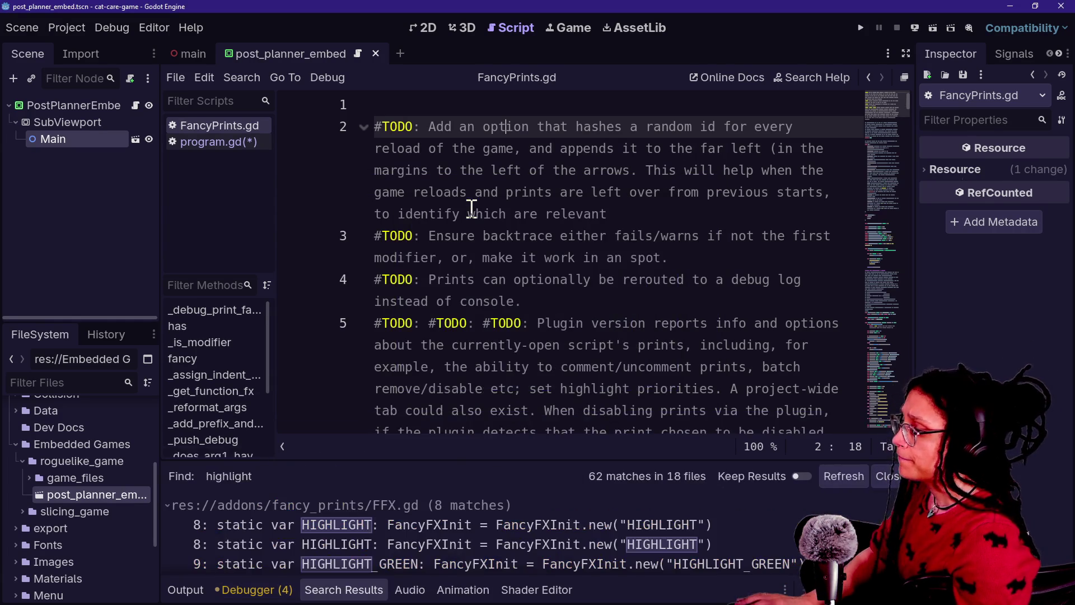
pyautogui.moveTo(375, 461); pyautogui.dragTo(420, 212)
pyautogui.click(438, 274)
# Check the HIGHLIGHT_RED match on line 11, then settle on the HIGHLIGHT definition at FFX.gd line 8
pyautogui.click(453, 427)
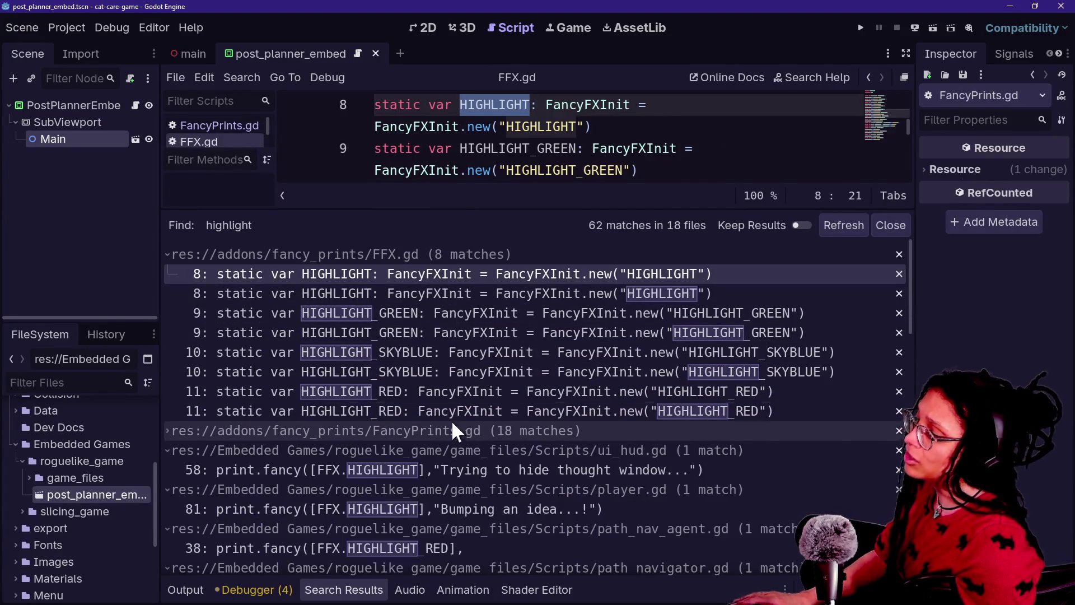
pyautogui.click(448, 412)
pyautogui.click(449, 427)
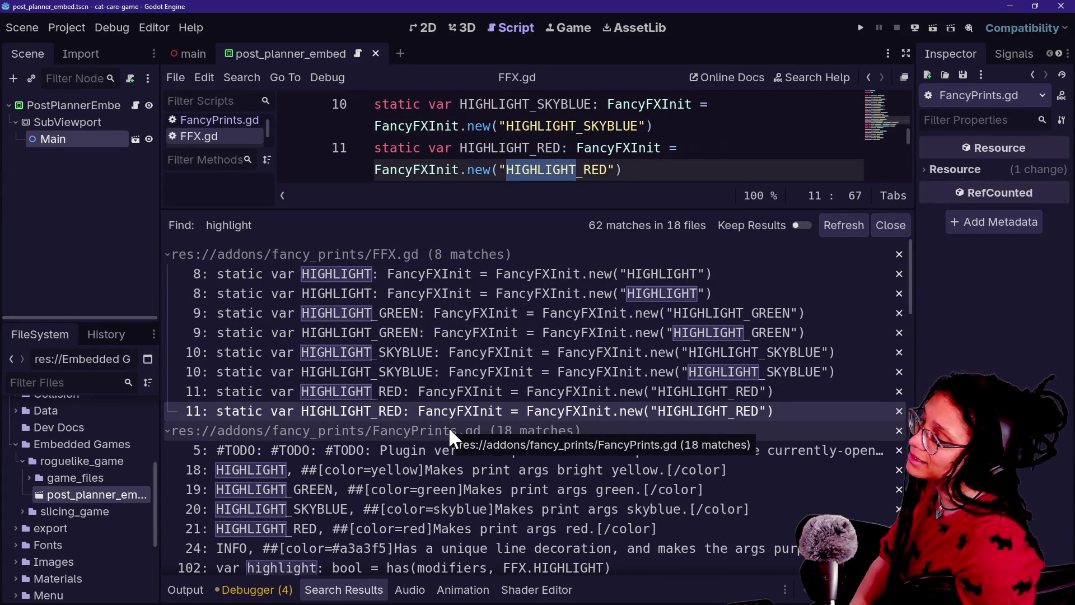
pyautogui.click(465, 276)
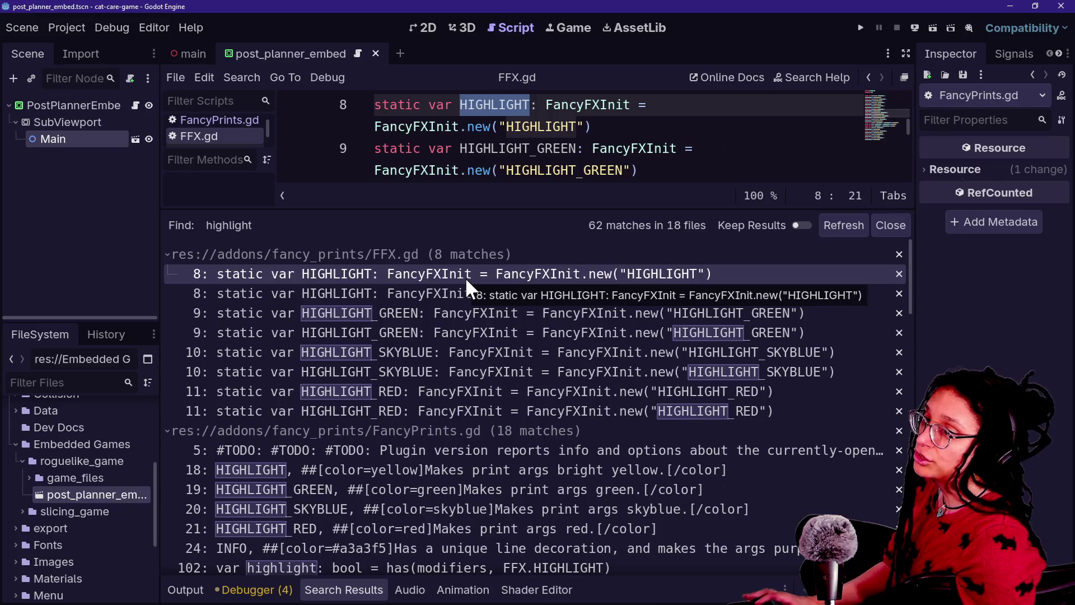
pyautogui.hotkey('alt', 'Tab')
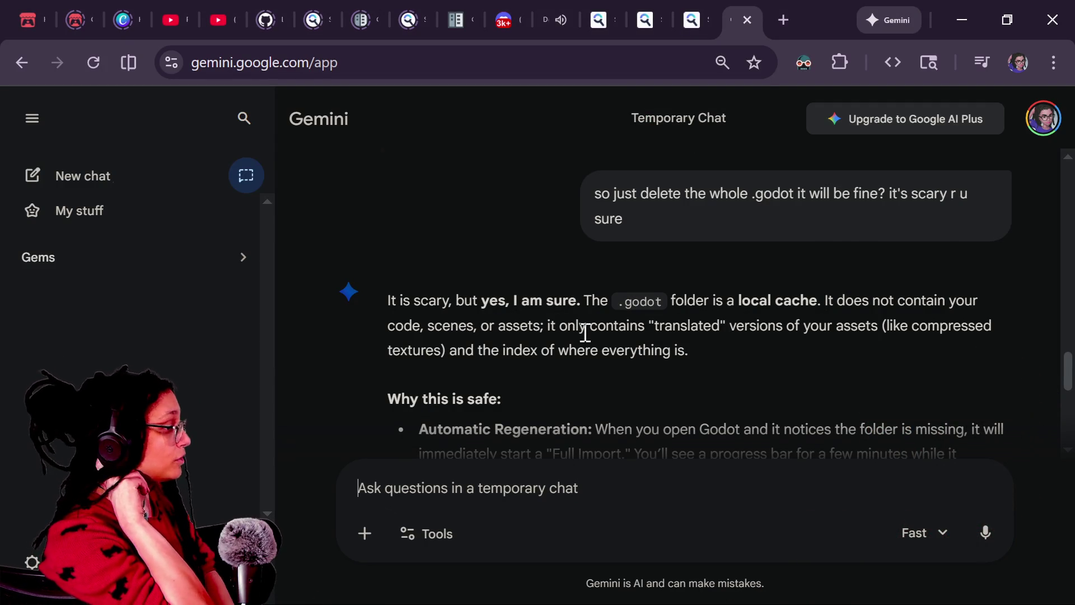
# Ask how a directory can be ignored by file search (Ctrl+Shift+F, Alt+Shift+O) yet still run with the project
pyautogui.scroll(-10, 583, 331)
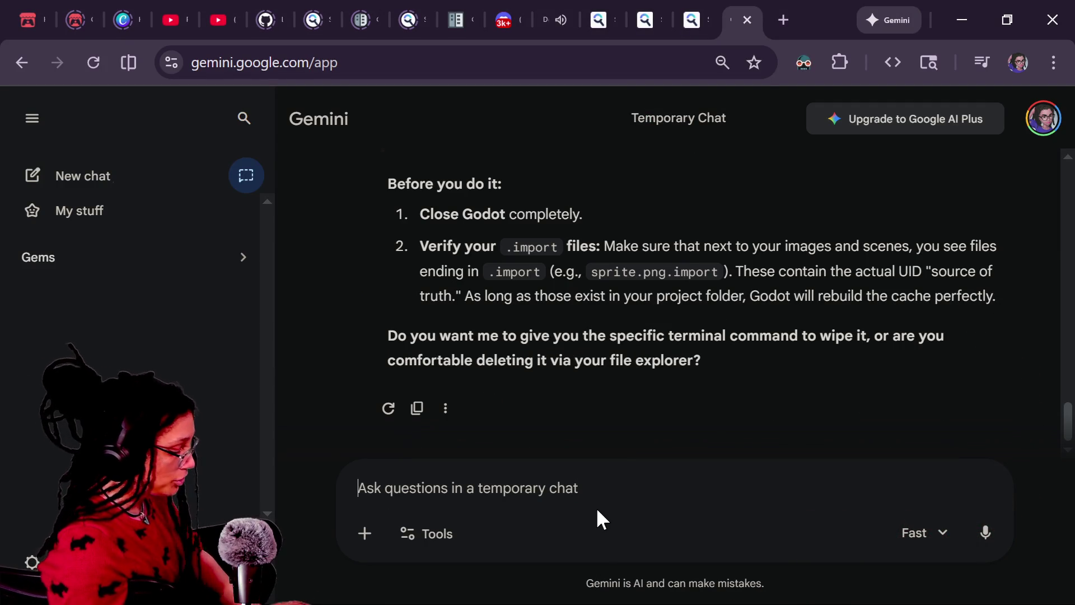
pyautogui.write('How else')
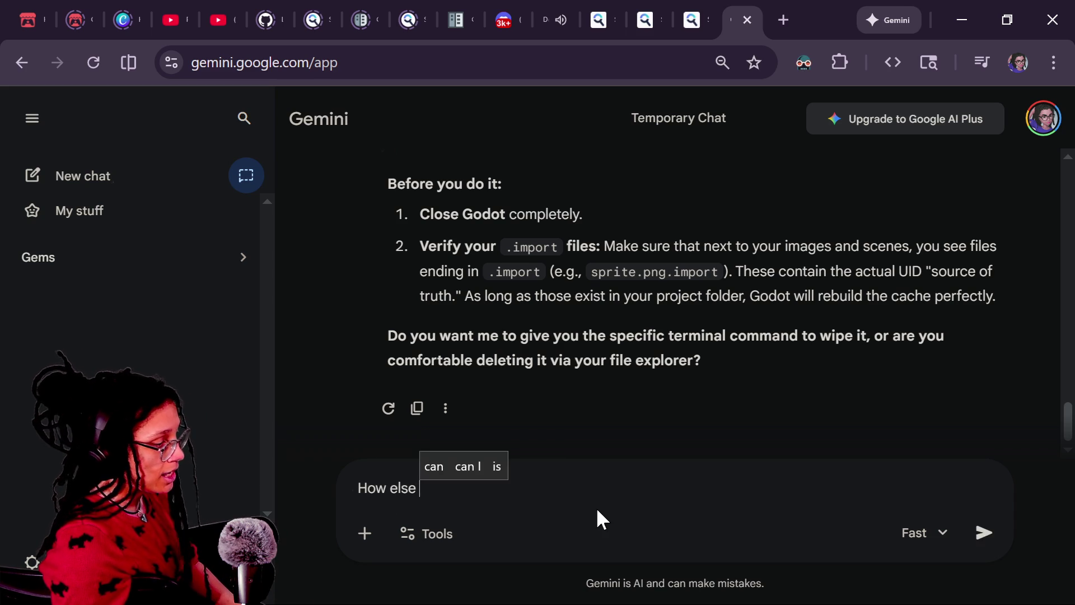
pyautogui.press('BackSpace')
pyautogui.press('BackSpace')
pyautogui.write('n I make a')
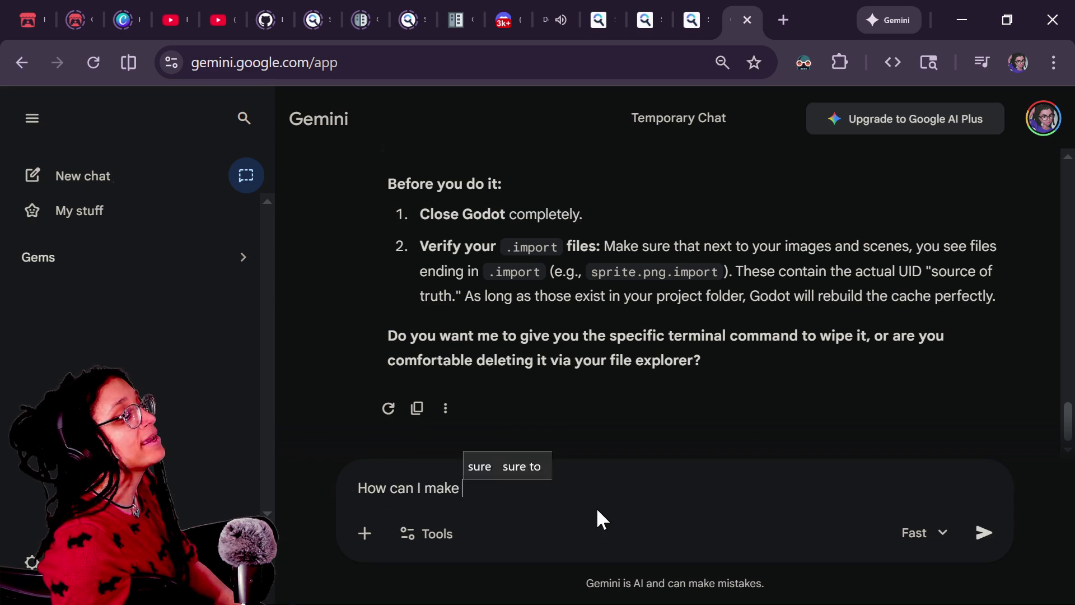
pyautogui.hotkey('ctrl', '+')
pyautogui.hotkey('ctrl', '-')
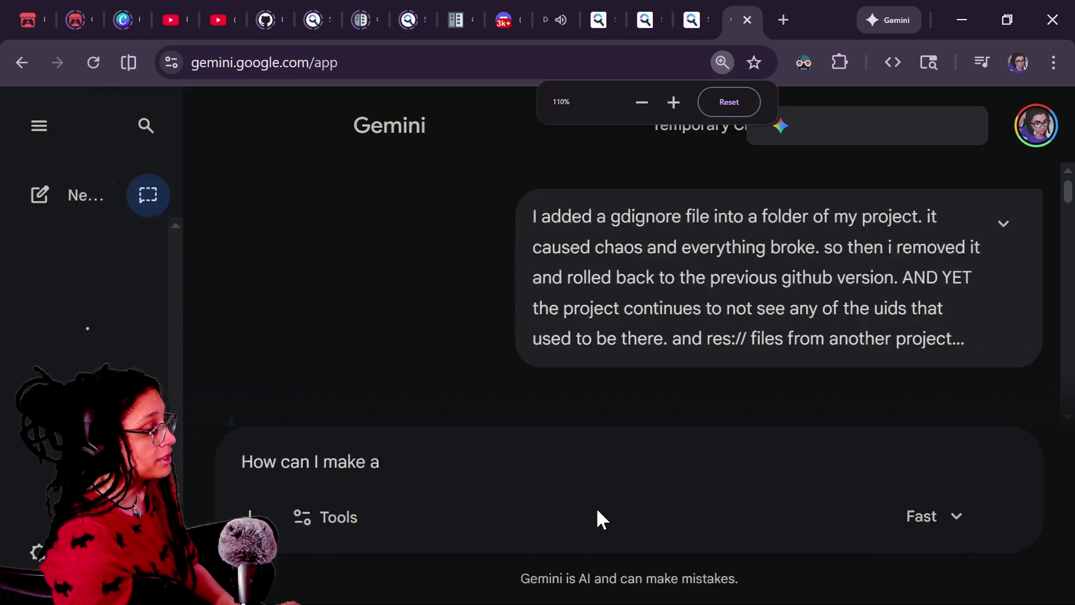
pyautogui.write('fo')
pyautogui.press('BackSpace')
pyautogui.write('dire')
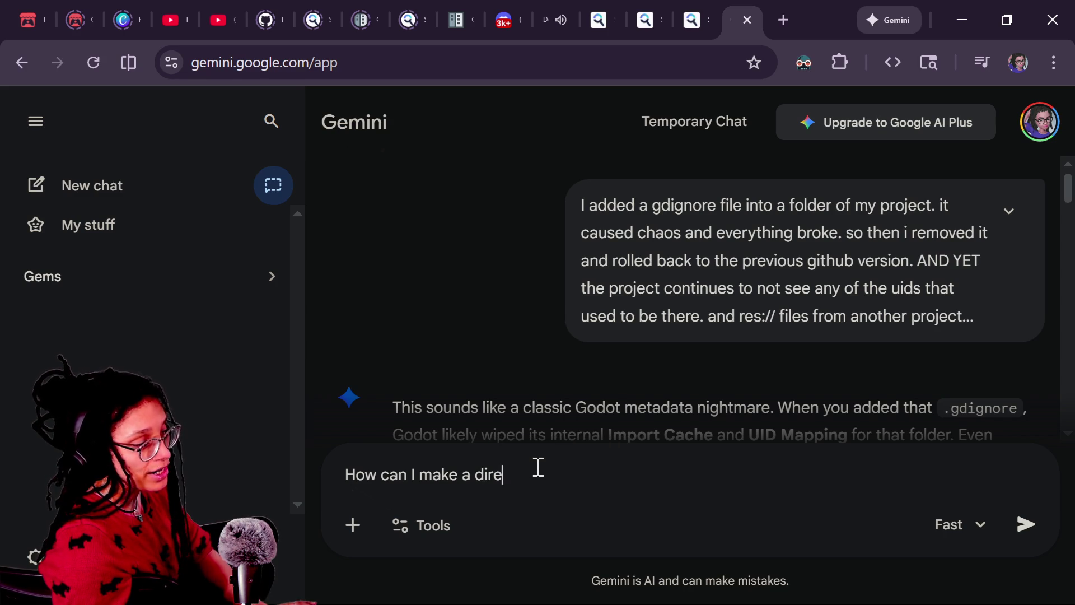
pyautogui.write('ctory be ignored')
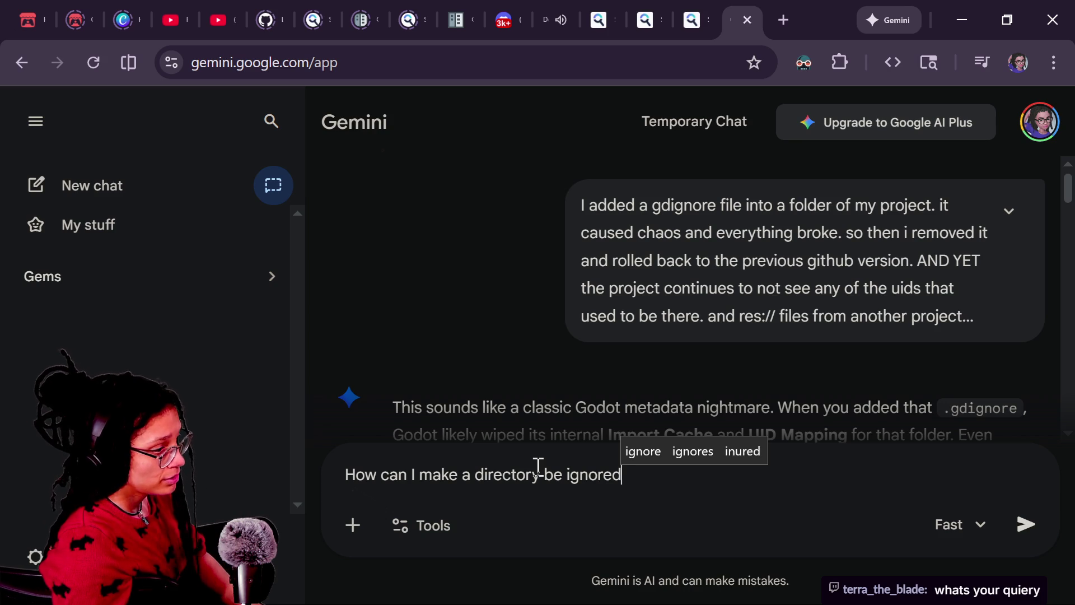
pyautogui.write(' by the filesystem (')
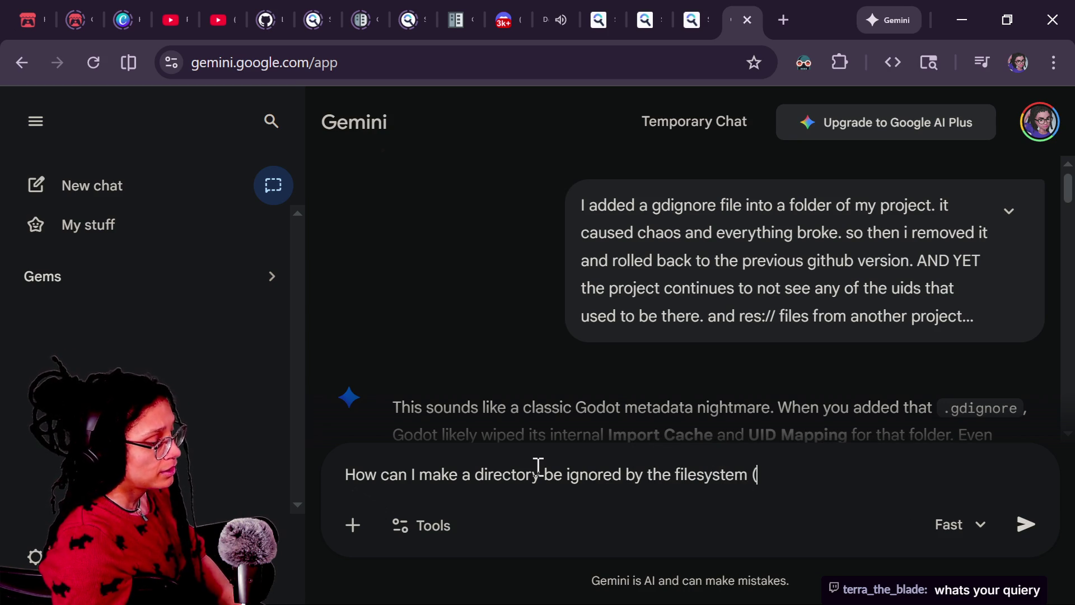
pyautogui.write('Ctrl+Shift+')
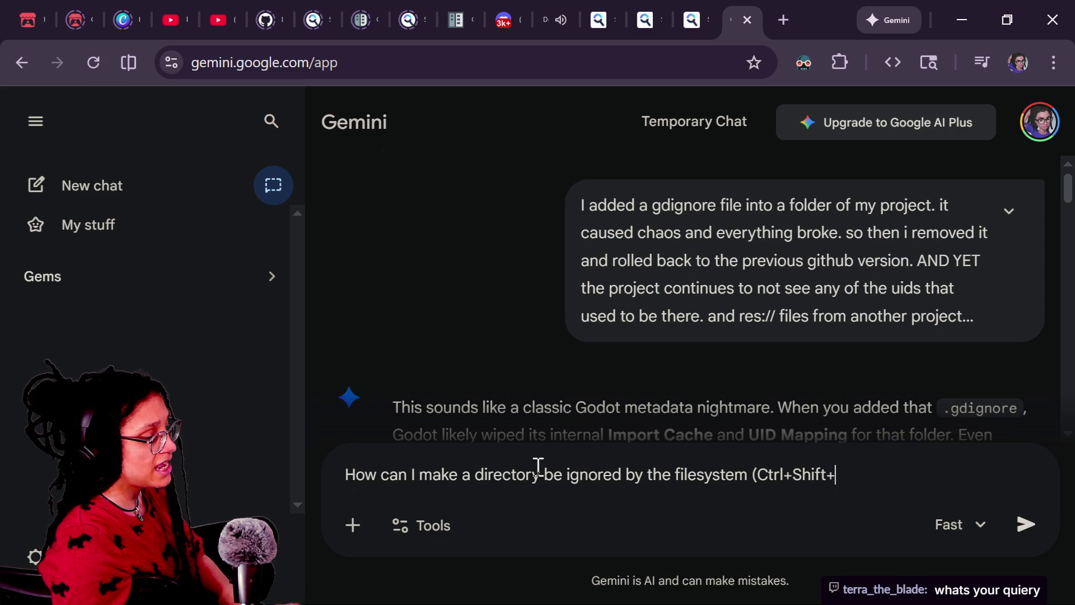
pyautogui.write('F, ')
pyautogui.write('tr')
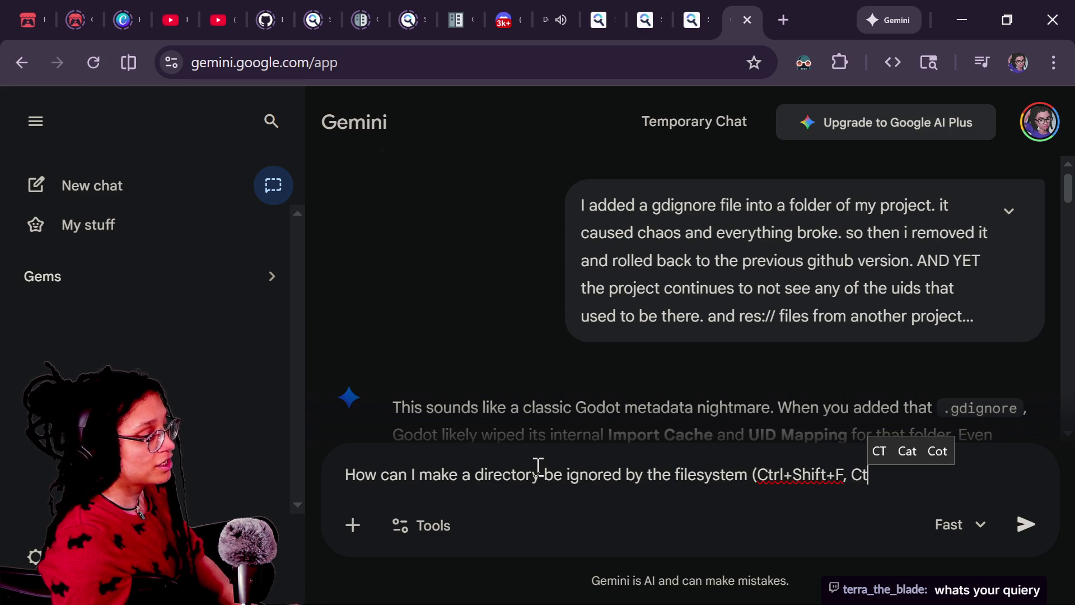
pyautogui.press('BackSpace')
pyautogui.press('BackSpace')
pyautogui.press('BackSpace')
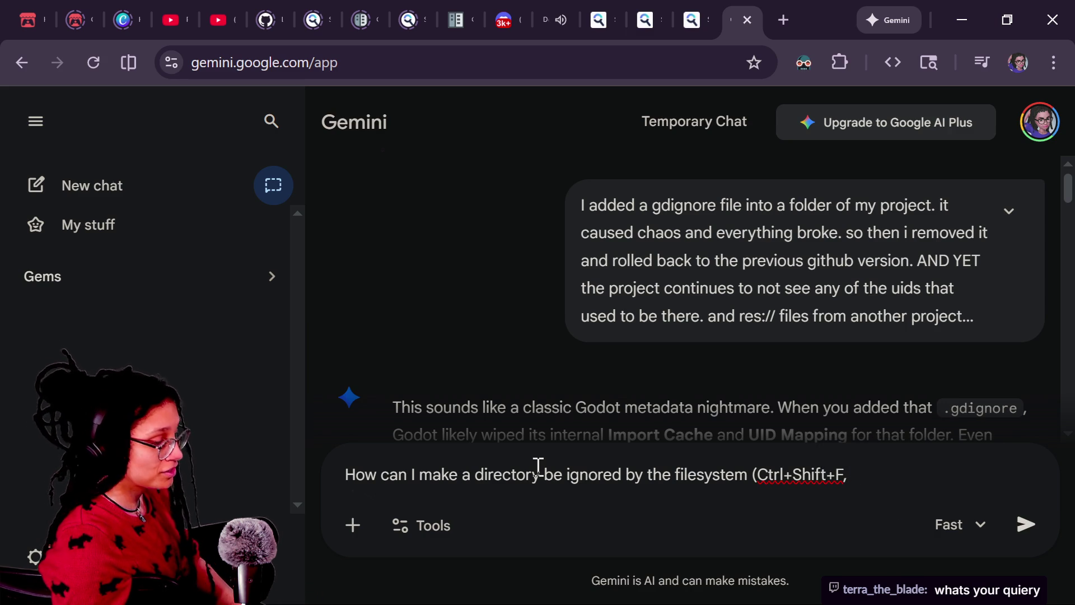
pyautogui.write(' Alt+Shit')
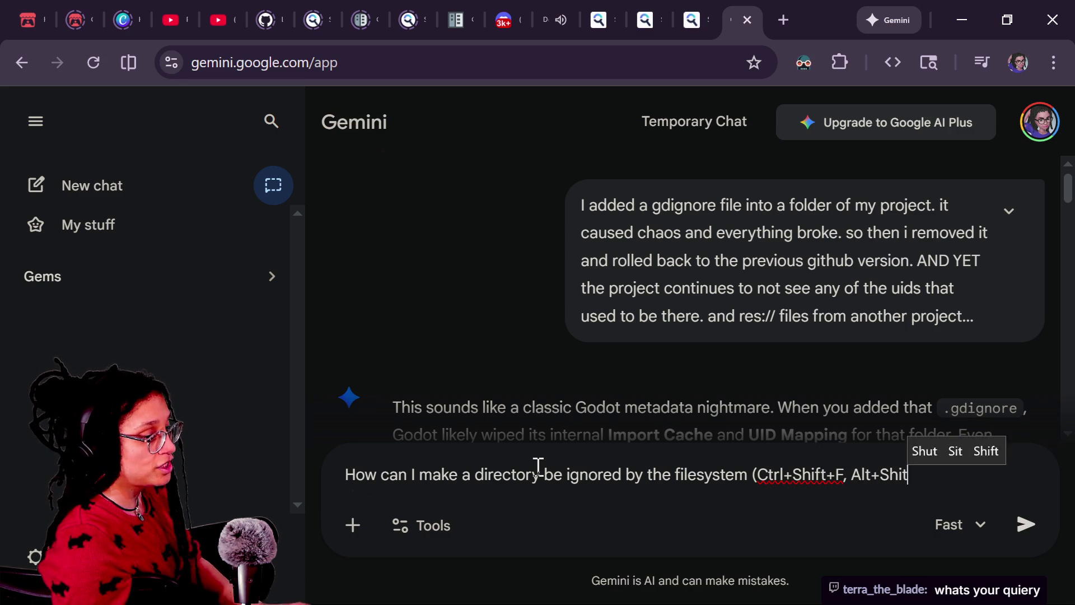
pyautogui.write('P')
pyautogui.press('BackSpace')
pyautogui.write('O)')
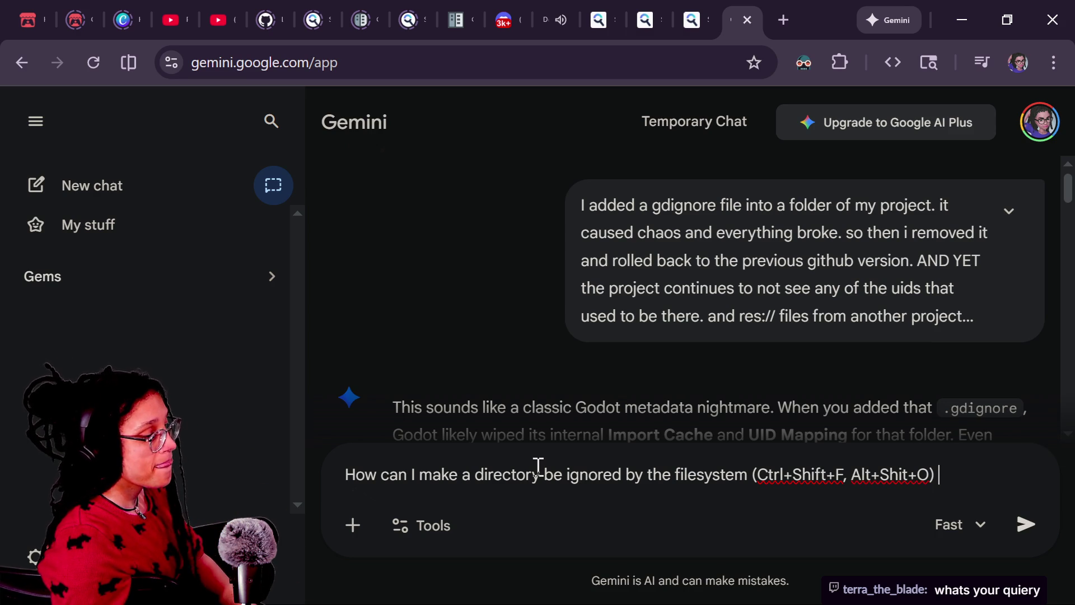
pyautogui.write(' wgu')
pyautogui.press('BackSpace')
pyautogui.press('BackSpace')
pyautogui.write('hile still being part')
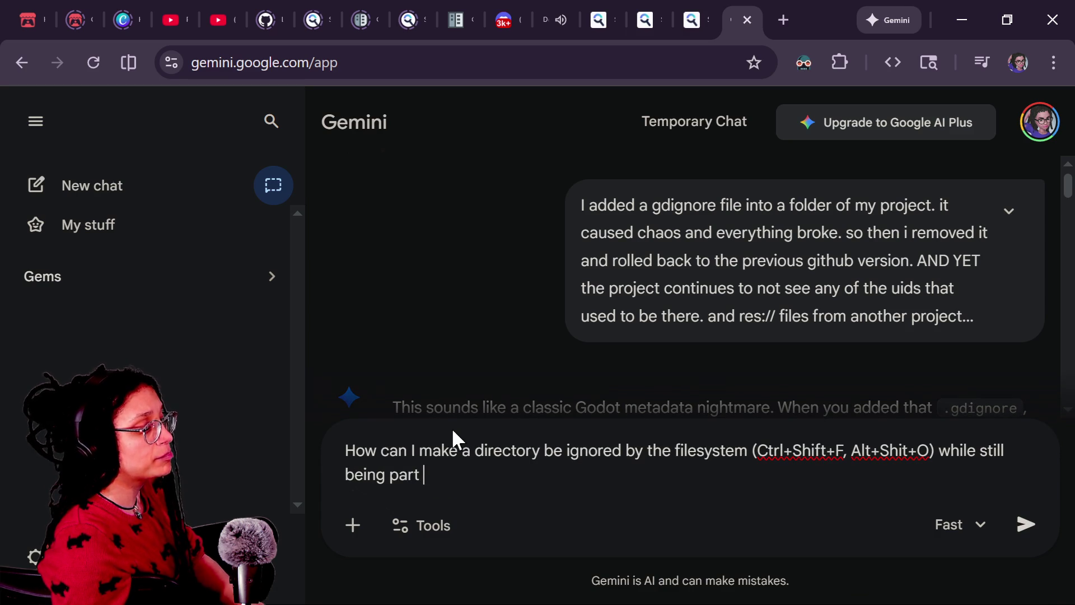
pyautogui.write(' of the project ')
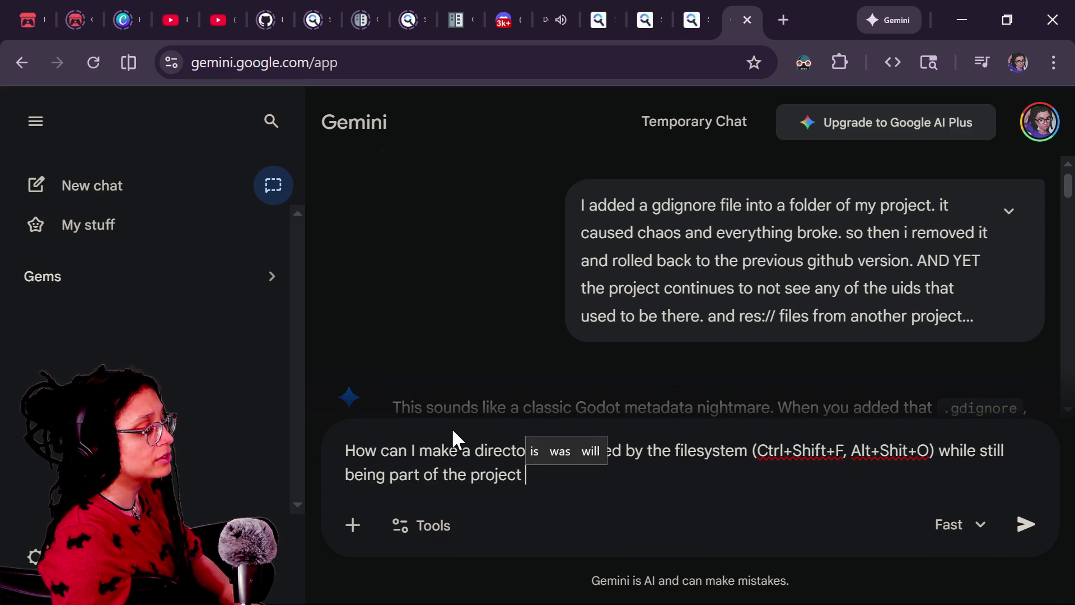
pyautogui.write('when the ')
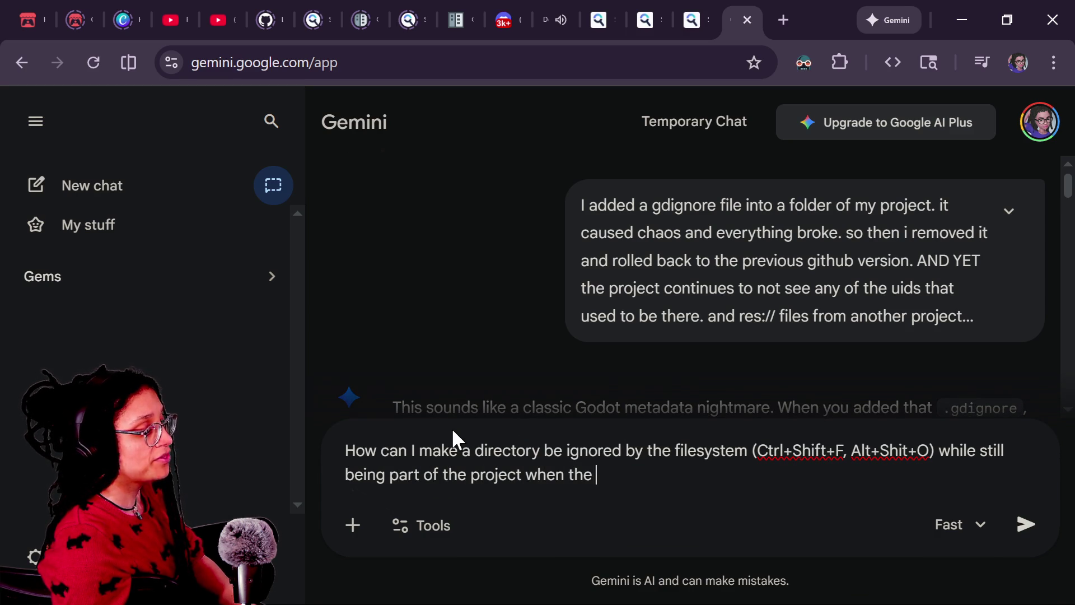
pyautogui.write('project runs? i')
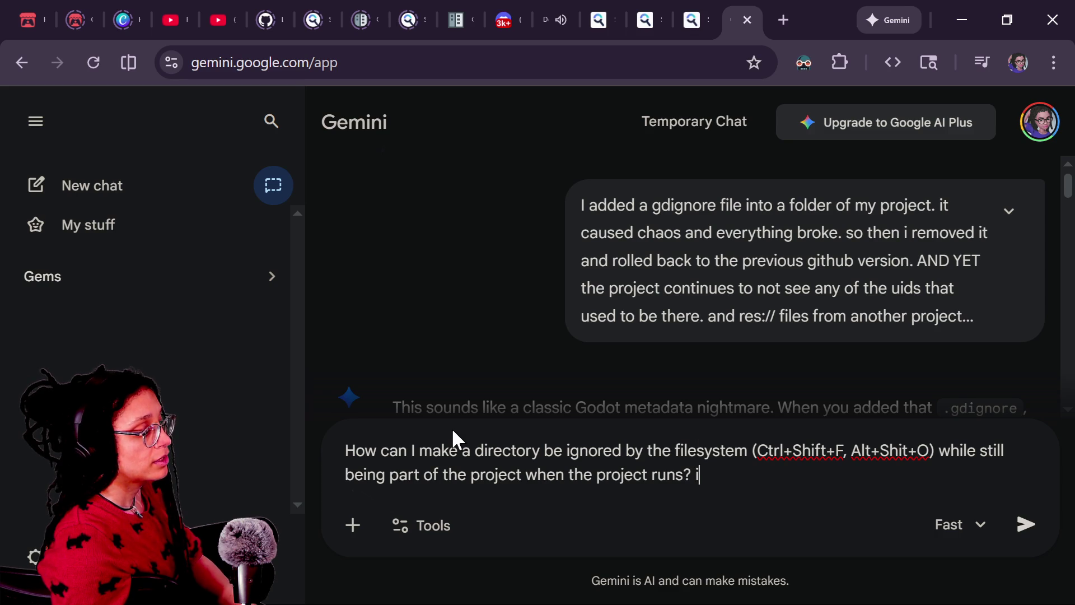
pyautogui.write('e , ')
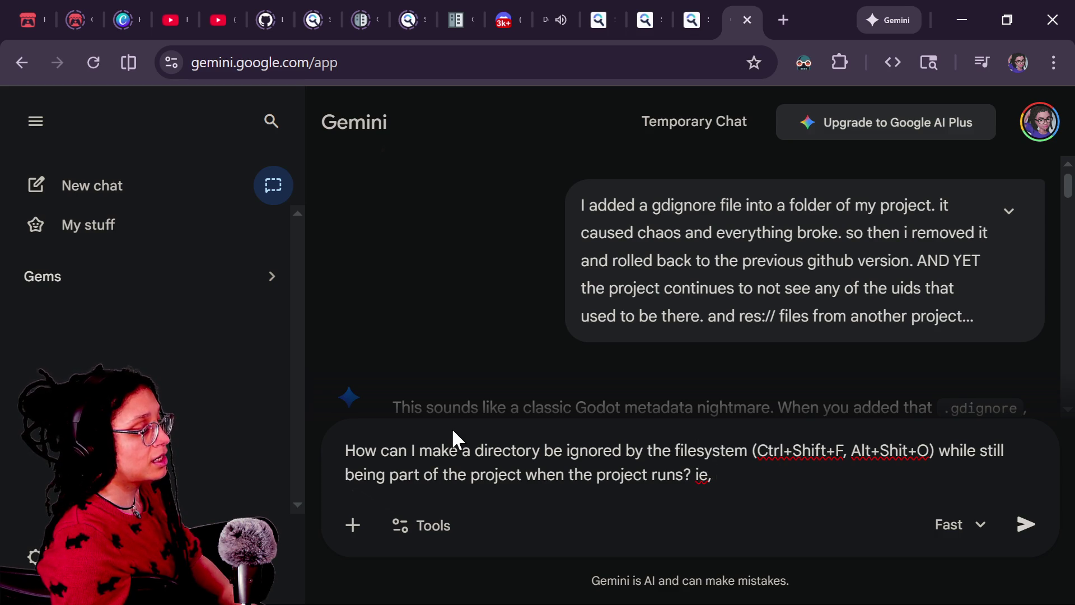
pyautogui.write('eg')
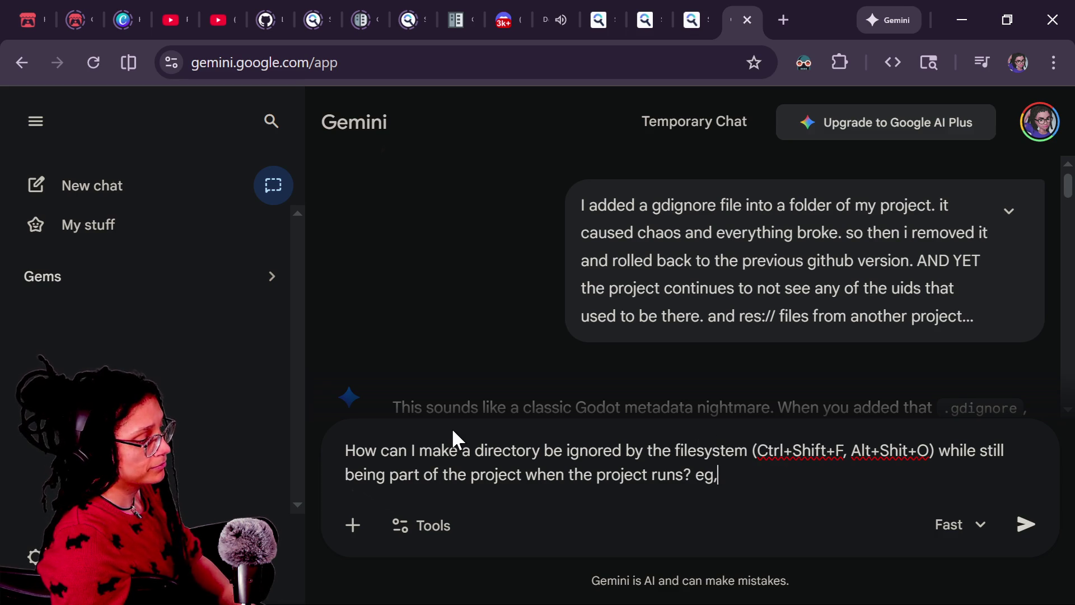
pyautogui.write('a minigame ')
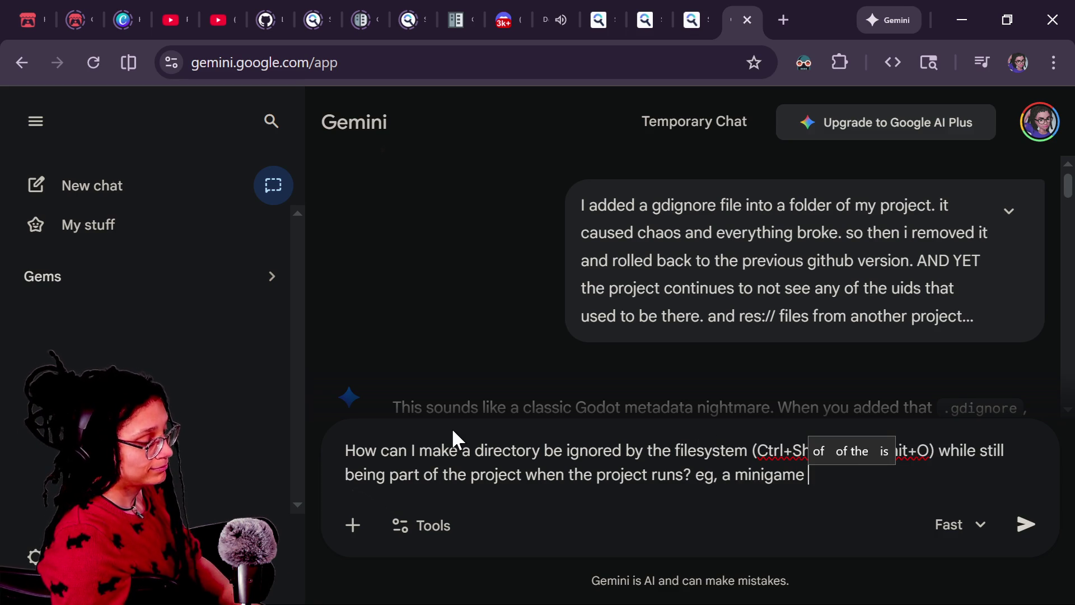
pyautogui.write('is')
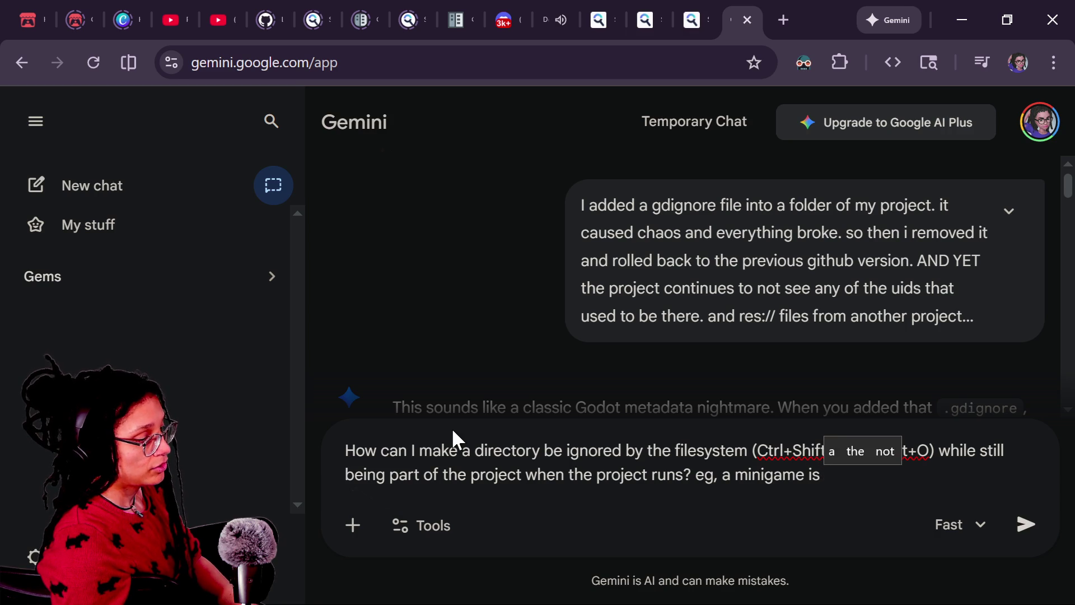
# Add the example of a separately managed minigame linked to the parent, hard to modify FROM the parent, and send it
pyautogui.press('BackSpace')
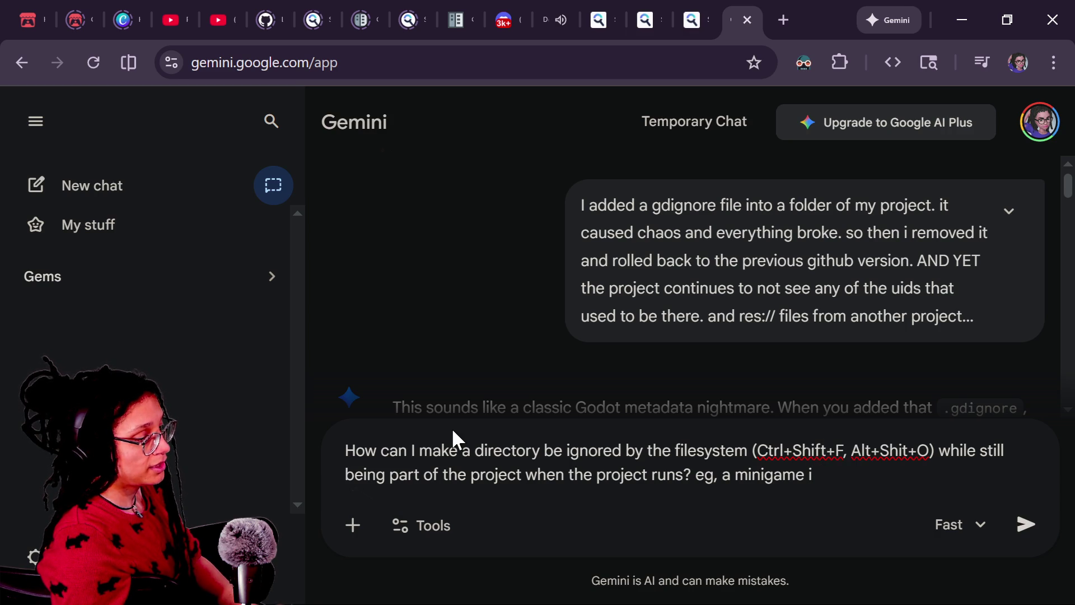
pyautogui.write('s managed in ')
pyautogui.write('a separate project. ')
pyautogui.write('Then')
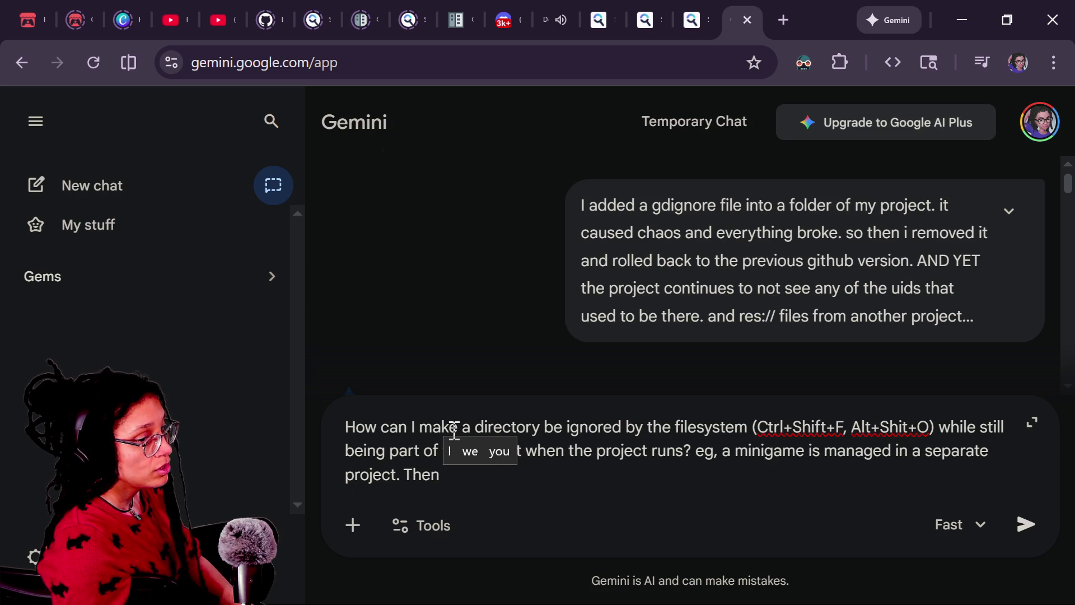
pyautogui.write('It is ')
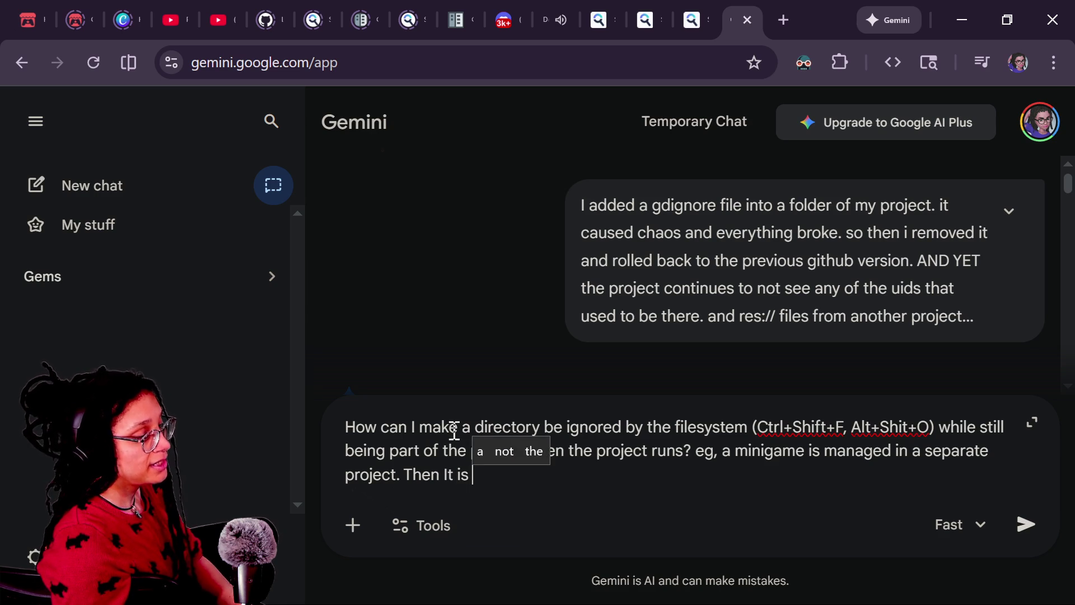
pyautogui.write('imported into')
pyautogui.press('BackSpace')
pyautogui.press('BackSpace')
pyautogui.press('BackSpace')
pyautogui.write('or linked')
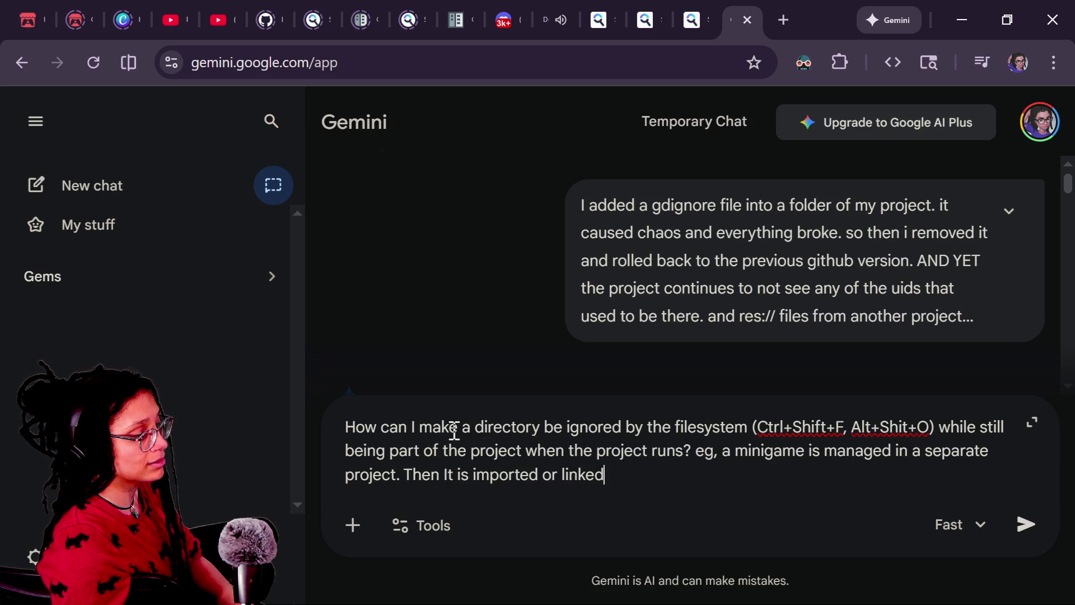
pyautogui.write(' to the par')
pyautogui.press('BackSpace')
pyautogui.press('BackSpace')
pyautogui.press('BackSpace')
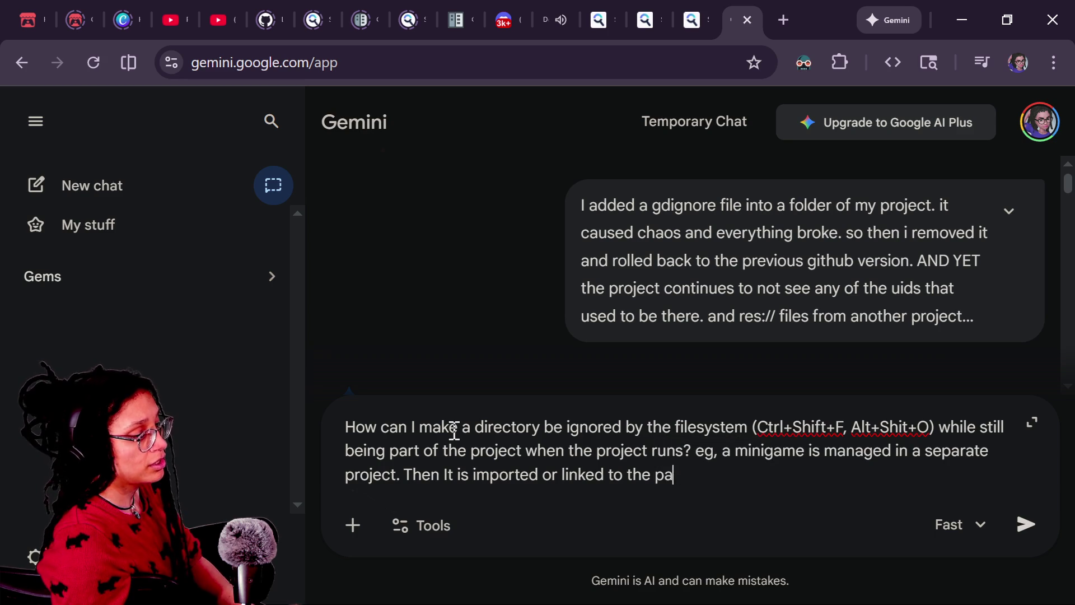
pyautogui.write('parent rp')
pyautogui.write('oj')
pyautogui.press('BackSpace')
pyautogui.write('pro')
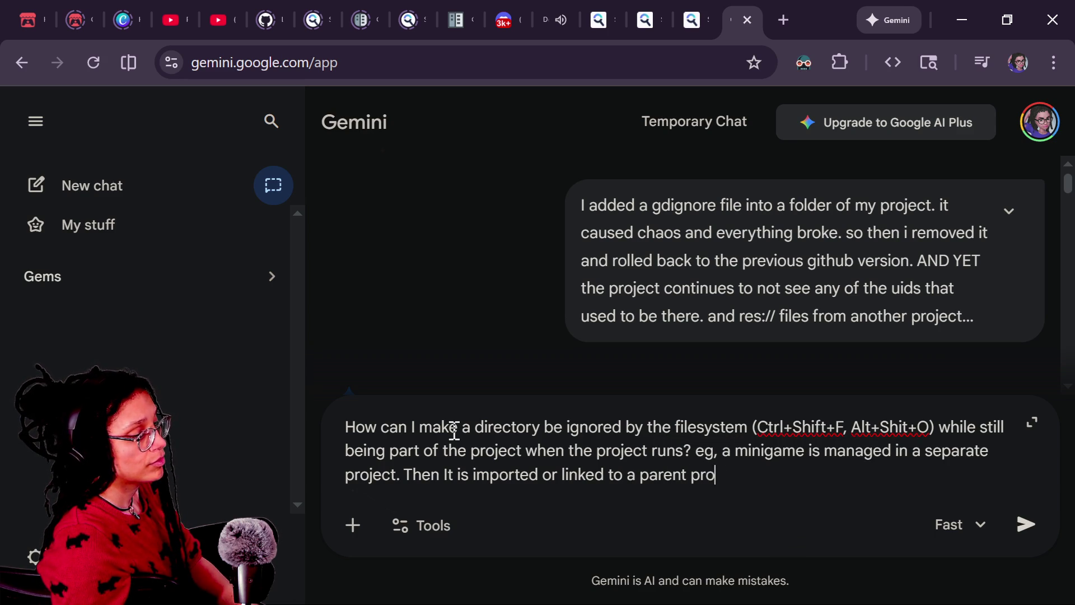
pyautogui.write("ject, wherein it's")
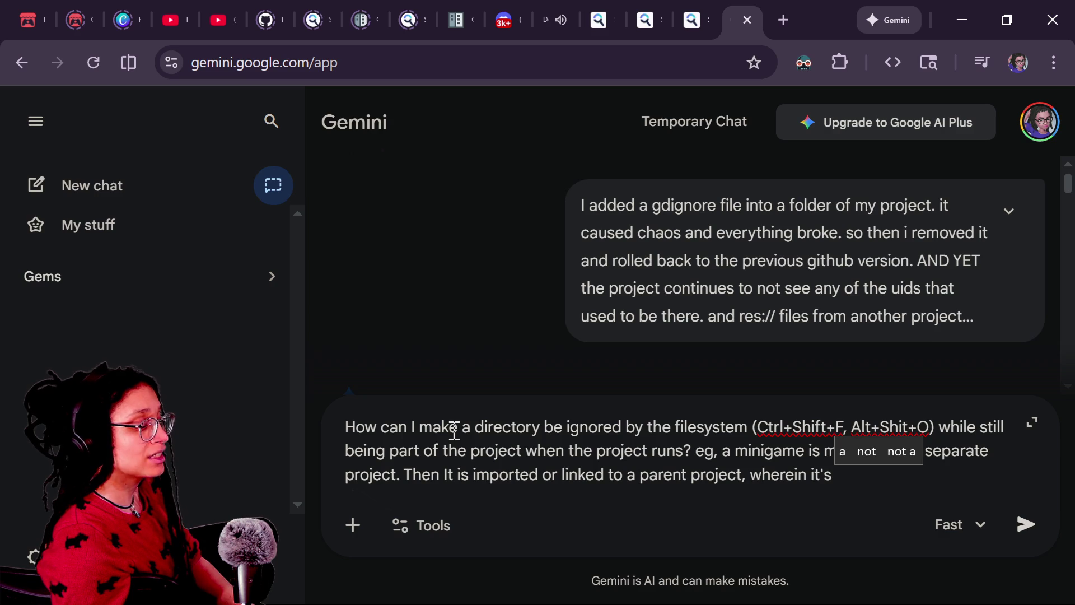
pyautogui.write(' extremely ')
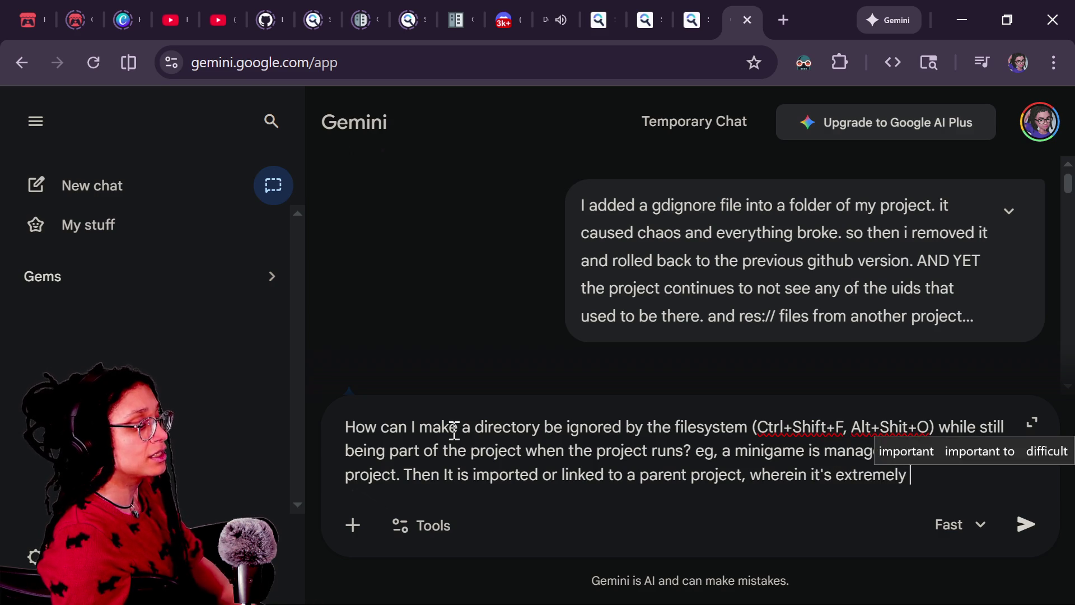
pyautogui.write('challenging to aci')
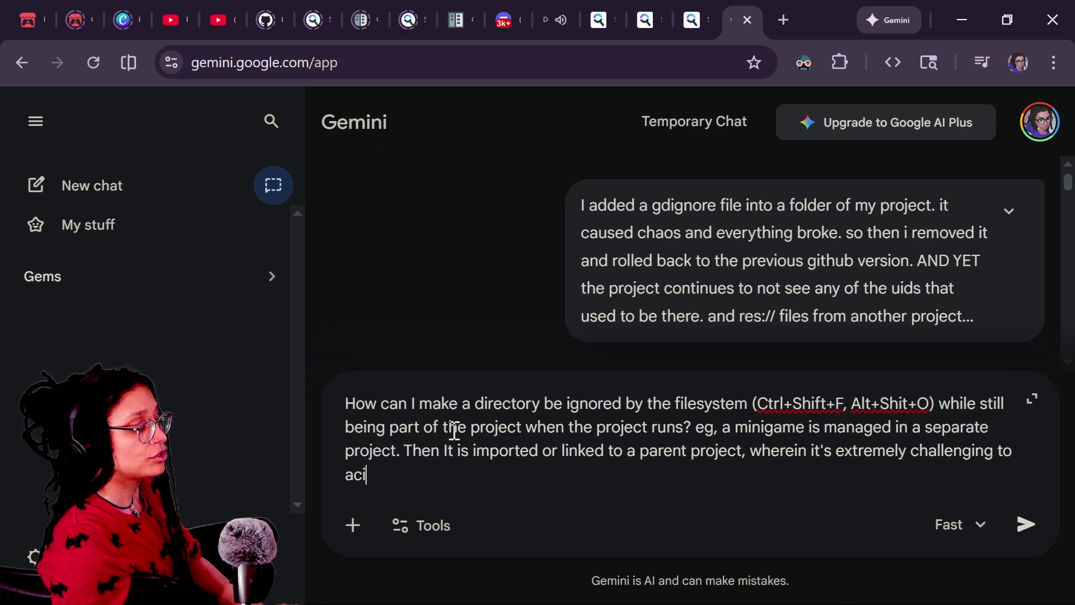
pyautogui.press('BackSpace')
pyautogui.write('cidentally')
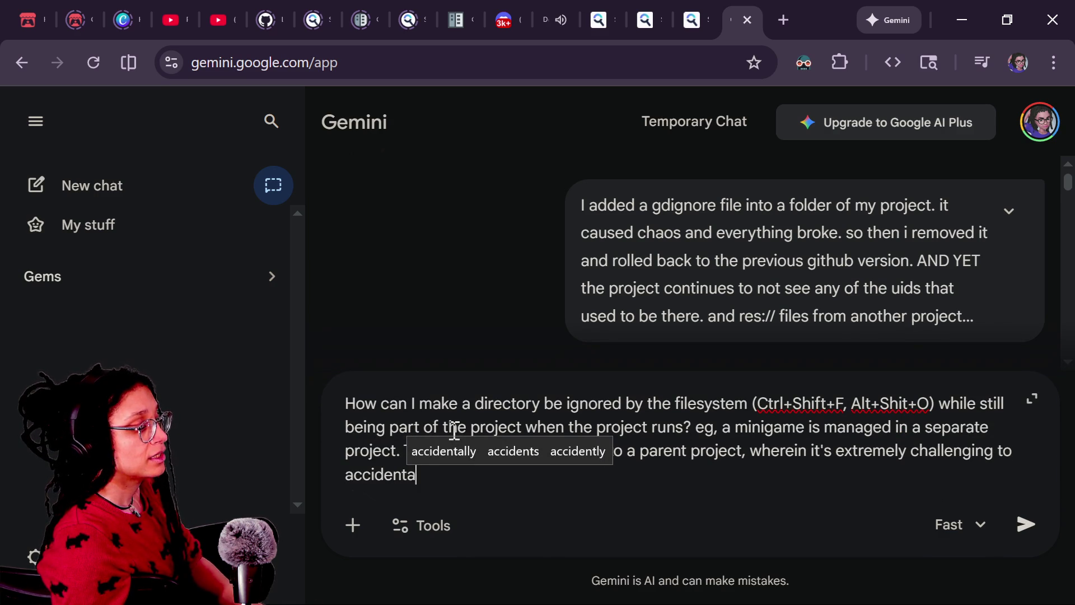
pyautogui.press('BackSpace')
pyautogui.write('ly or even intentionally m')
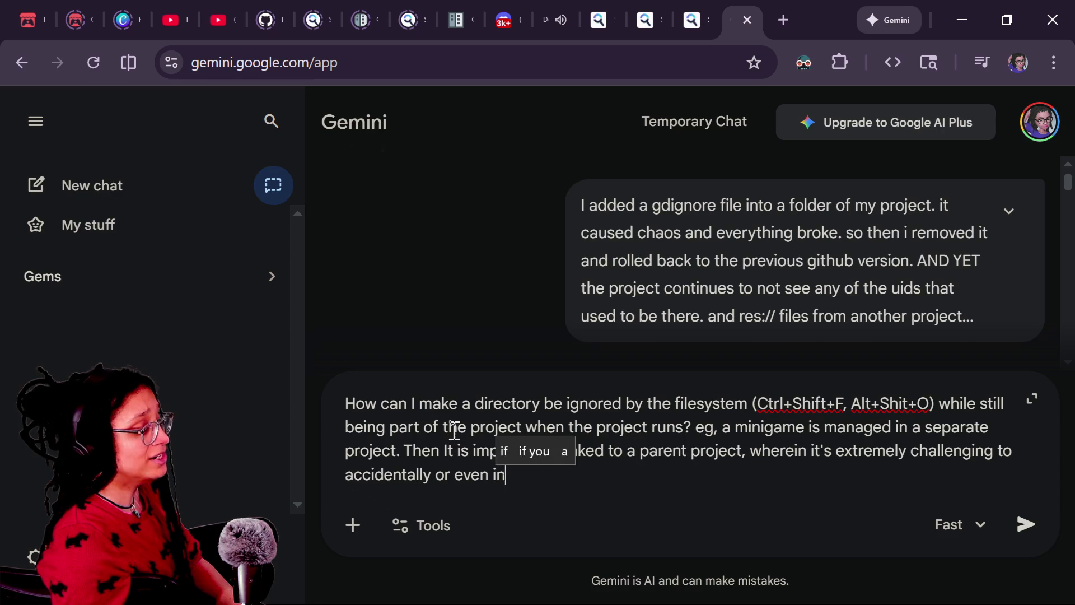
pyautogui.write('odif')
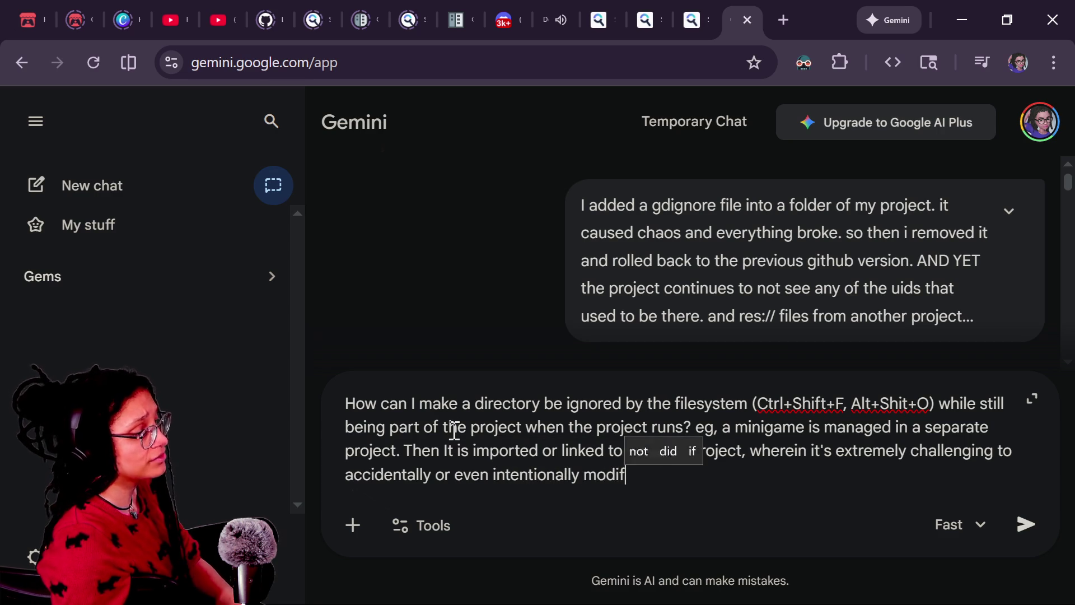
pyautogui.write('y the minigame project f')
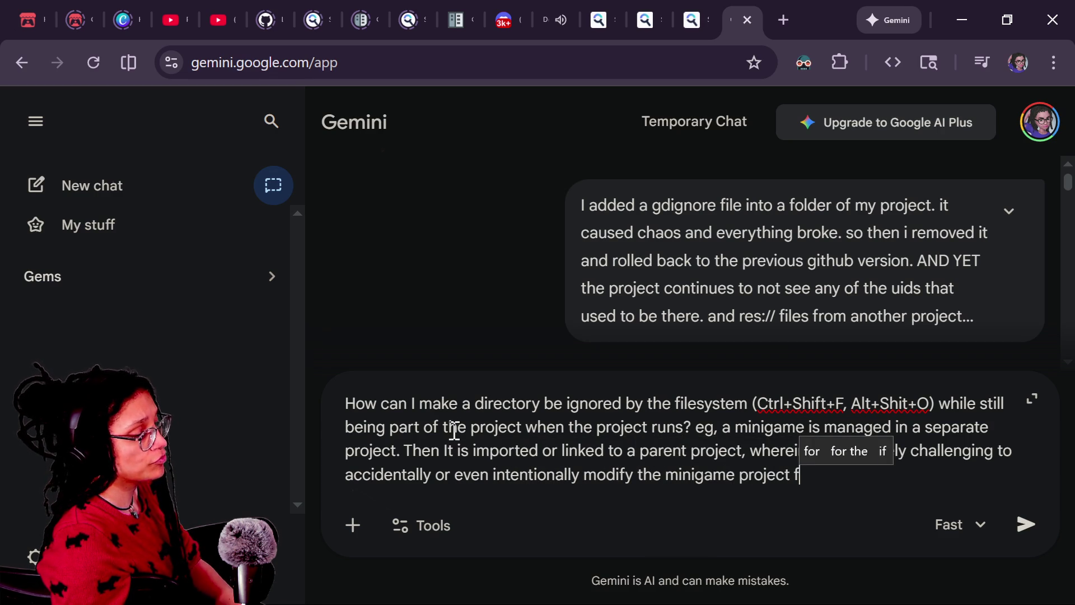
pyautogui.press('BackSpace')
pyautogui.write('FROM the parent proje')
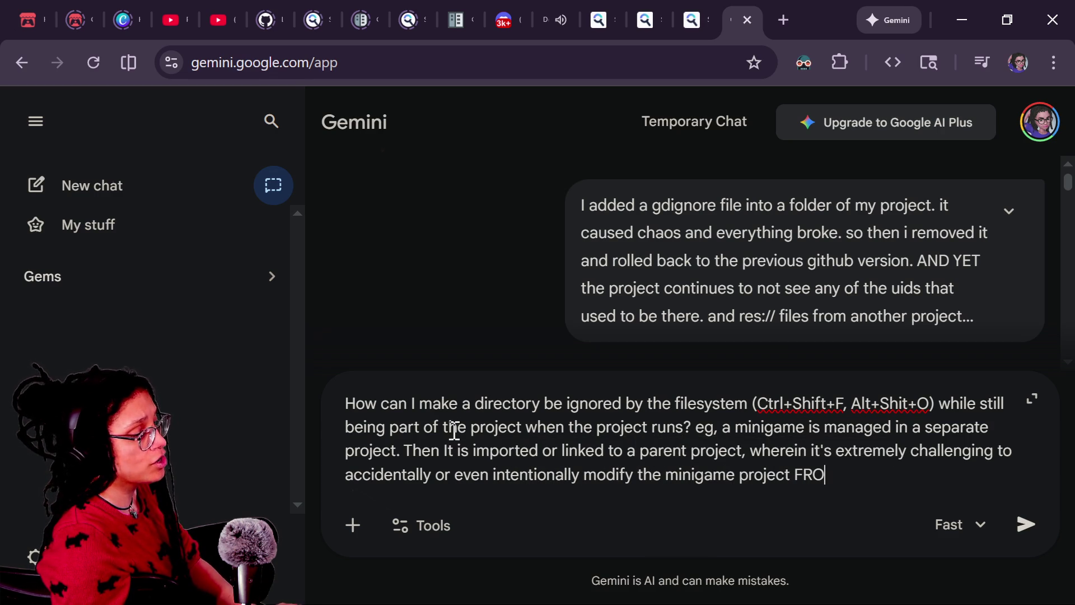
pyautogui.write('ct.')
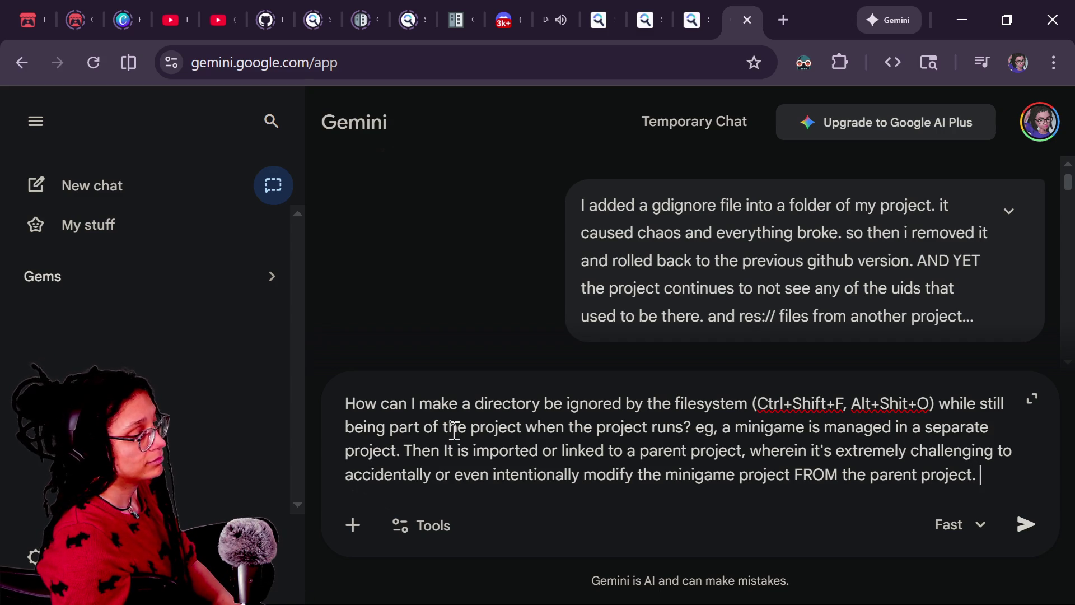
pyautogui.press('Return')
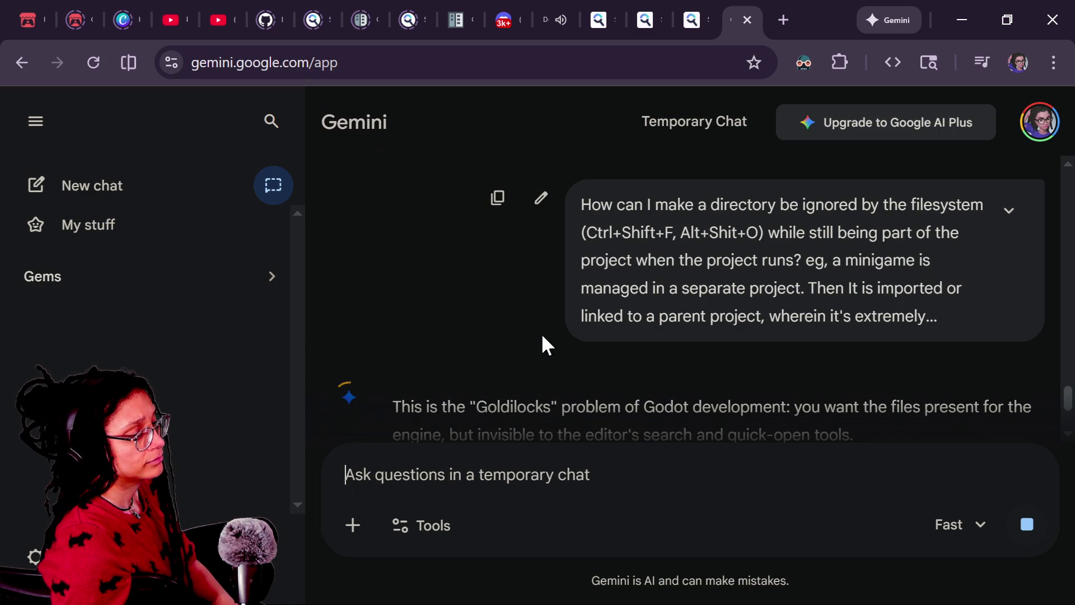
# Read Gemini's Options 1–3 and comparison table, noting that .gdignore is too nuclear, then return to Godot
pyautogui.scroll(-3, 516, 329)
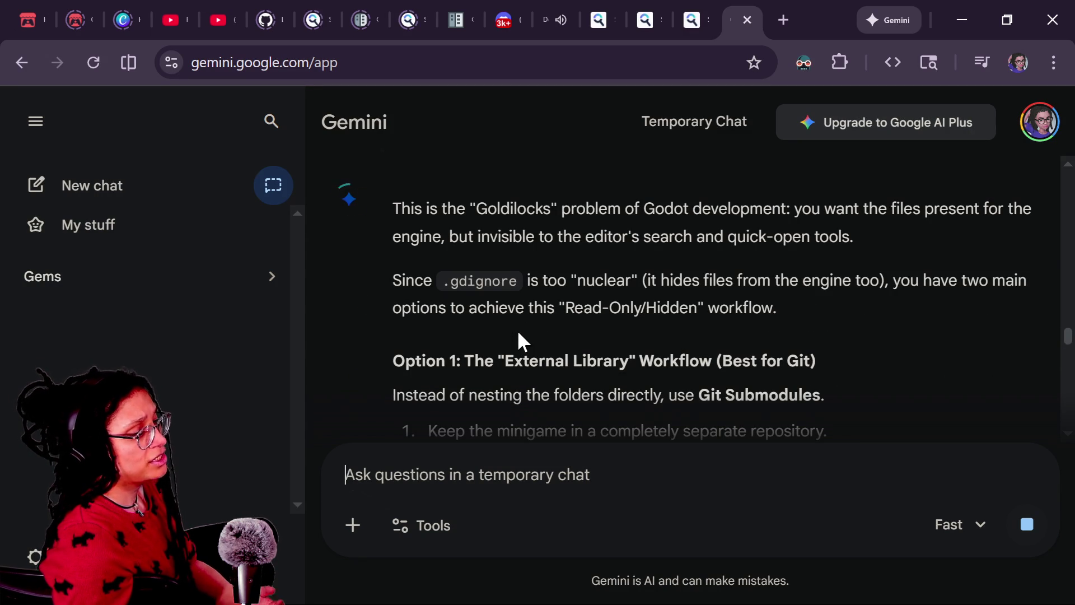
pyautogui.moveTo(436, 280); pyautogui.dragTo(763, 308)
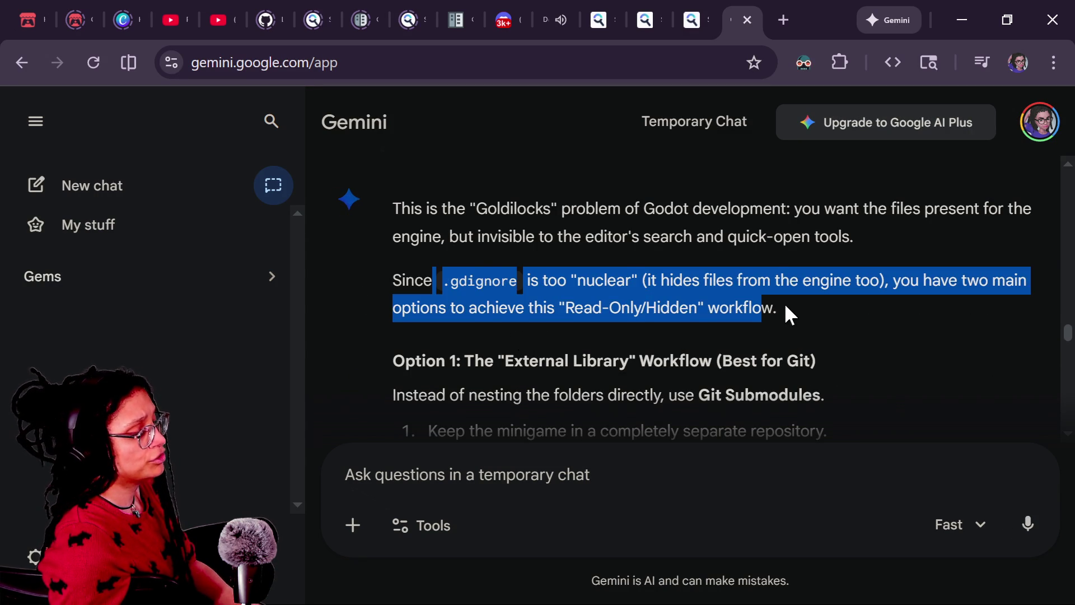
pyautogui.scroll(-3, 786, 307)
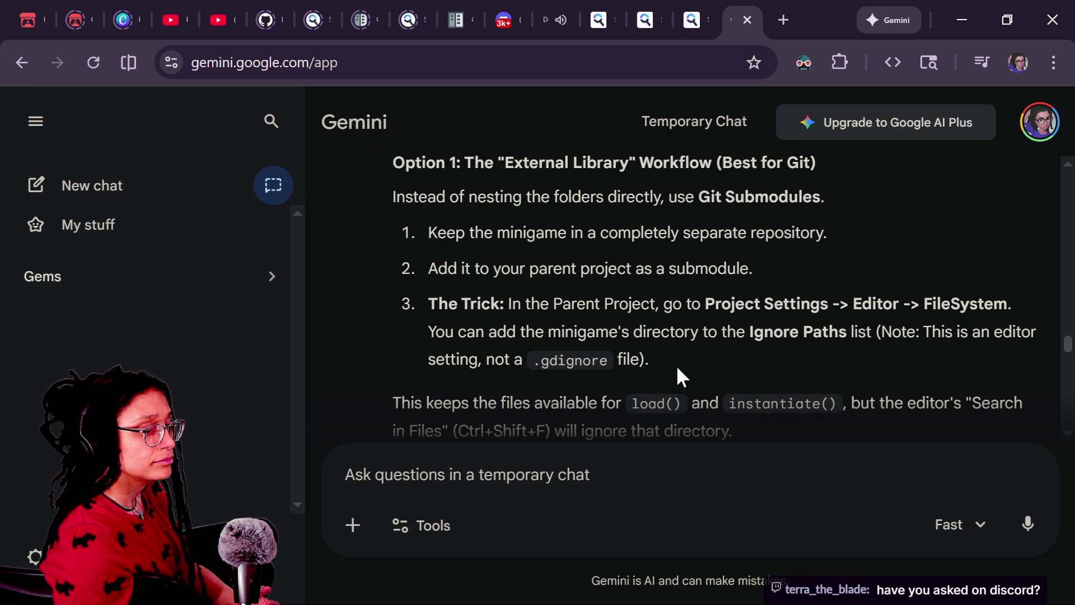
pyautogui.scroll(-2, 677, 365)
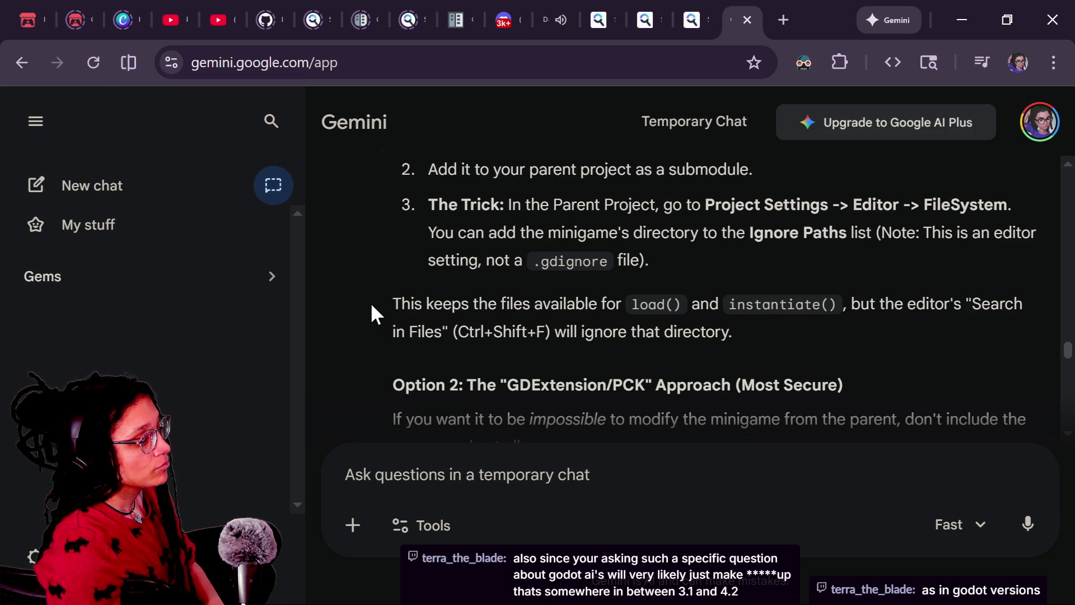
pyautogui.moveTo(371, 309)
pyautogui.mouseDown()
pyautogui.moveTo(348, 473)
pyautogui.moveTo(445, 384)
pyautogui.mouseUp()
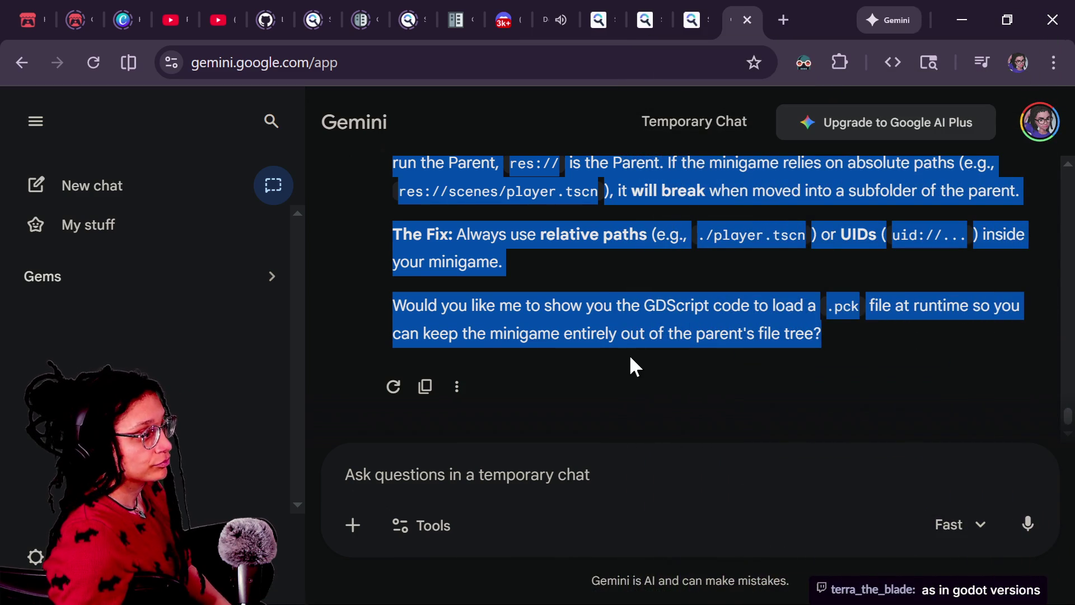
pyautogui.scroll(2, 641, 330)
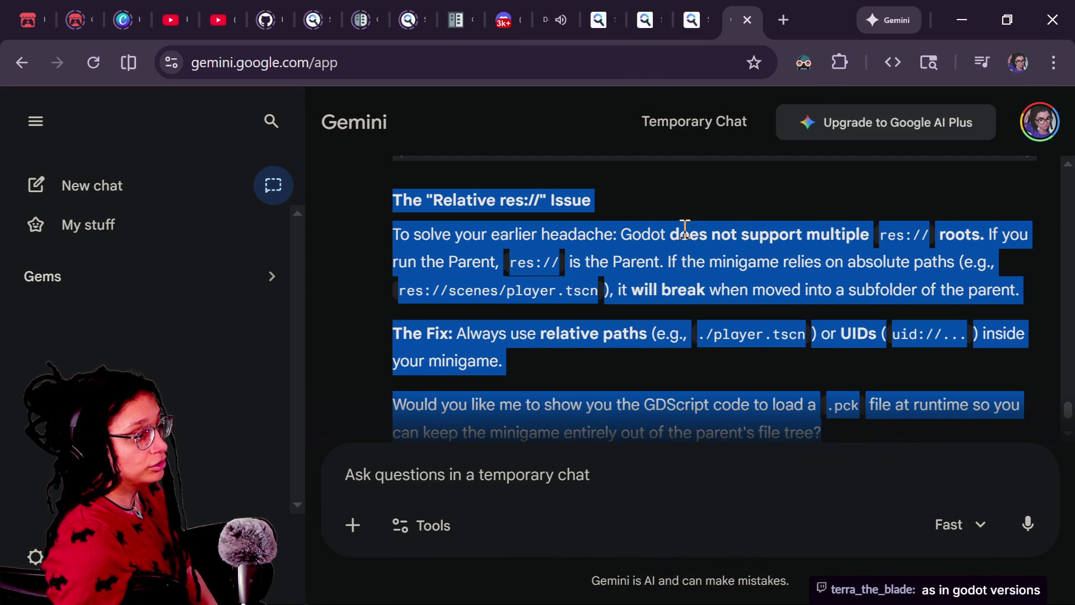
pyautogui.click(652, 203)
pyautogui.scroll(4, 653, 197)
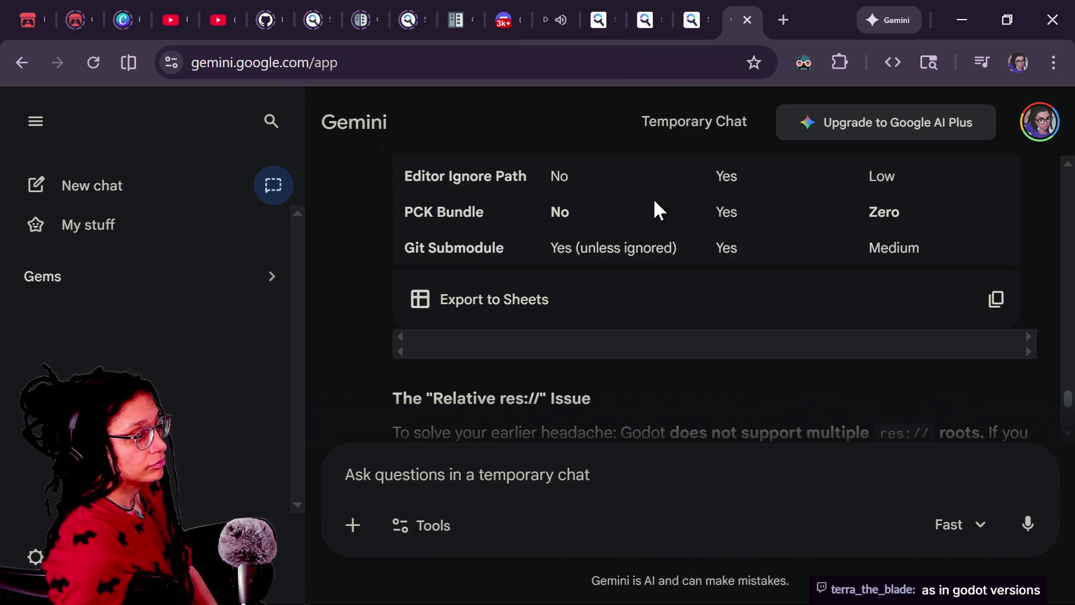
pyautogui.scroll(5, 653, 197)
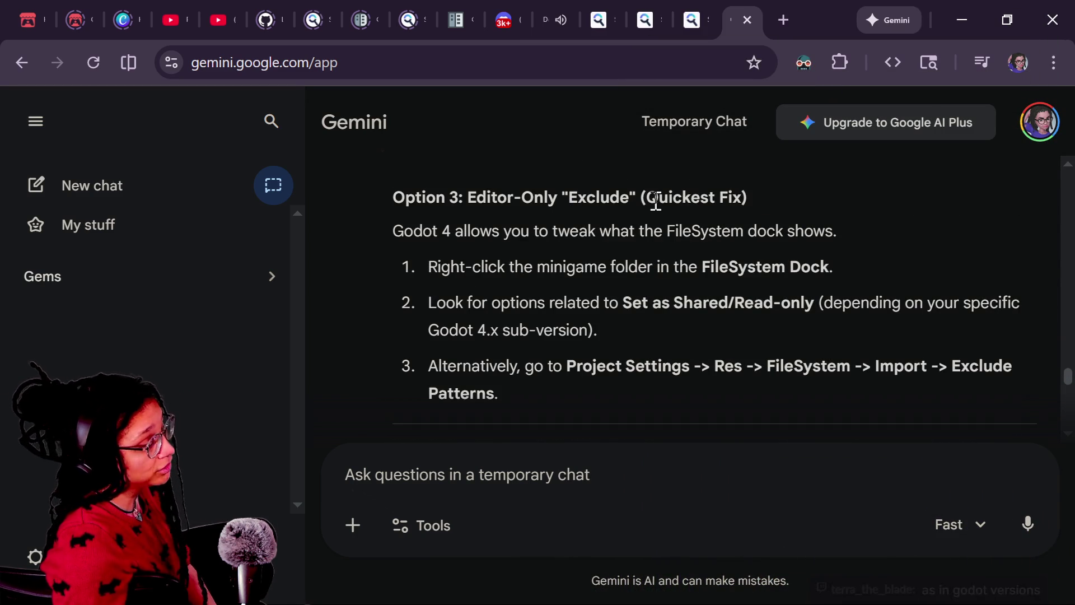
pyautogui.scroll(6, 656, 200)
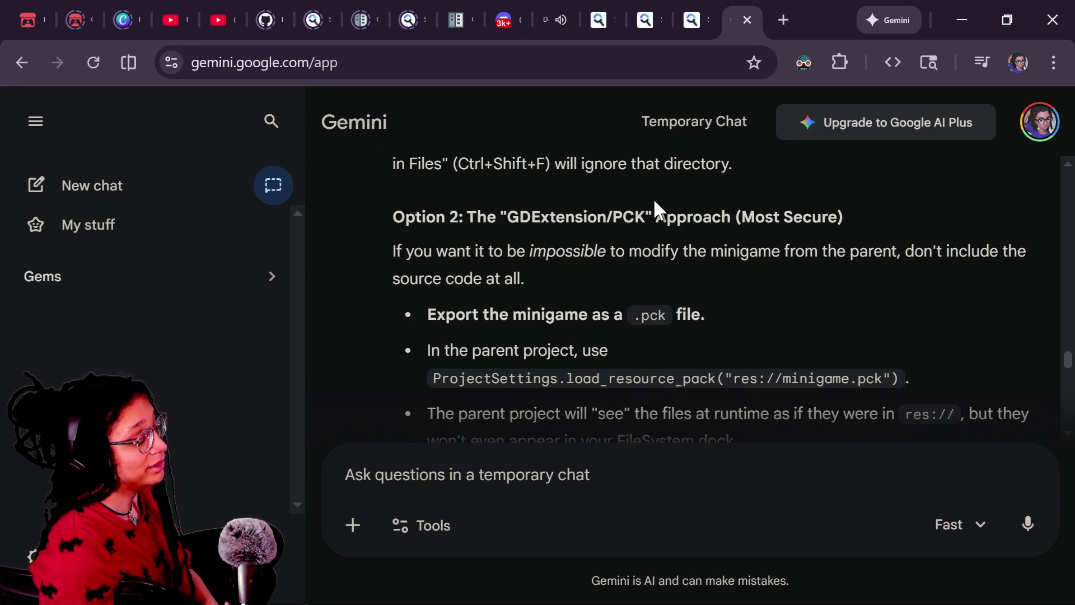
pyautogui.scroll(3, 654, 202)
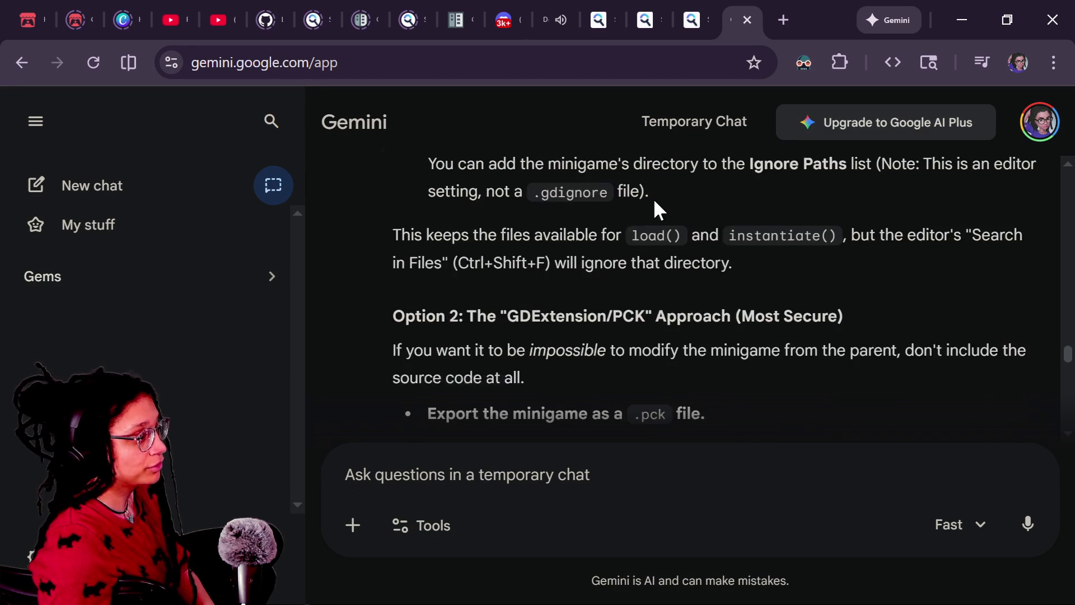
pyautogui.scroll(2, 655, 202)
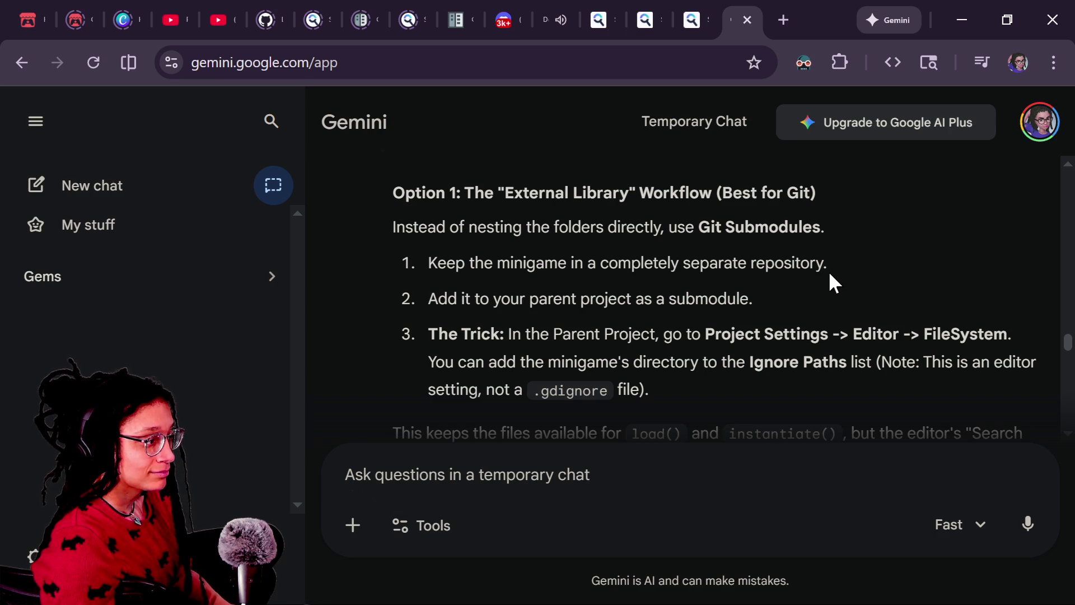
pyautogui.scroll(-5, 829, 271)
pyautogui.hotkey('alt', 'Tab')
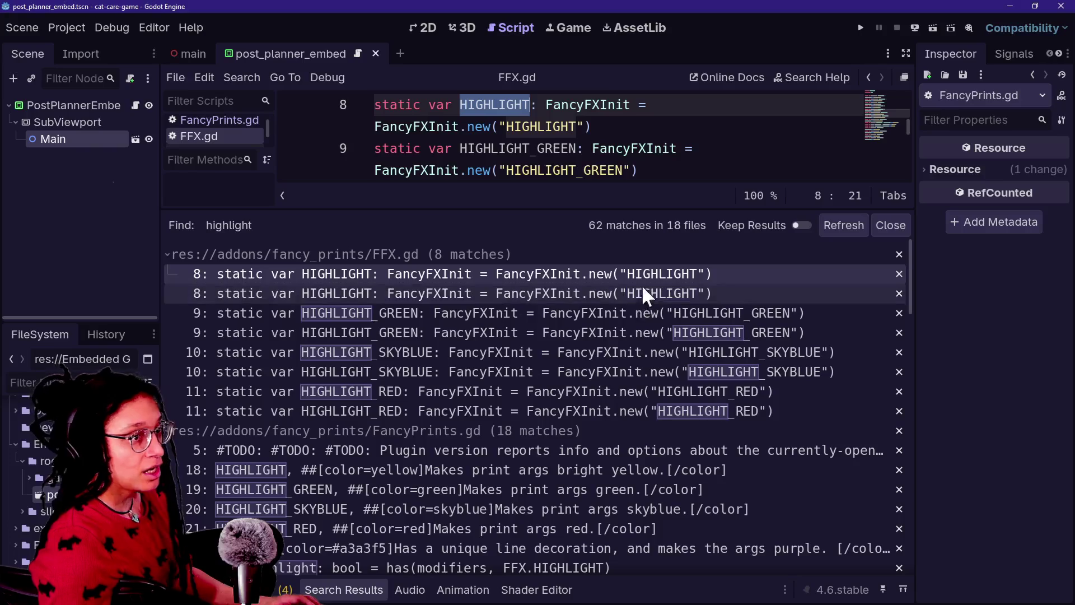
# Filter Project Settings for 'filesystem' and inspect the FileSystem > Import options, then close it
pyautogui.click(61, 22)
pyautogui.click(90, 48)
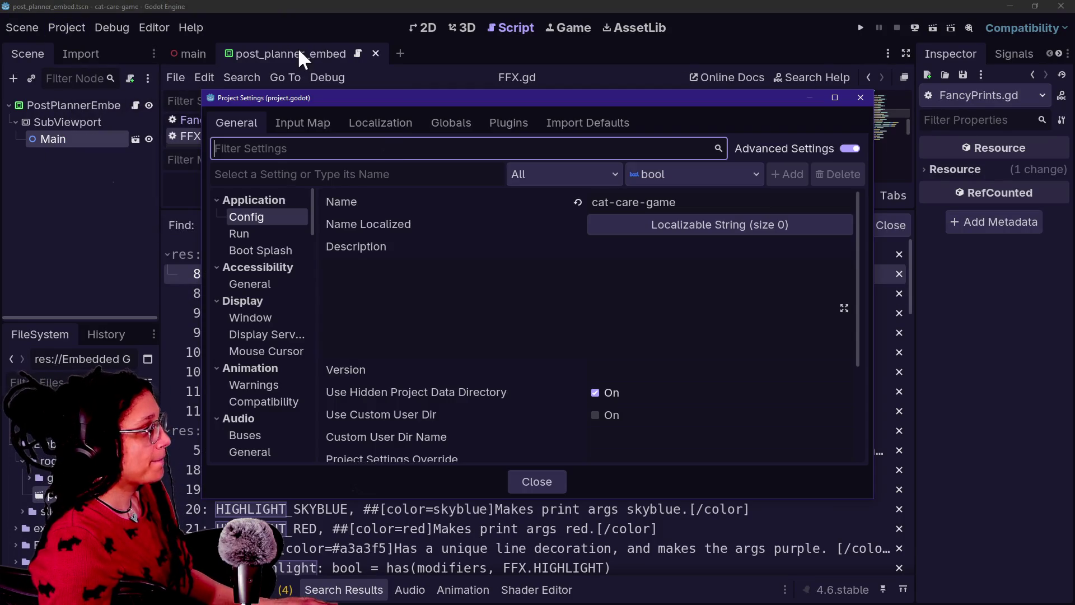
pyautogui.write('files')
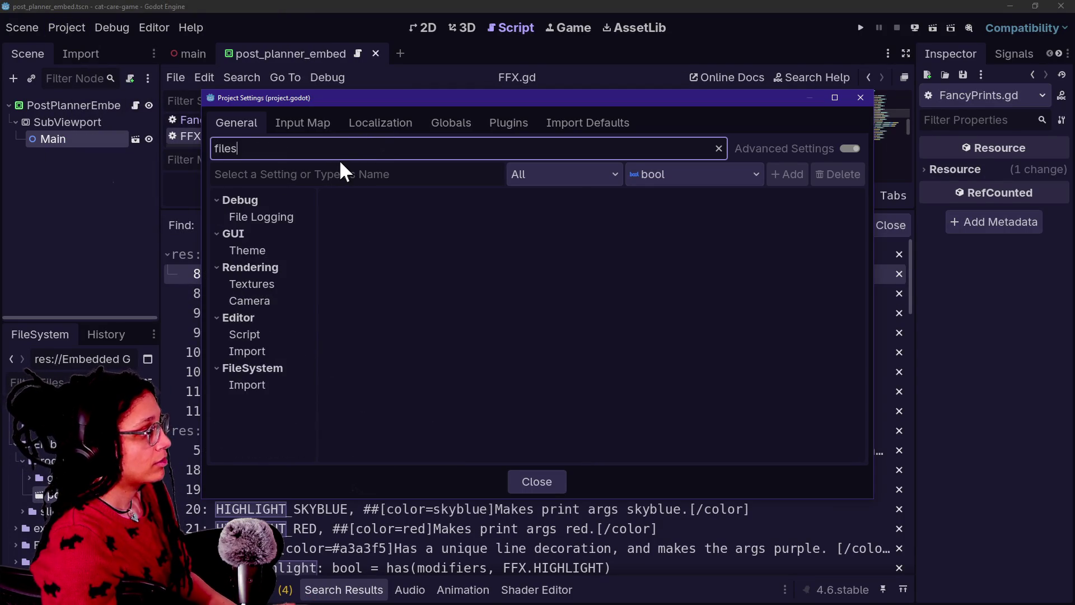
pyautogui.write('ystem')
pyautogui.click(307, 200)
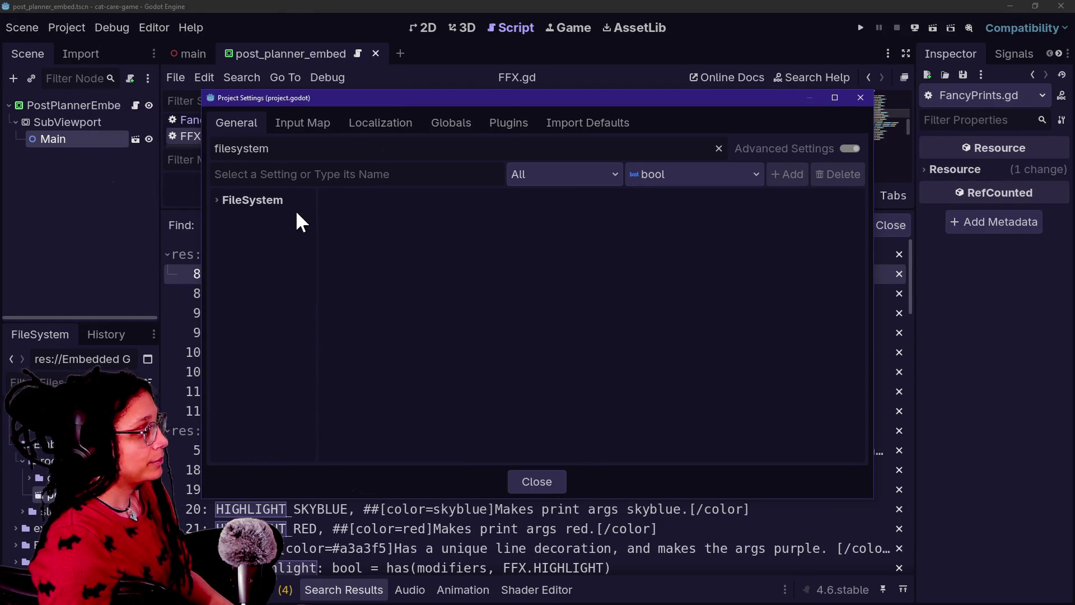
pyautogui.click(285, 216)
pyautogui.moveTo(412, 95); pyautogui.dragTo(568, 100)
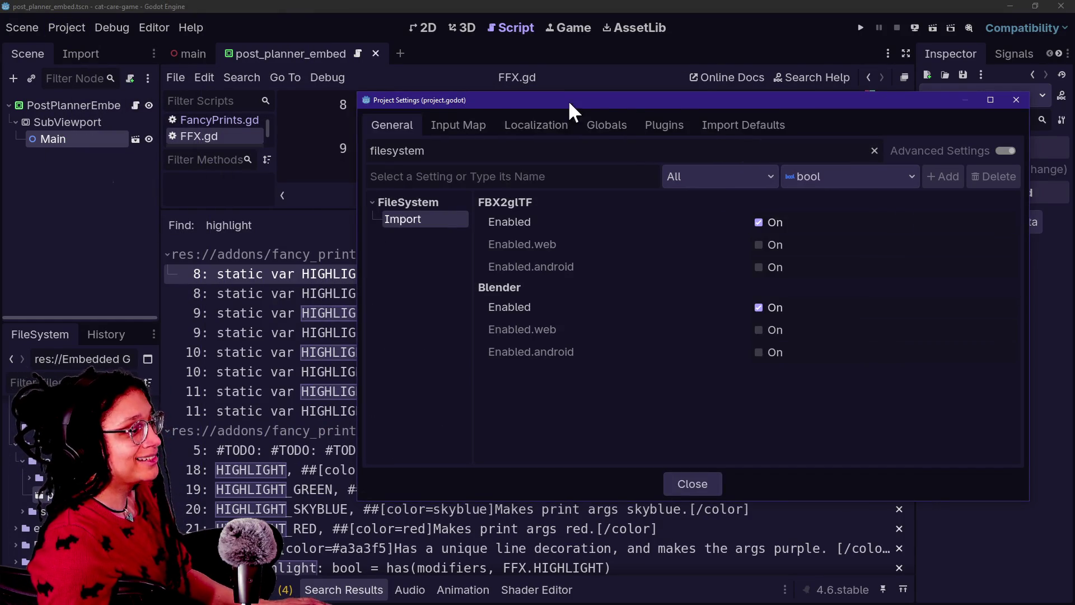
pyautogui.doubleClick(552, 151)
pyautogui.press('BackSpace')
pyautogui.press('Escape')
# Filter Editor Settings for 'filesystem' and inspect the FileSystem Directories options
pyautogui.click(157, 28)
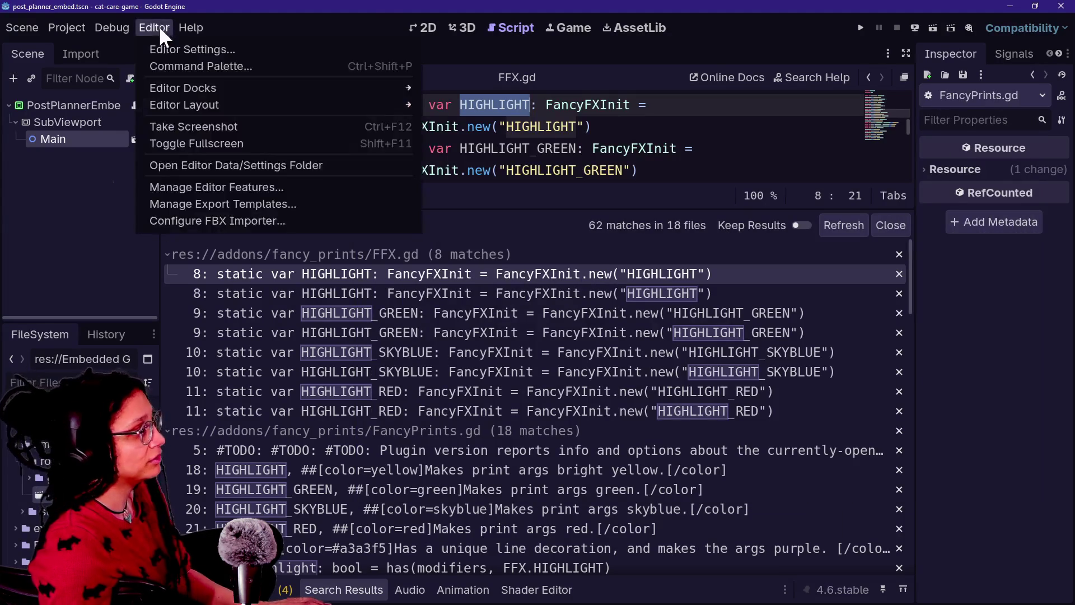
pyautogui.click(174, 44)
pyautogui.write('filess')
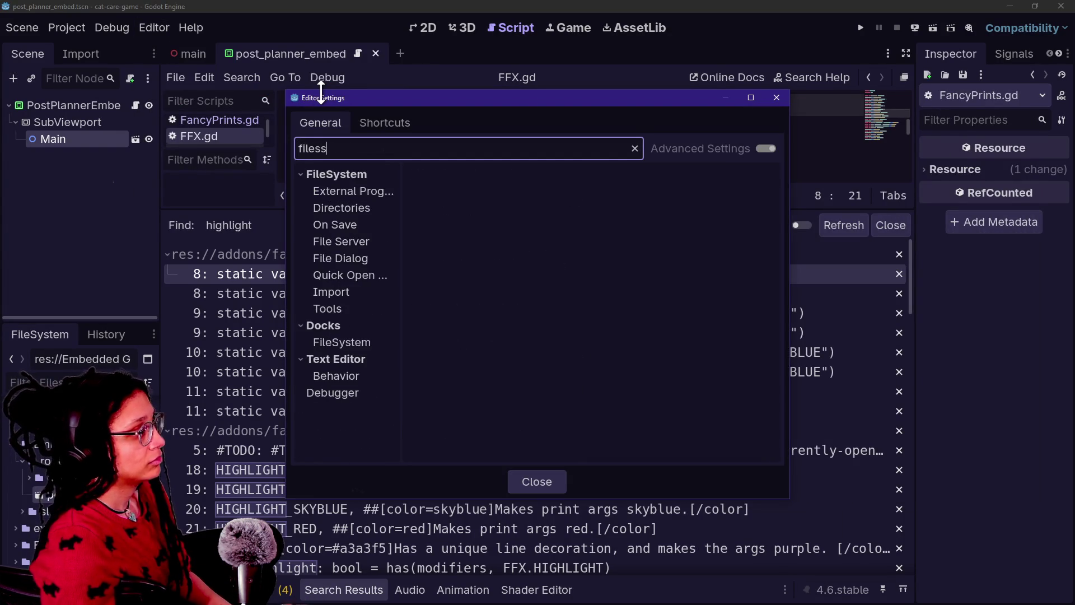
pyautogui.click(349, 192)
pyautogui.click(344, 208)
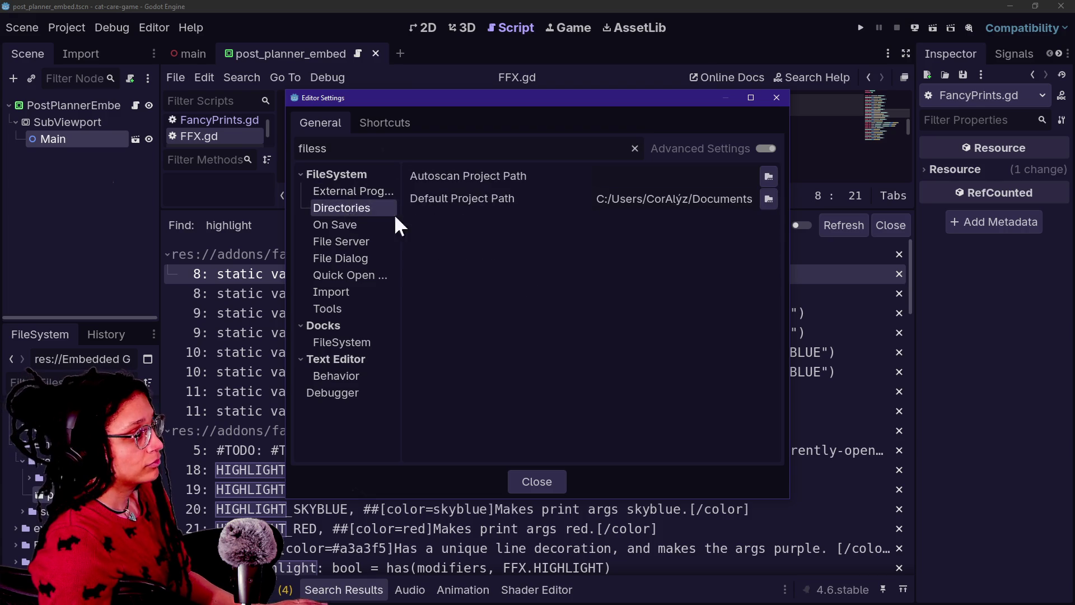
pyautogui.click(390, 150)
pyautogui.press('BackSpace')
pyautogui.press('BackSpace')
pyautogui.press('BackSpace')
pyautogui.press('BackSpace')
pyautogui.press('BackSpace')
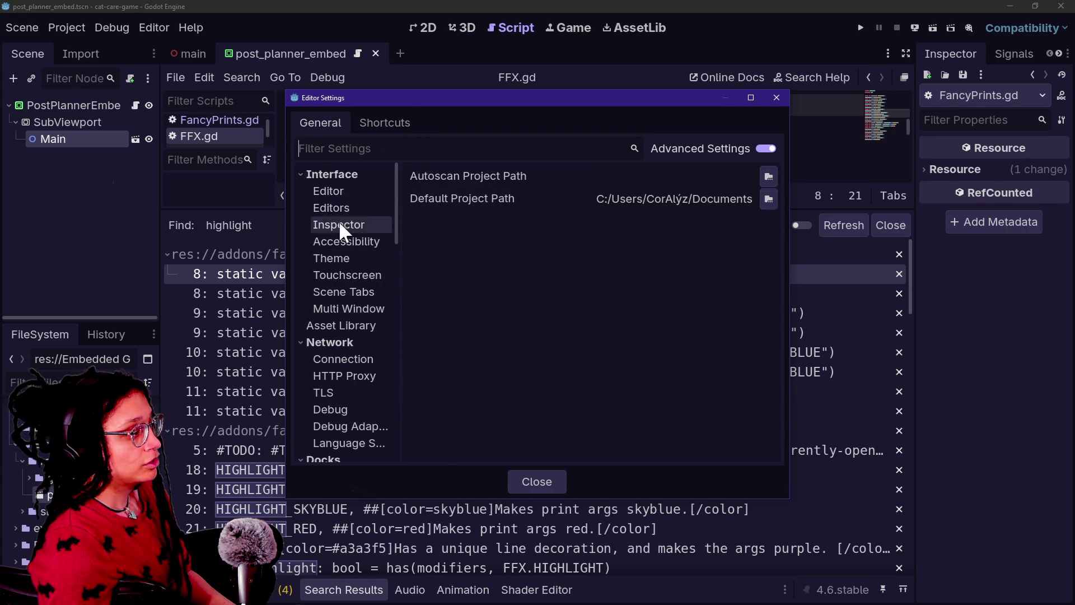
pyautogui.hotkey('alt', 'Tab')
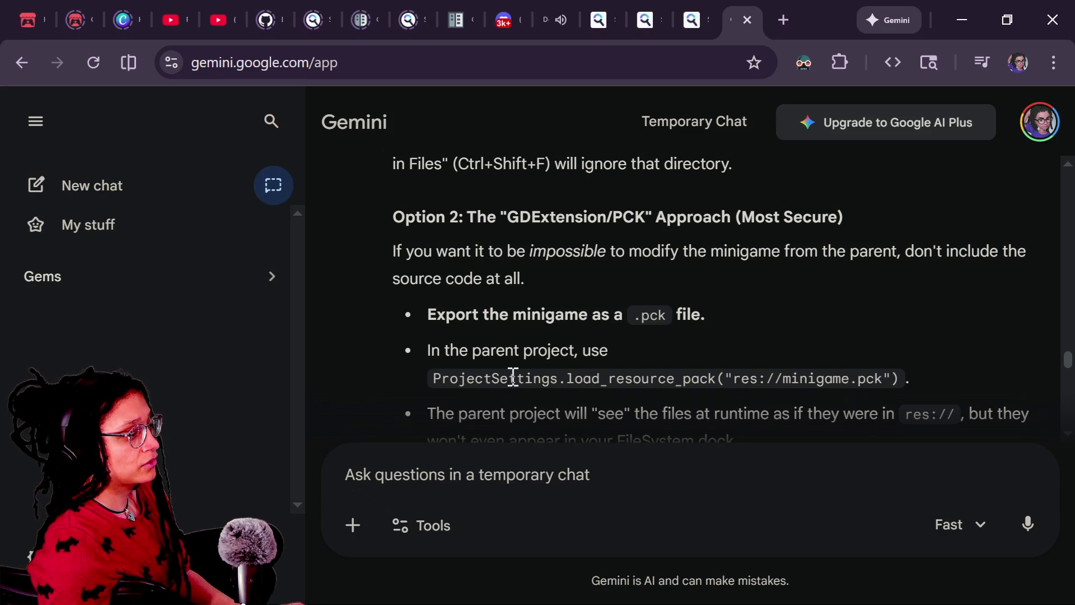
# Close Editor Settings, reopen Project Settings filtered for 'editor' and view the Export and Version Control sections
pyautogui.scroll(8, 548, 371)
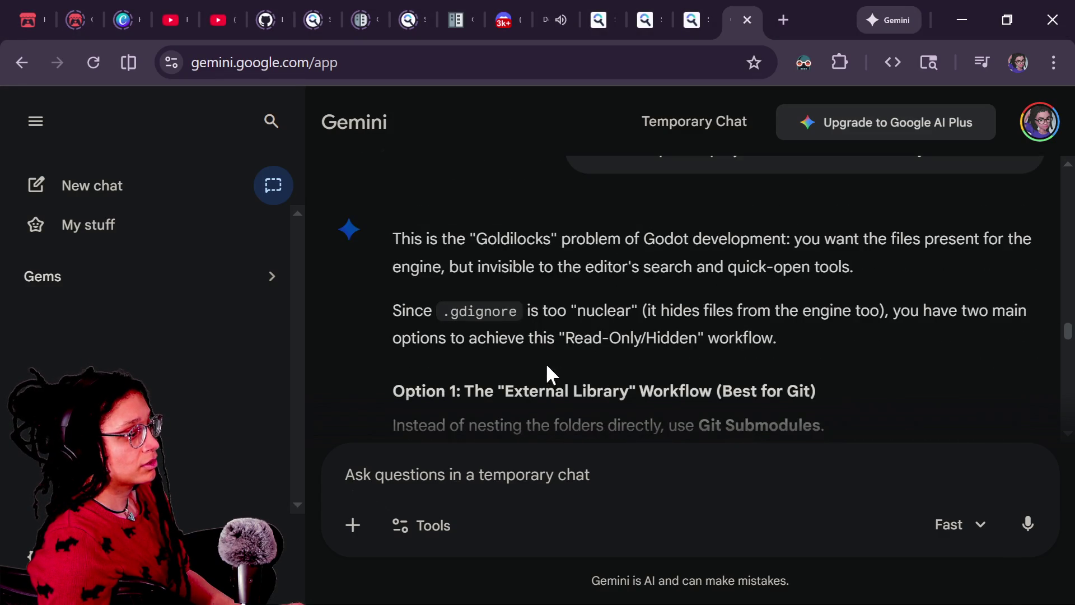
pyautogui.scroll(-4, 548, 370)
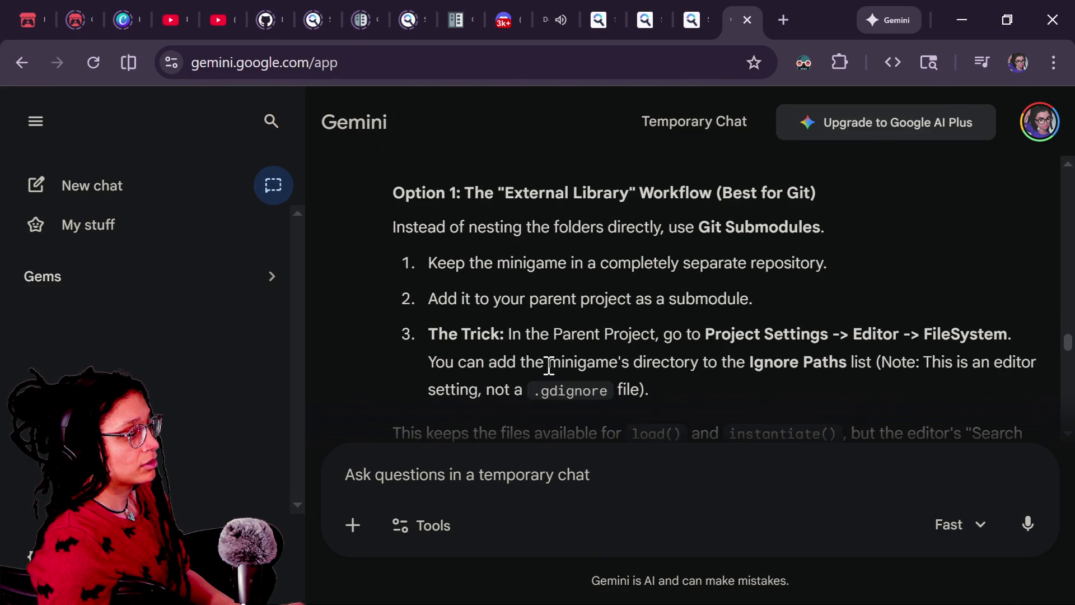
pyautogui.hotkey('alt', 'Tab')
pyautogui.press('Escape')
pyautogui.click(62, 27)
pyautogui.click(88, 46)
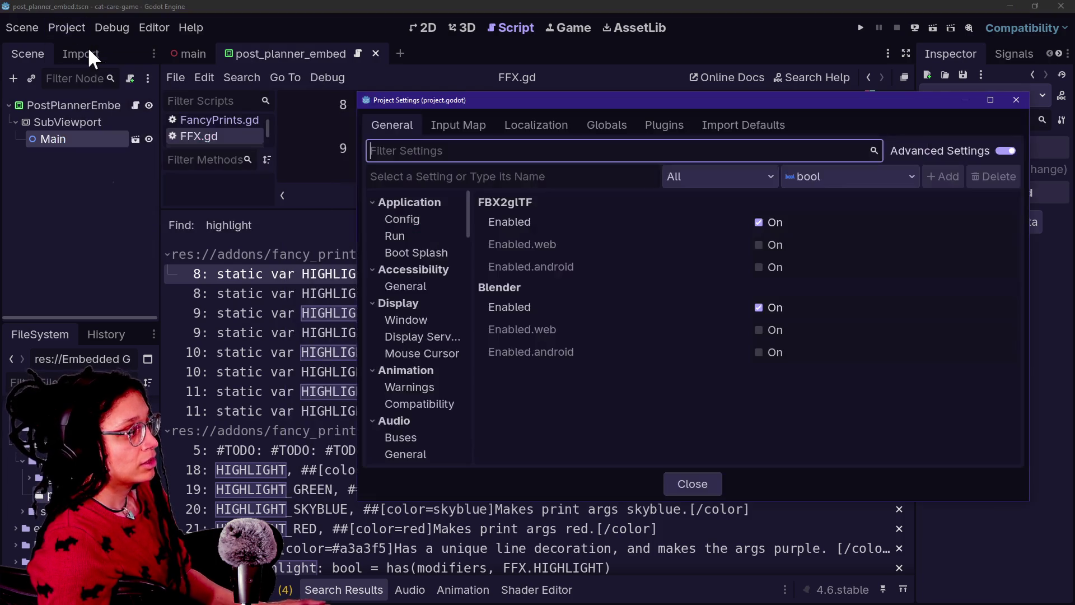
pyautogui.scroll(-5, 389, 216)
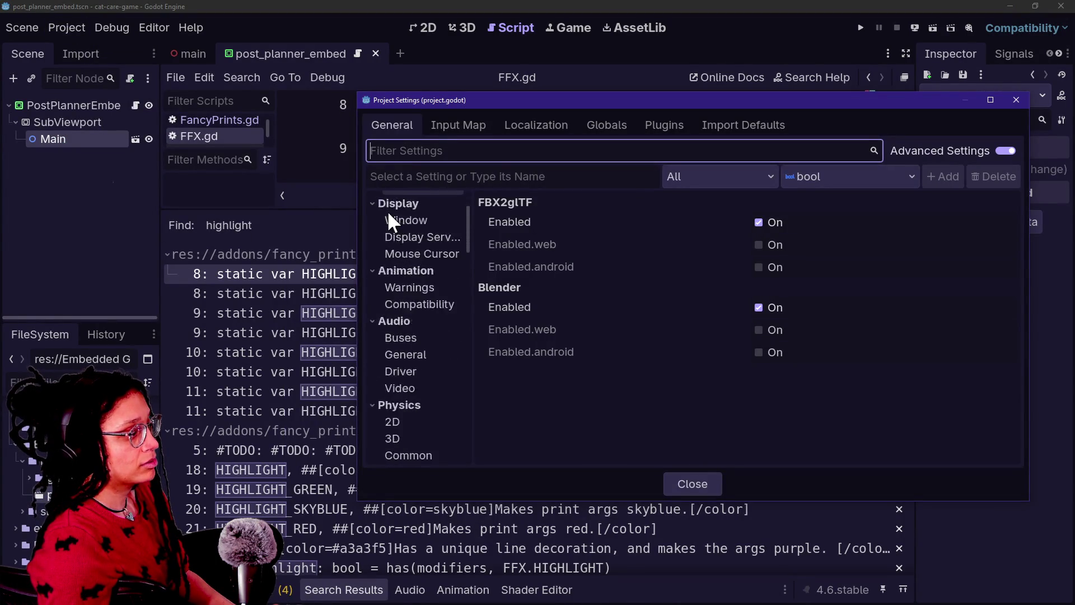
pyautogui.scroll(-2, 392, 235)
pyautogui.scroll(8, 404, 263)
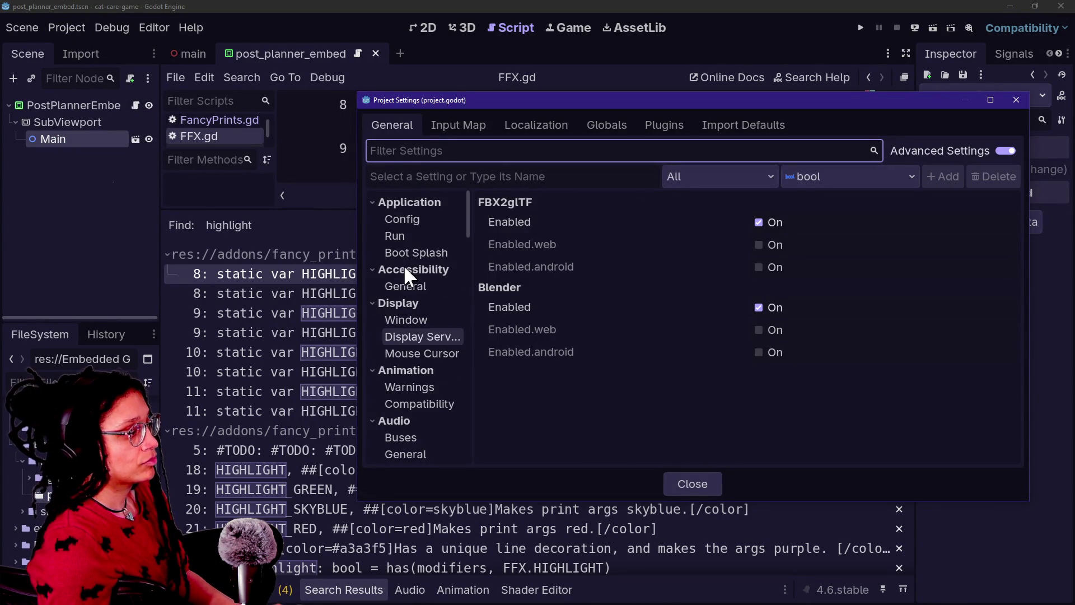
pyautogui.write('editor')
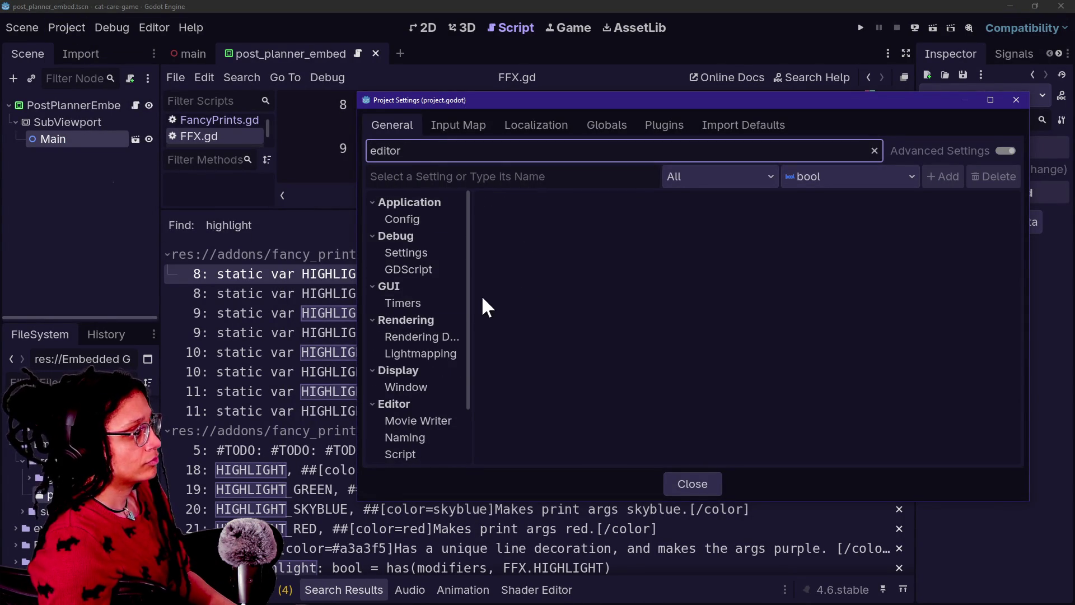
pyautogui.scroll(-1, 431, 336)
pyautogui.scroll(-1, 434, 398)
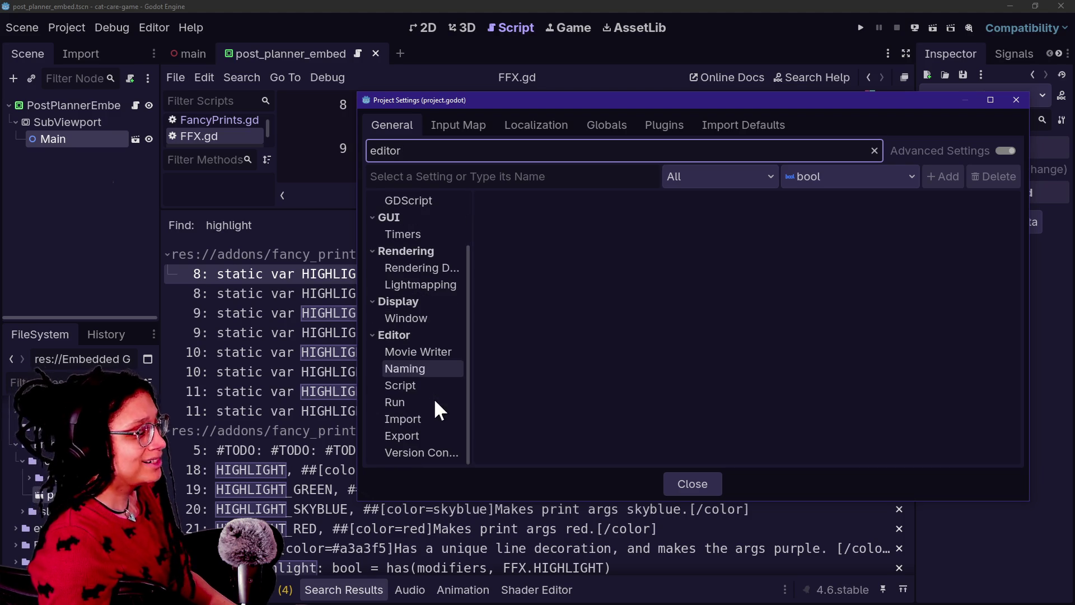
pyautogui.click(430, 436)
pyautogui.click(430, 453)
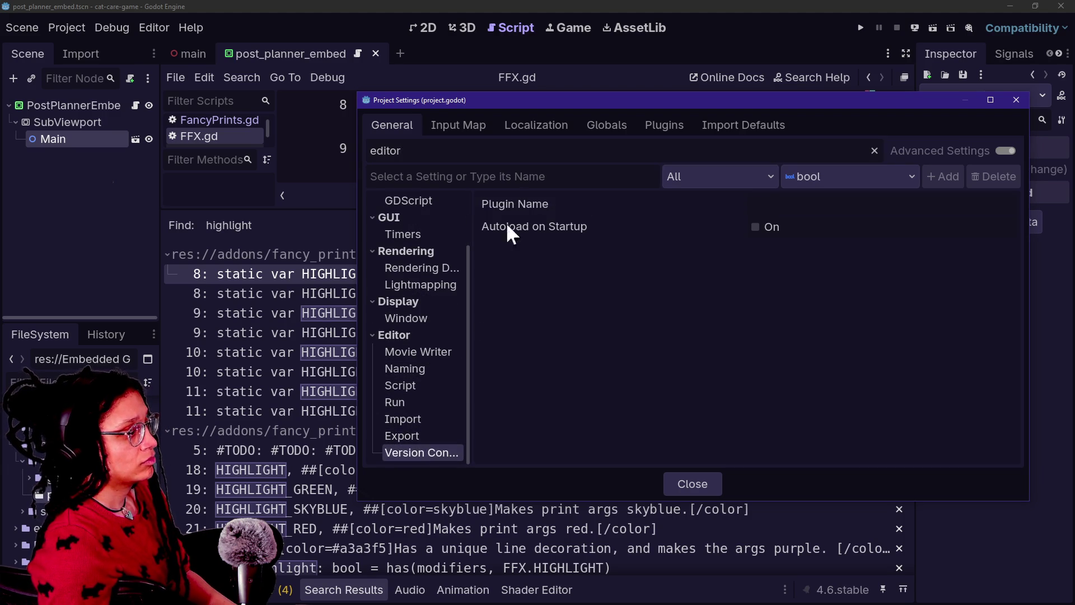
pyautogui.press('BackSpace')
pyautogui.press('BackSpace')
pyautogui.press('BackSpace')
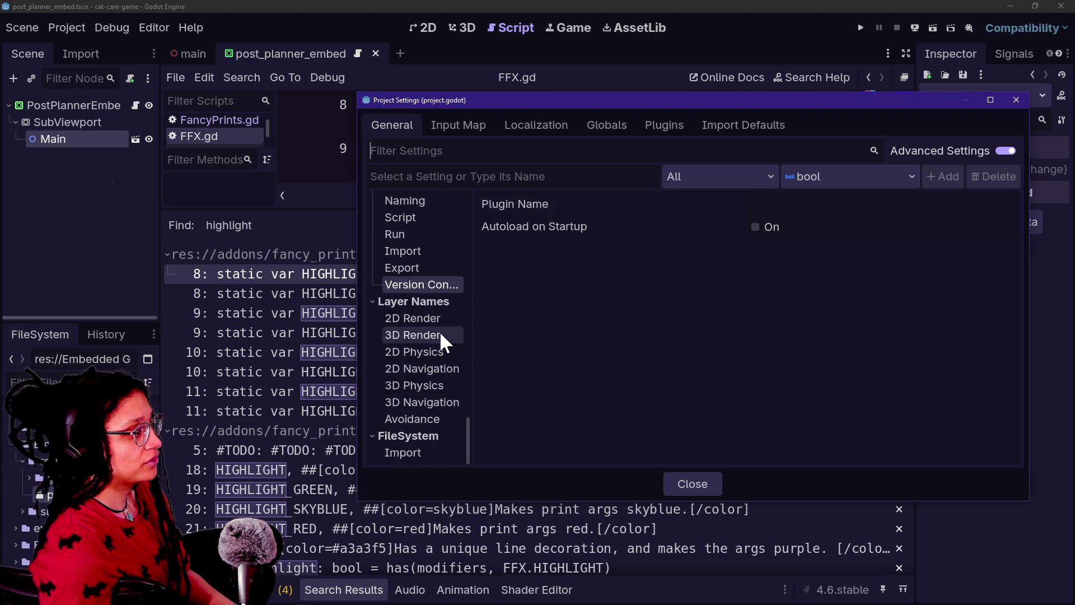
# Cycle through the Editor Import, Run, Script, Naming, Movie Writer, Export and Version Control sections
pyautogui.scroll(3, 439, 331)
pyautogui.click(428, 349)
pyautogui.click(427, 332)
pyautogui.click(421, 317)
pyautogui.click(418, 301)
pyautogui.click(415, 283)
pyautogui.click(419, 300)
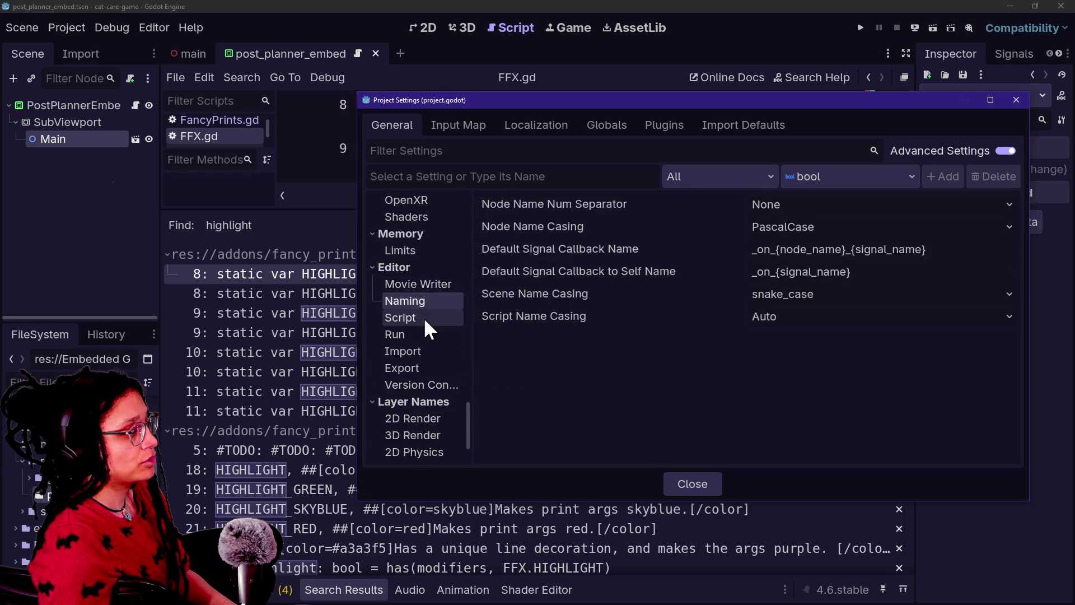
pyautogui.click(424, 317)
pyautogui.click(431, 366)
pyautogui.click(427, 348)
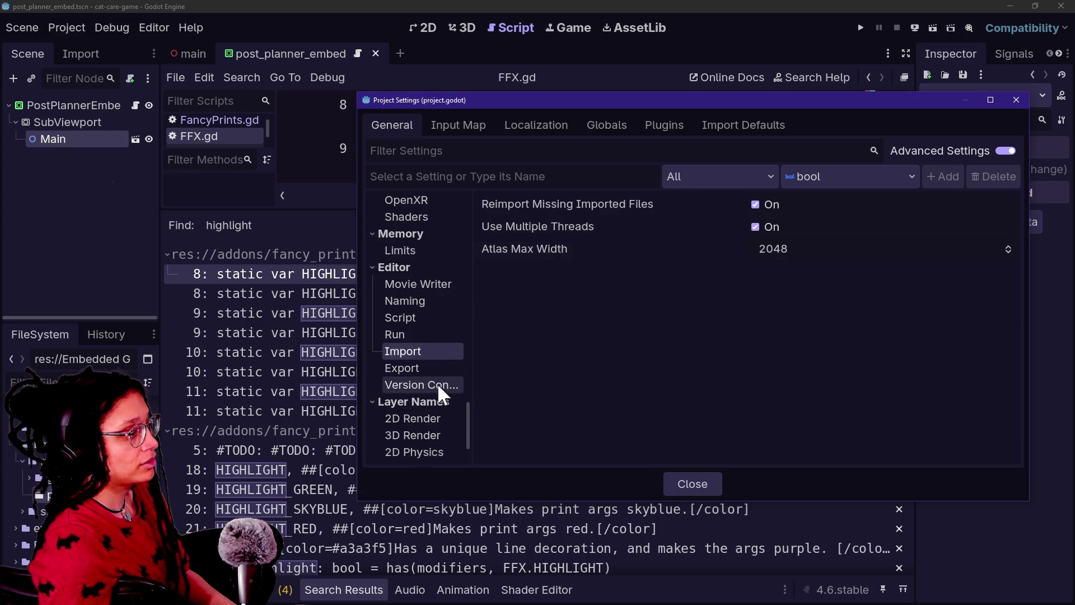
pyautogui.click(438, 385)
pyautogui.click(425, 353)
pyautogui.click(421, 332)
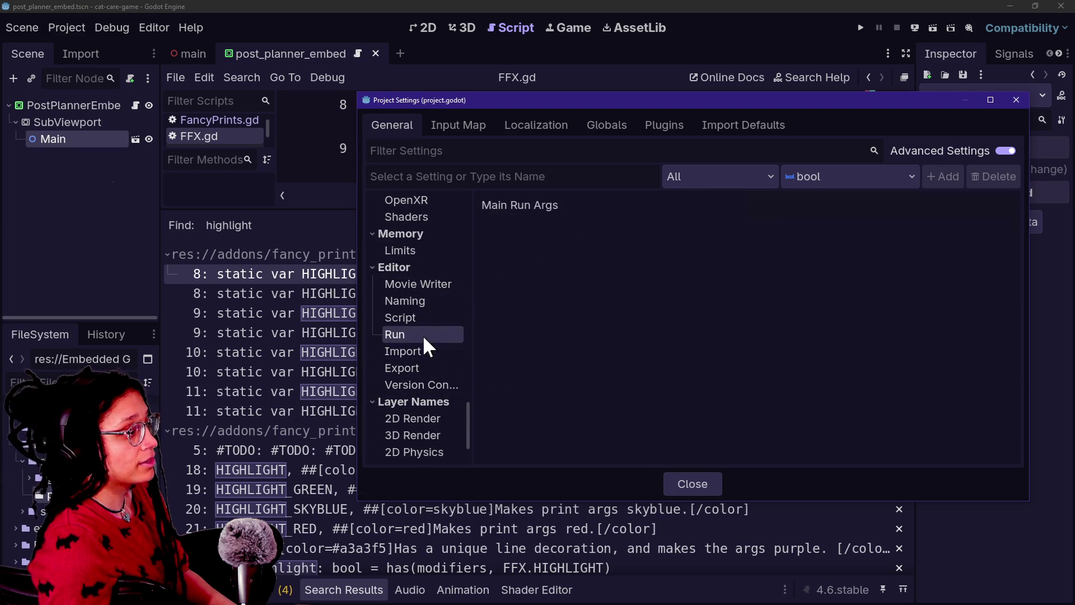
pyautogui.click(422, 318)
pyautogui.click(415, 301)
pyautogui.click(416, 283)
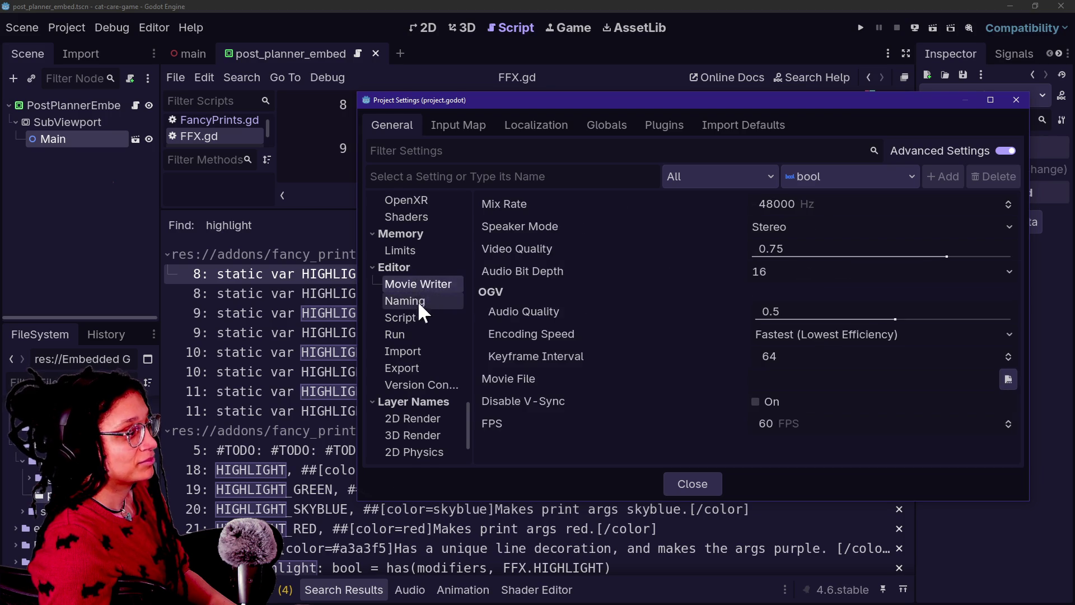
pyautogui.click(418, 301)
pyautogui.click(418, 318)
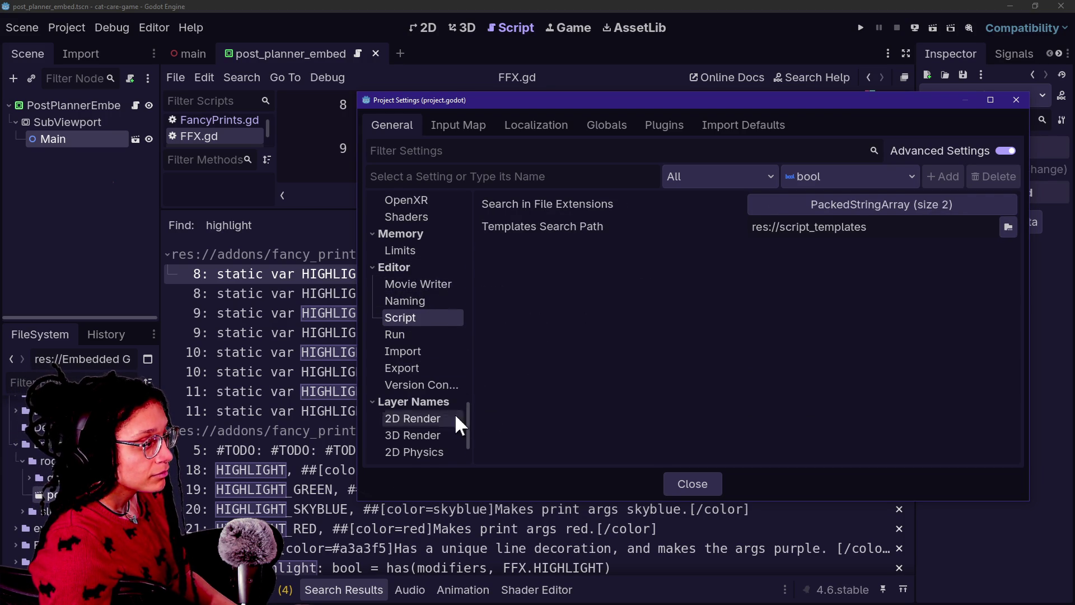
pyautogui.hotkey('alt', 'Tab')
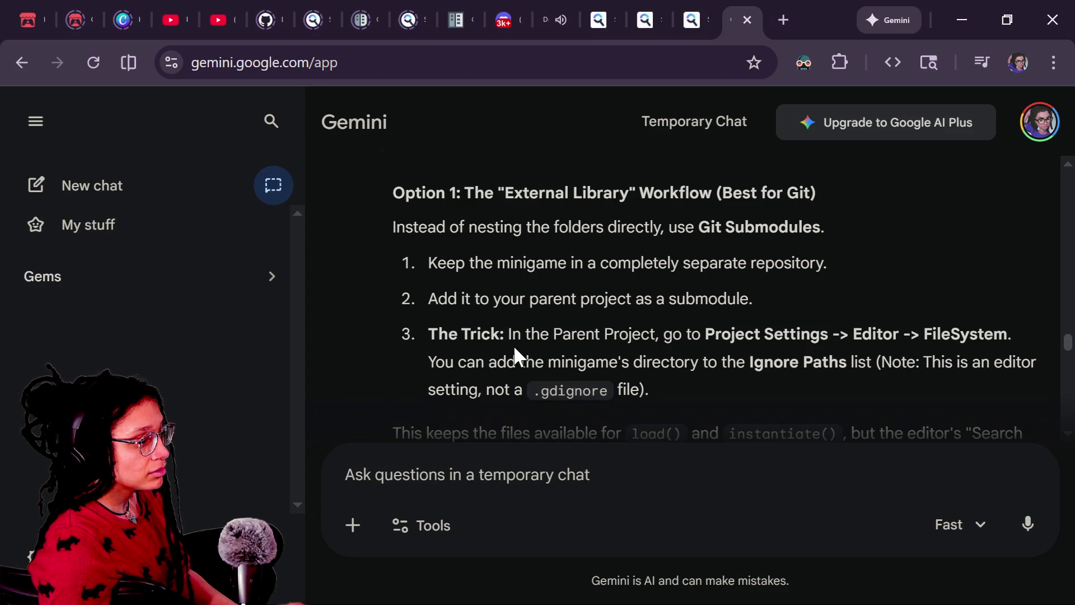
# Compare the Version Control settings against Gemini's Ignore Paths tip, selecting its step 3
pyautogui.hotkey('alt', 'Tab')
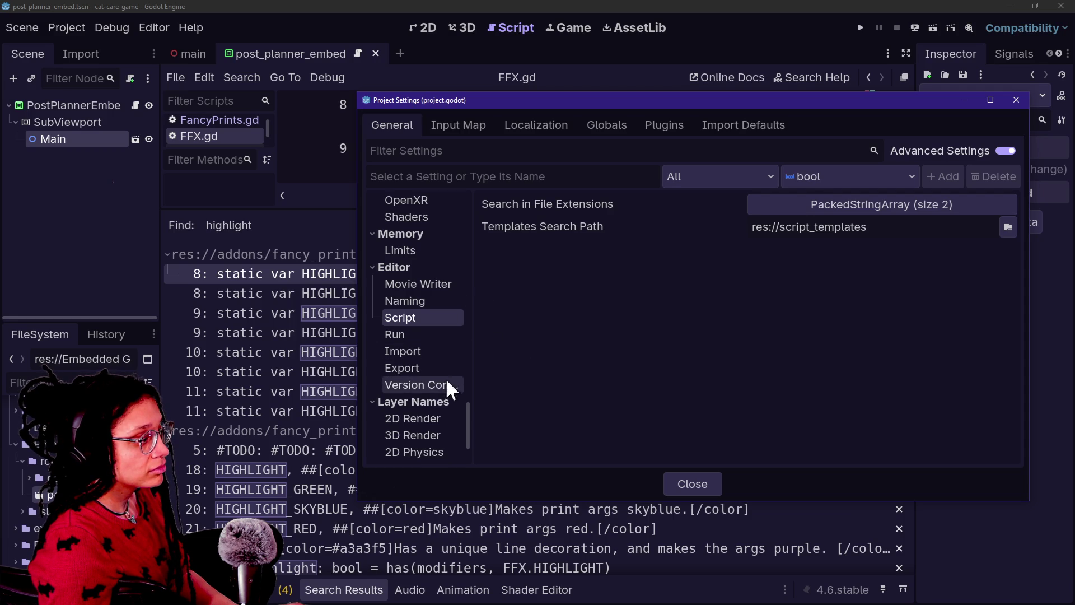
pyautogui.click(440, 383)
pyautogui.hotkey('alt', 'Tab')
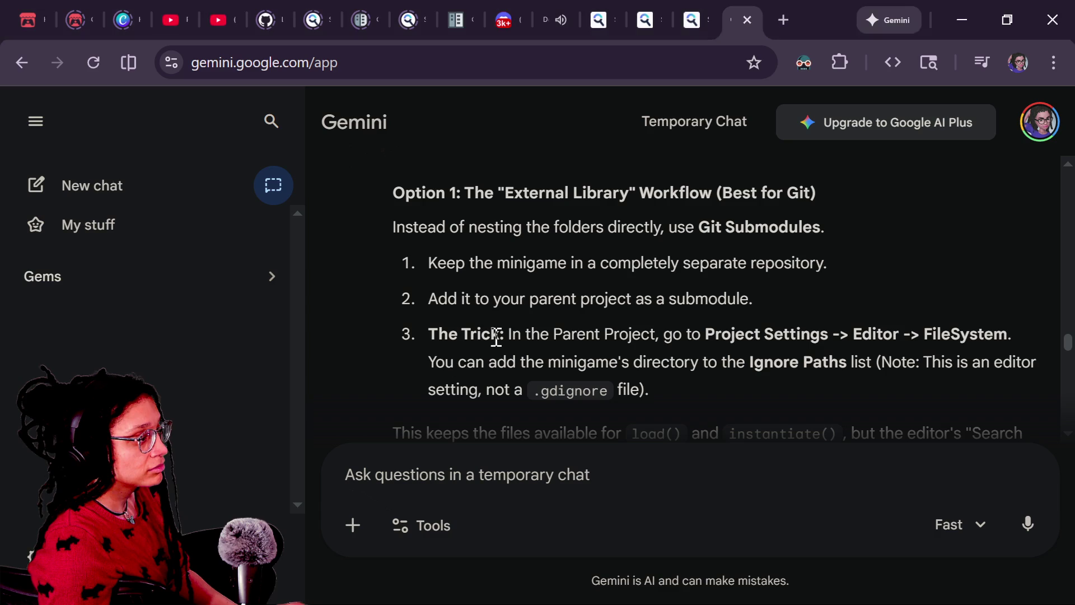
pyautogui.moveTo(439, 335)
pyautogui.mouseDown()
pyautogui.moveTo(811, 378)
pyautogui.moveTo(661, 334)
pyautogui.mouseUp()
pyautogui.click(559, 300)
pyautogui.moveTo(492, 335); pyautogui.dragTo(838, 409)
pyautogui.moveTo(776, 391)
pyautogui.mouseDown()
pyautogui.moveTo(540, 331)
pyautogui.moveTo(429, 334)
pyautogui.mouseUp()
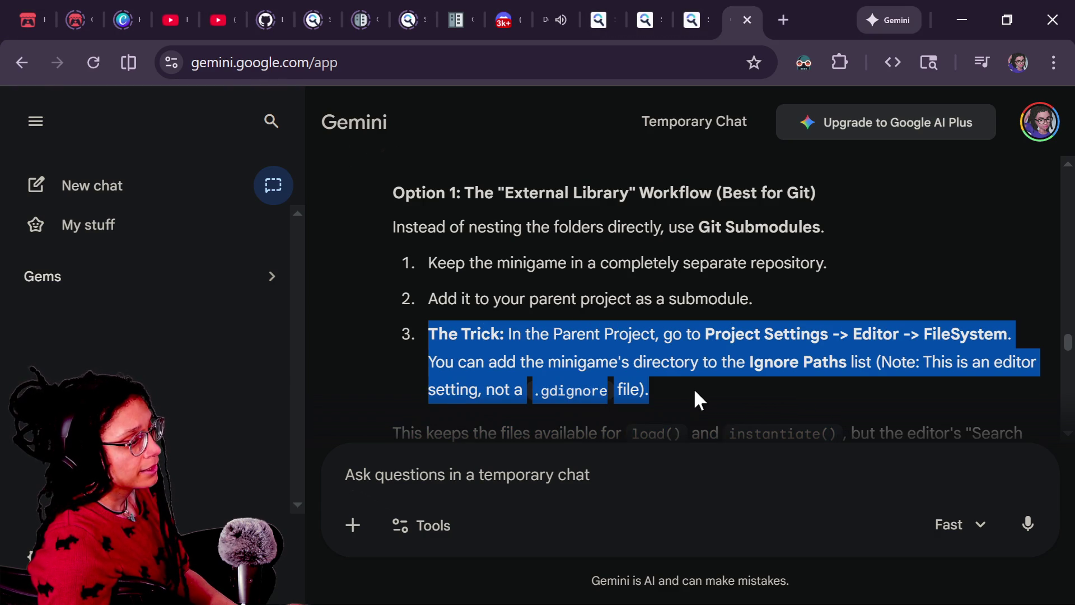
pyautogui.hotkey('alt', 'Tab')
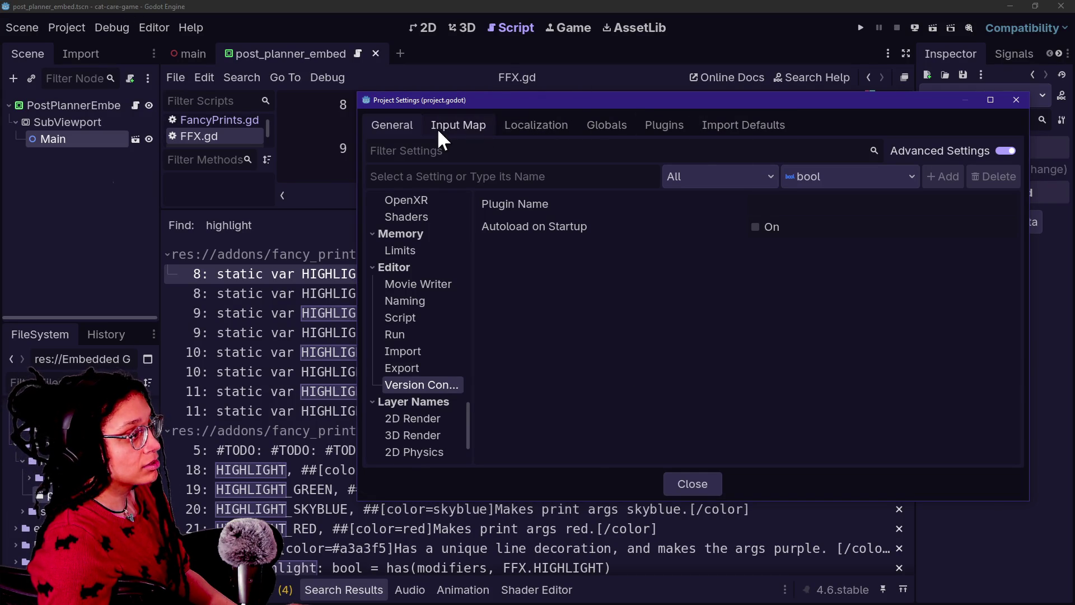
# Browse the Import Defaults importer list, Globals autoloads, Localization and Input Map tabs, then close Project Settings
pyautogui.click(708, 129)
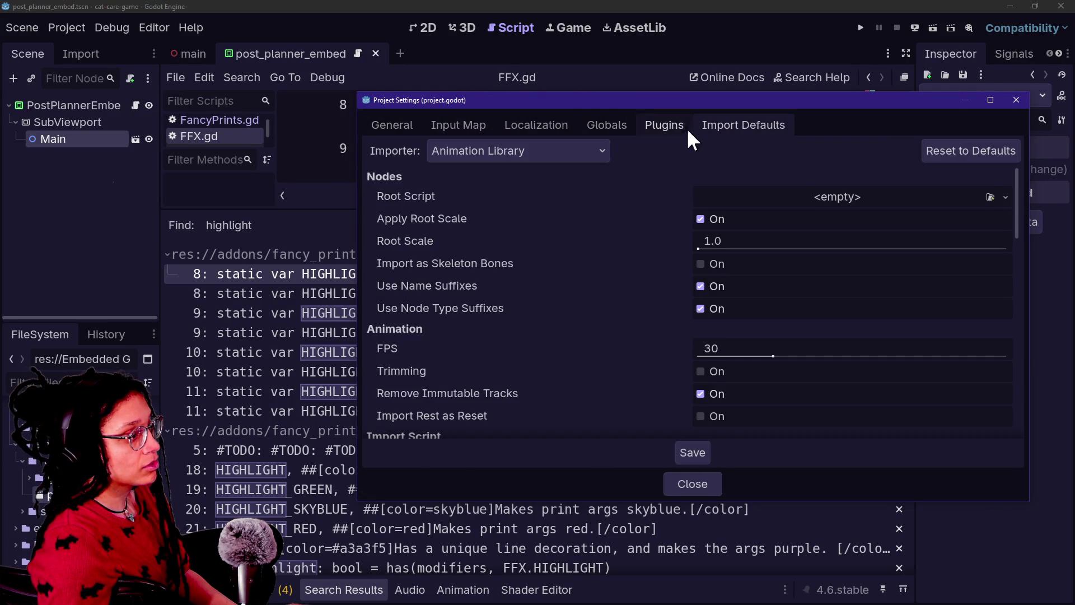
pyautogui.scroll(-10, 513, 210)
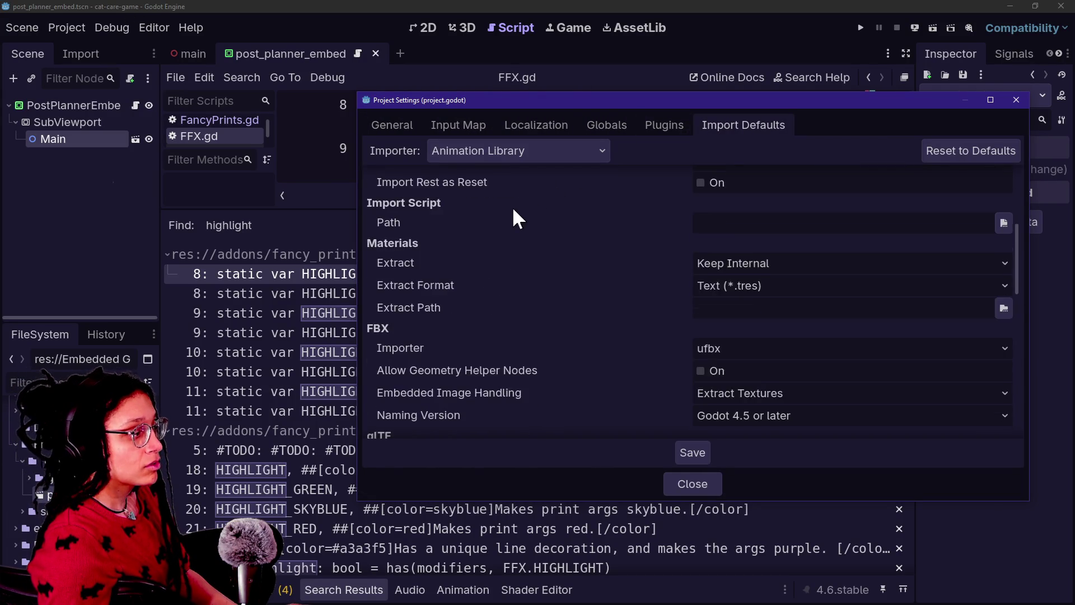
pyautogui.scroll(-2, 513, 210)
pyautogui.scroll(12, 513, 210)
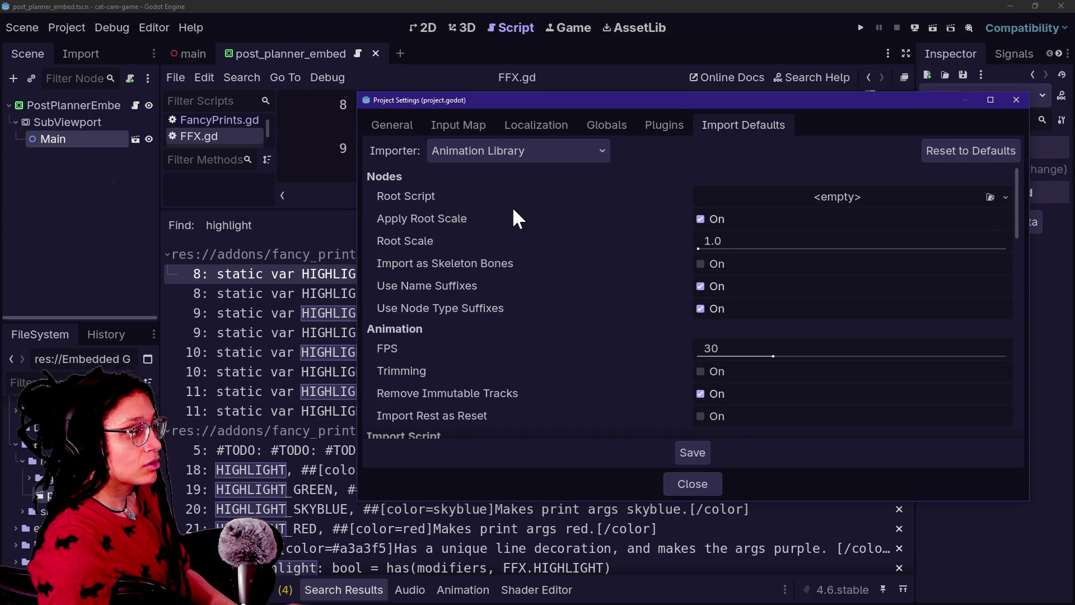
pyautogui.click(593, 149)
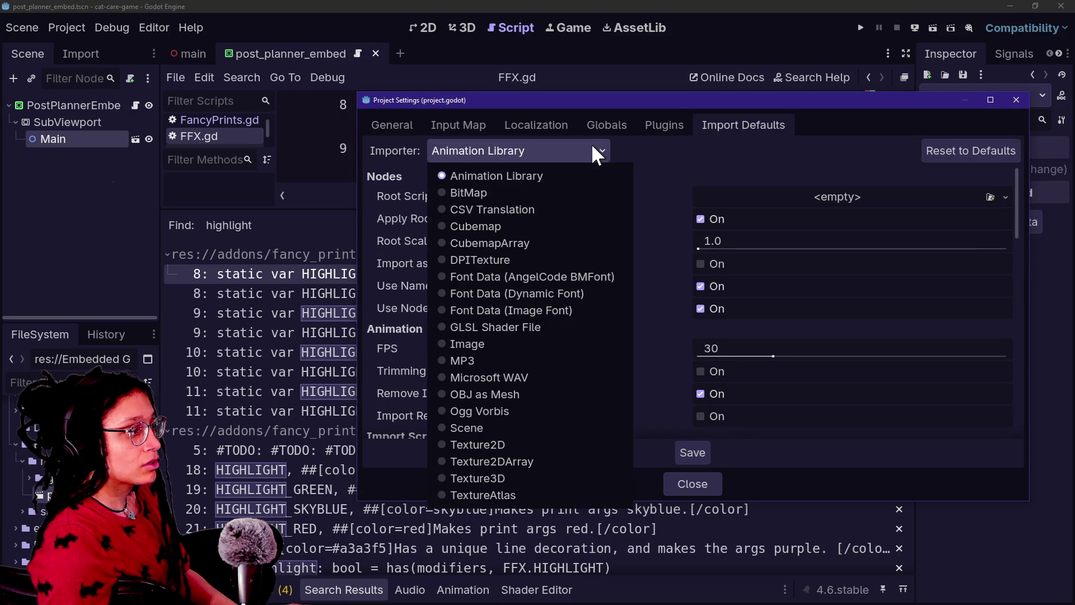
pyautogui.click(633, 131)
pyautogui.click(631, 130)
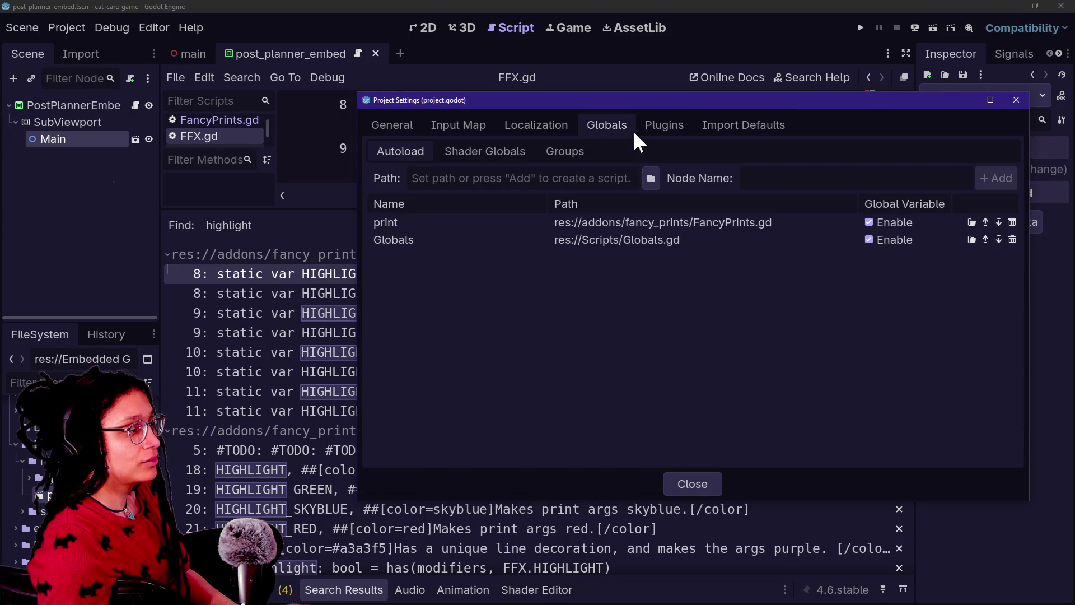
pyautogui.click(502, 126)
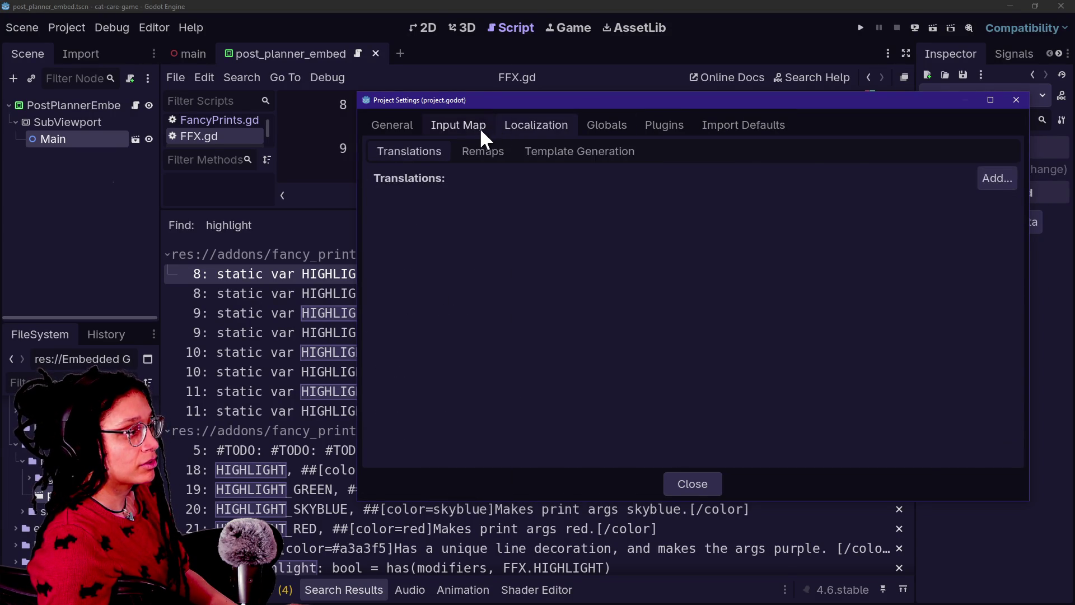
pyautogui.click(480, 127)
pyautogui.click(1017, 100)
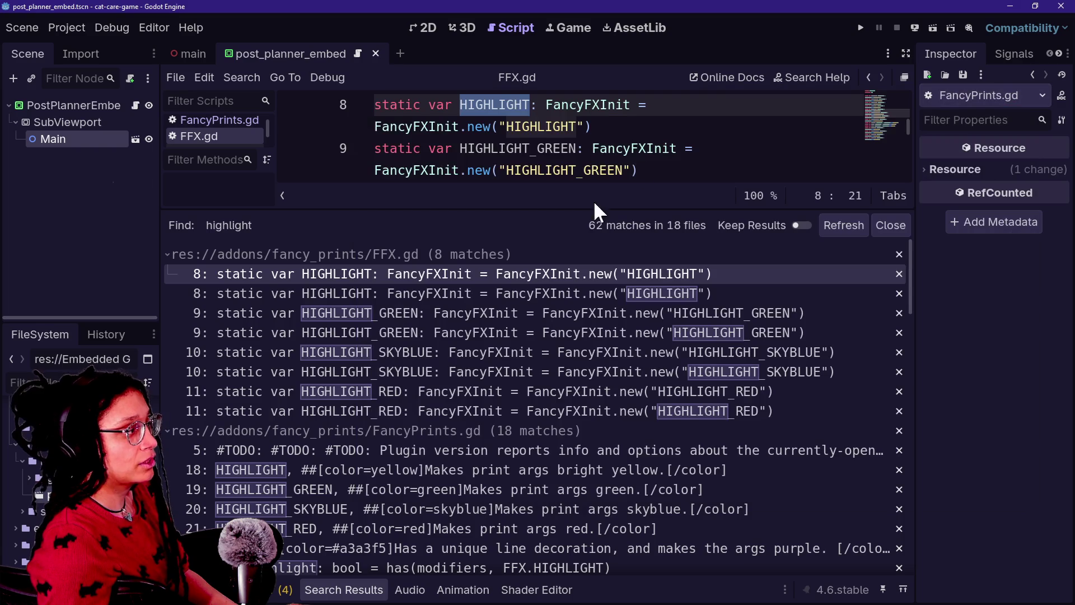
pyautogui.click(62, 25)
pyautogui.click(110, 104)
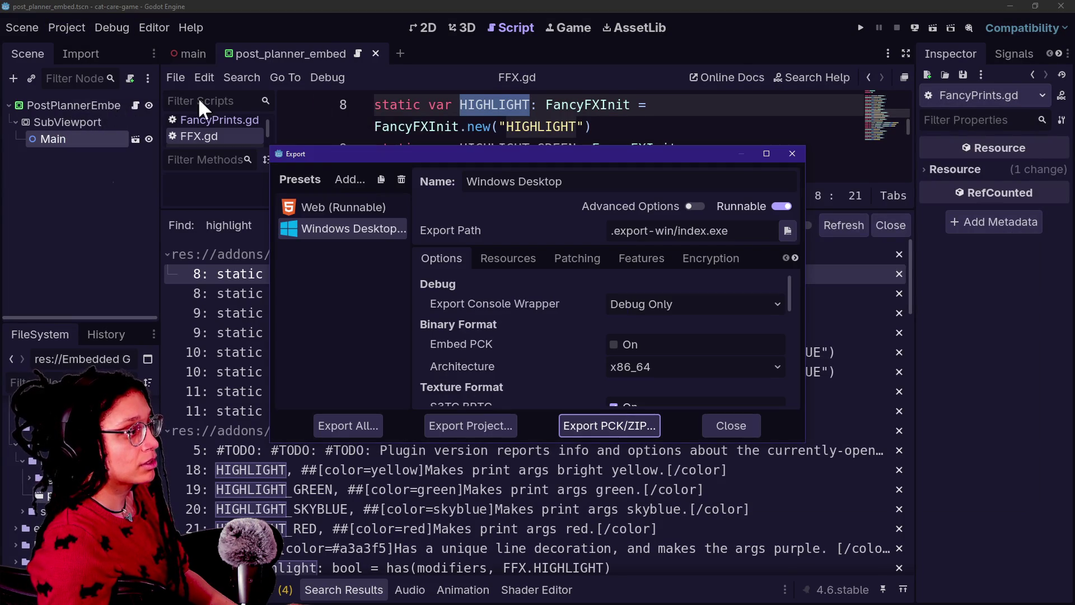
pyautogui.click(504, 259)
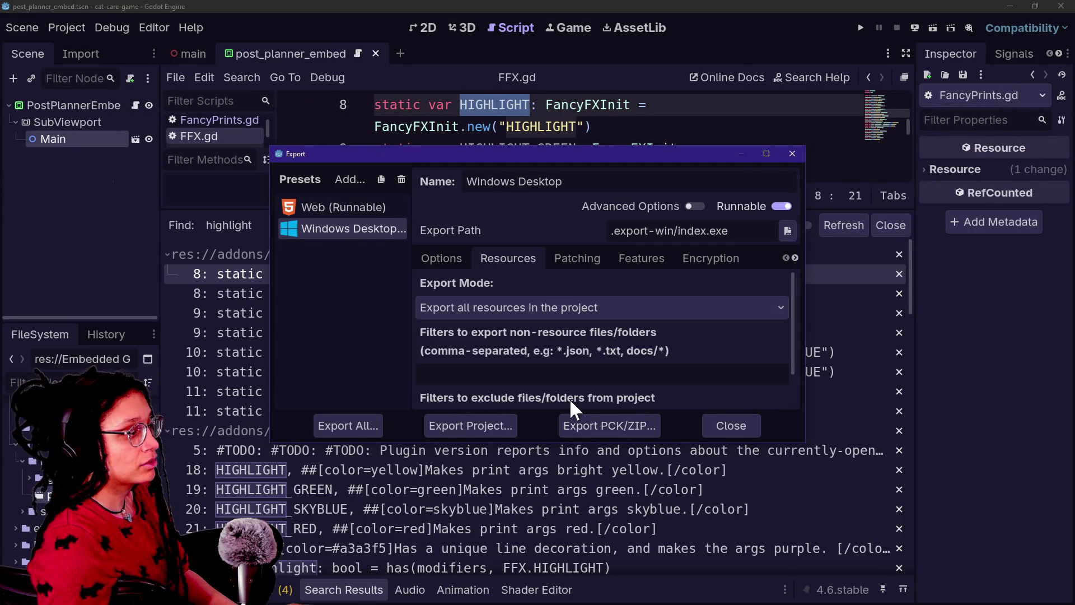
pyautogui.moveTo(571, 442); pyautogui.dragTo(572, 603)
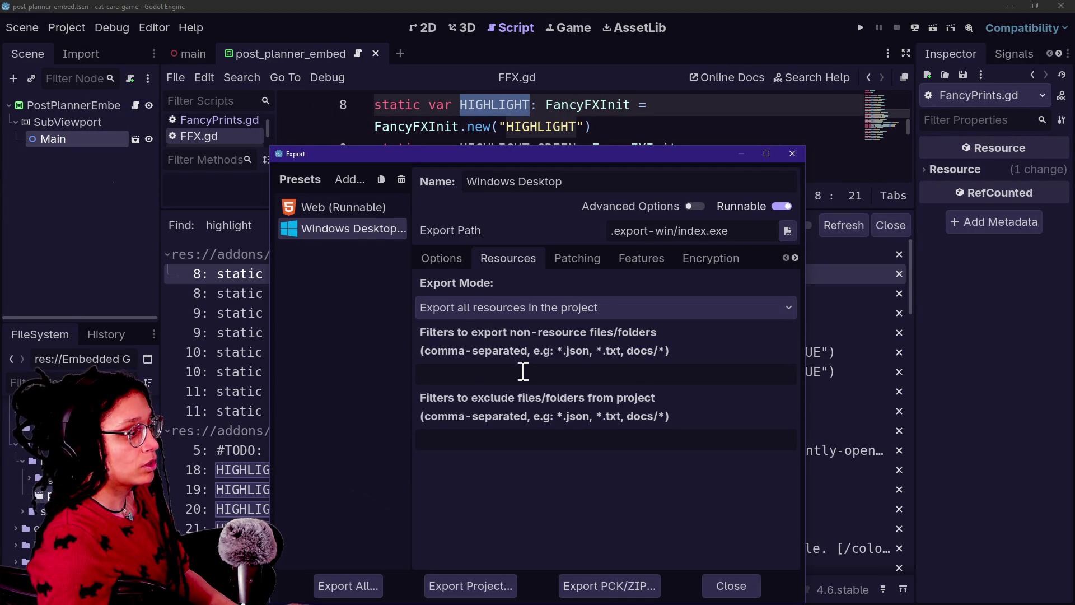
pyautogui.click(454, 305)
pyautogui.click(523, 310)
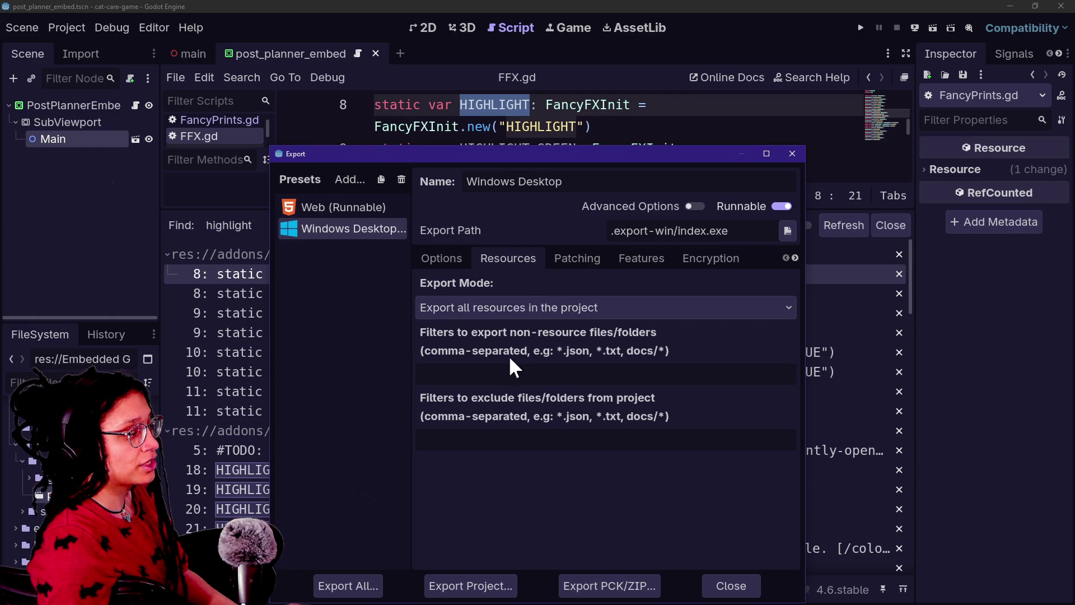
pyautogui.click(791, 154)
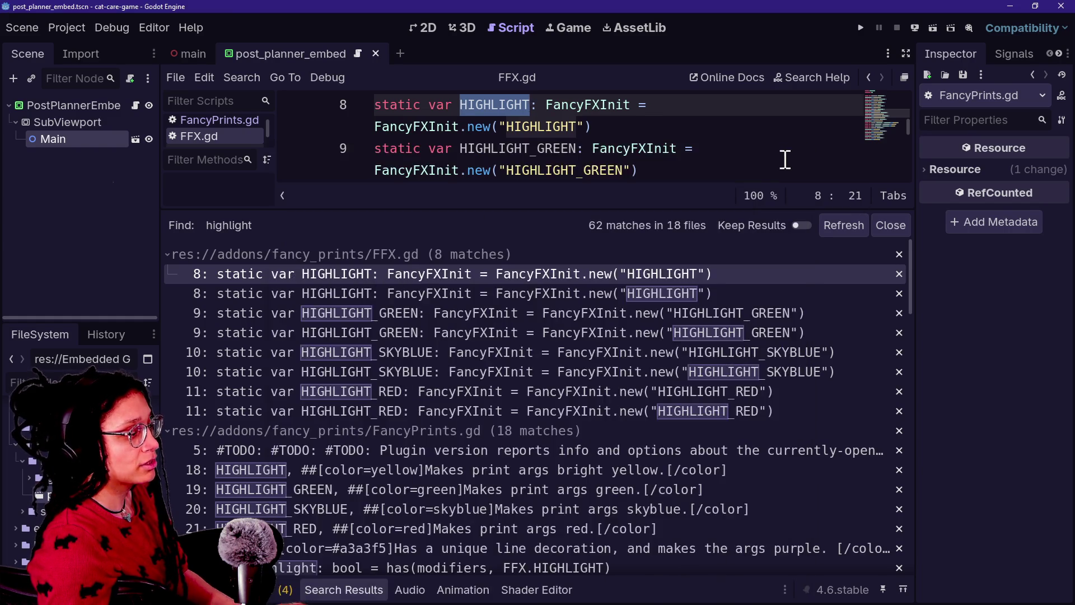
pyautogui.hotkey('alt', 'Tab')
pyautogui.scroll(-2, 600, 377)
pyautogui.click(600, 285)
pyautogui.scroll(-4, 596, 286)
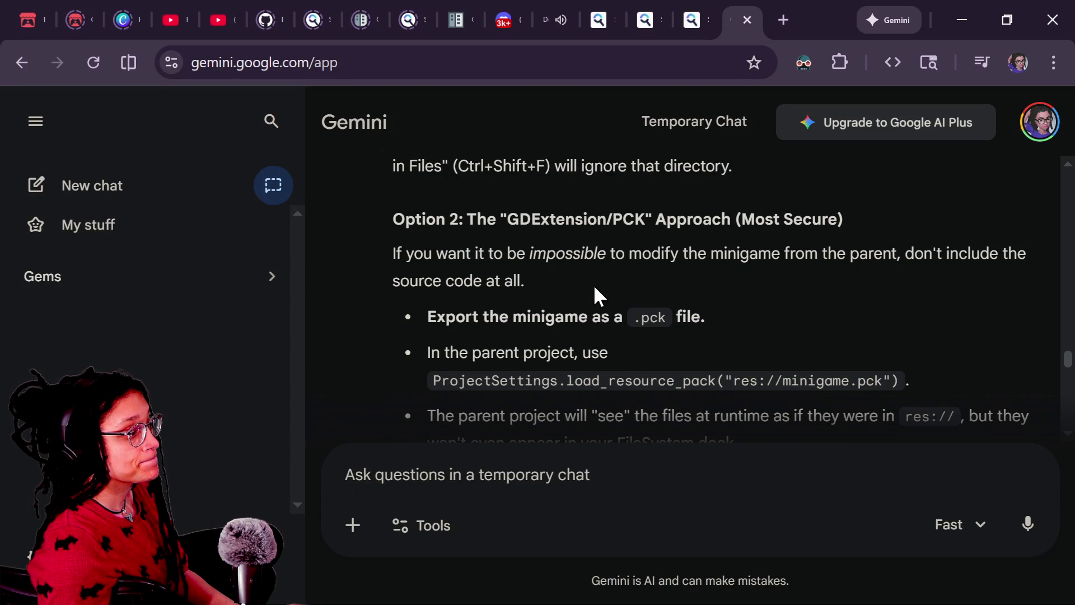
# Highlight Option 2's .pck export bullets and the load_resource_pack code line in Gemini's answer
pyautogui.scroll(-2, 594, 284)
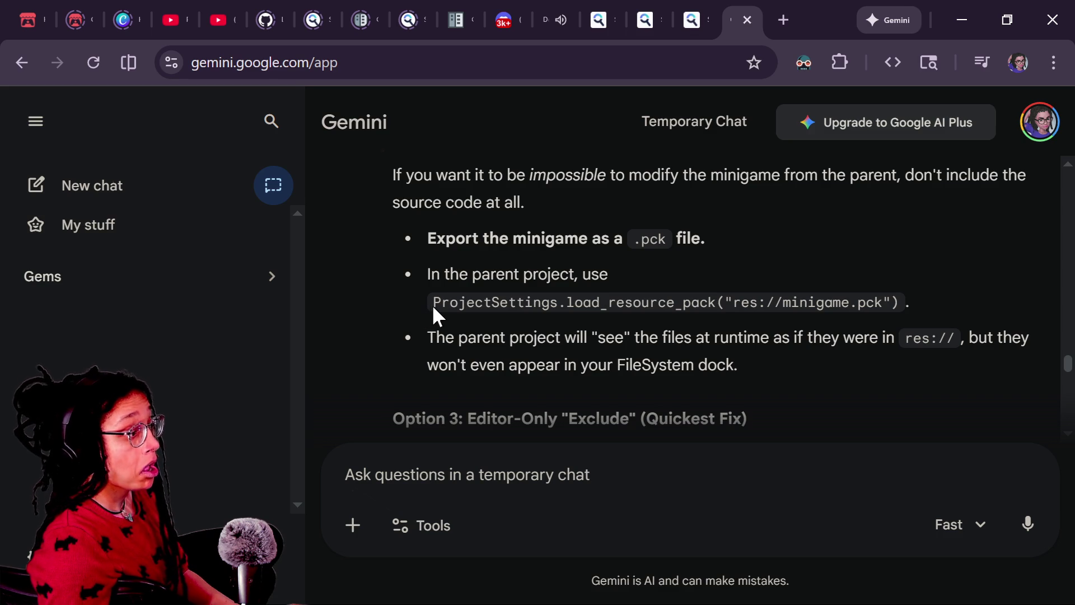
pyautogui.moveTo(821, 360)
pyautogui.mouseDown()
pyautogui.moveTo(496, 265)
pyautogui.moveTo(447, 236)
pyautogui.mouseUp()
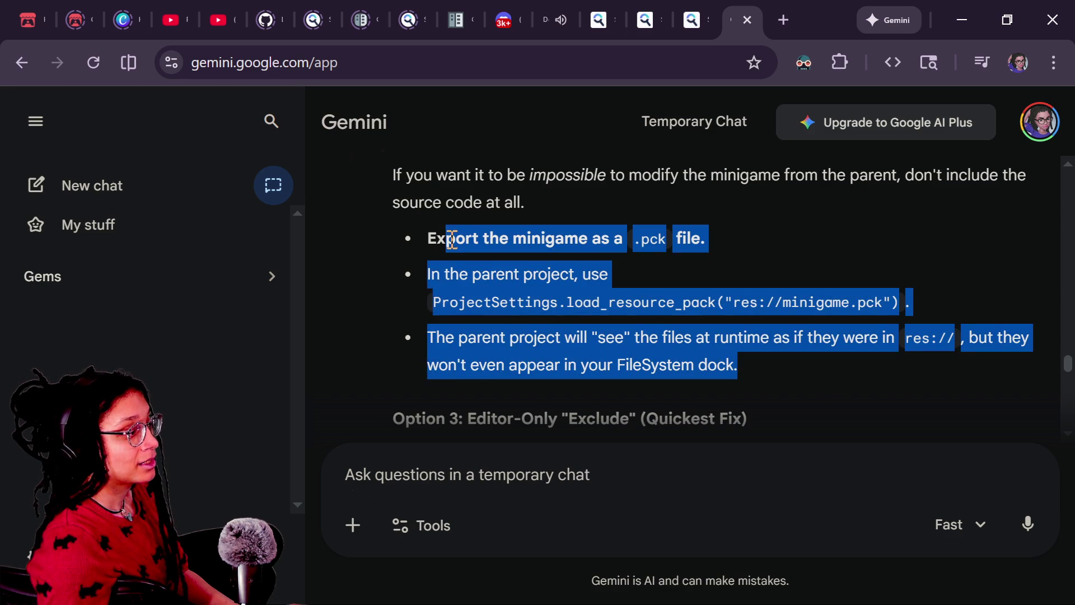
pyautogui.click(430, 290)
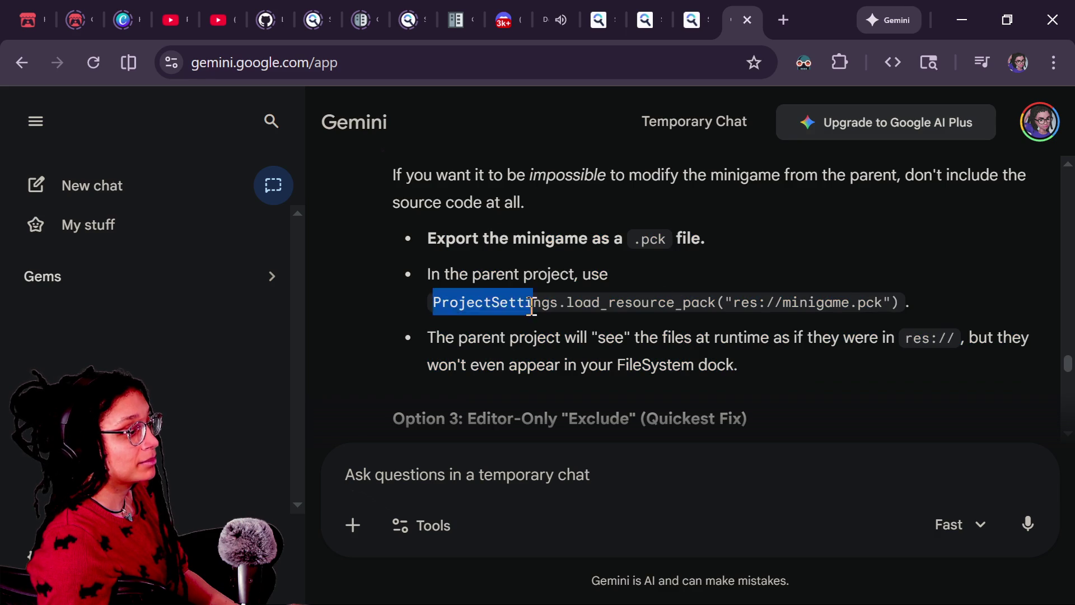
pyautogui.tripleClick(938, 297)
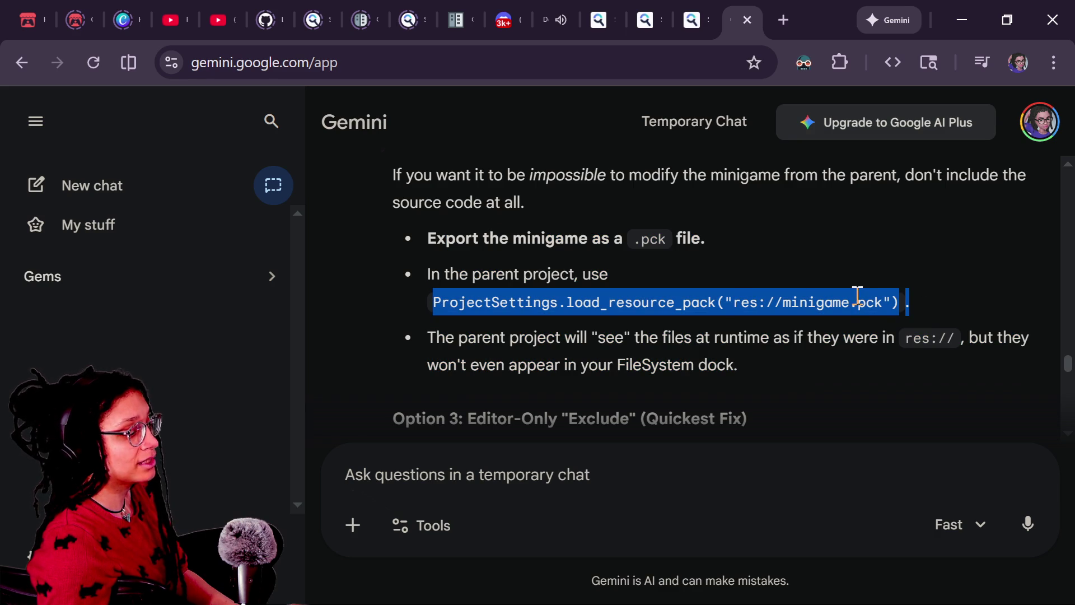
pyautogui.click(739, 297)
# Read Option 3's steps, highlighting the FileSystem Dock wording in step 1, then return to Godot
pyautogui.scroll(-4, 565, 375)
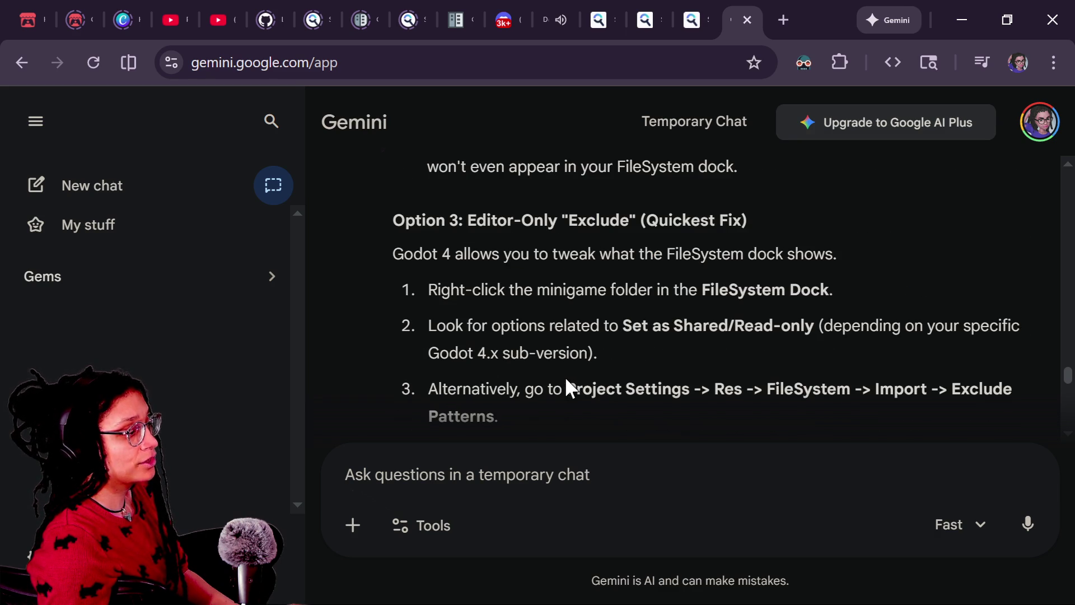
pyautogui.moveTo(410, 284); pyautogui.dragTo(653, 317)
pyautogui.click(744, 288)
pyautogui.moveTo(836, 290); pyautogui.dragTo(566, 290)
pyautogui.click(615, 316)
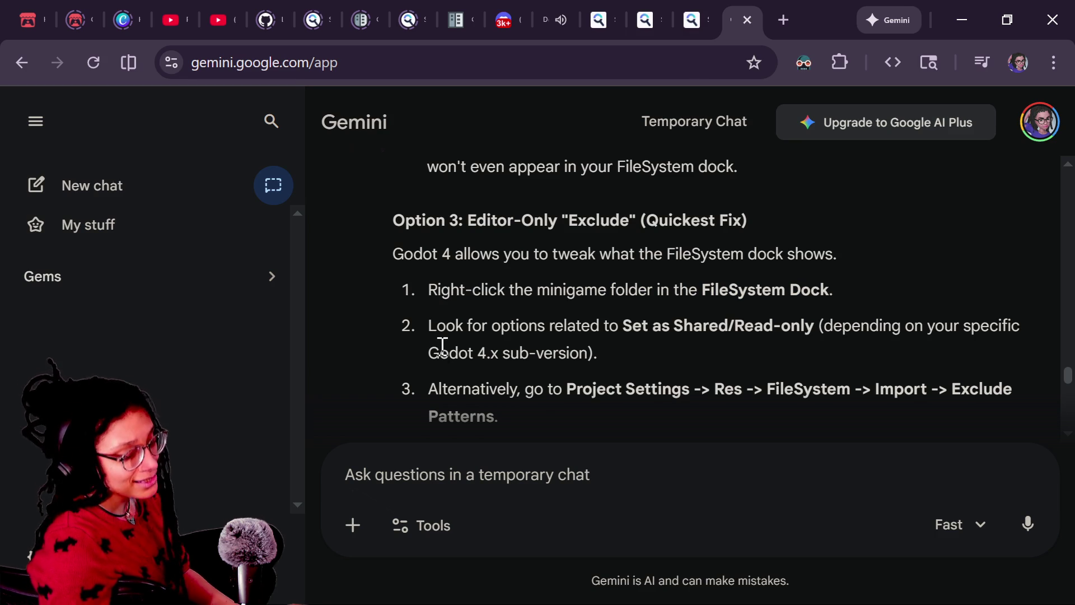
pyautogui.hotkey('alt', 'Tab')
# Inspect the game_files folder's context menu in the FileSystem dock for a read-only option
pyautogui.scroll(-1, 83, 453)
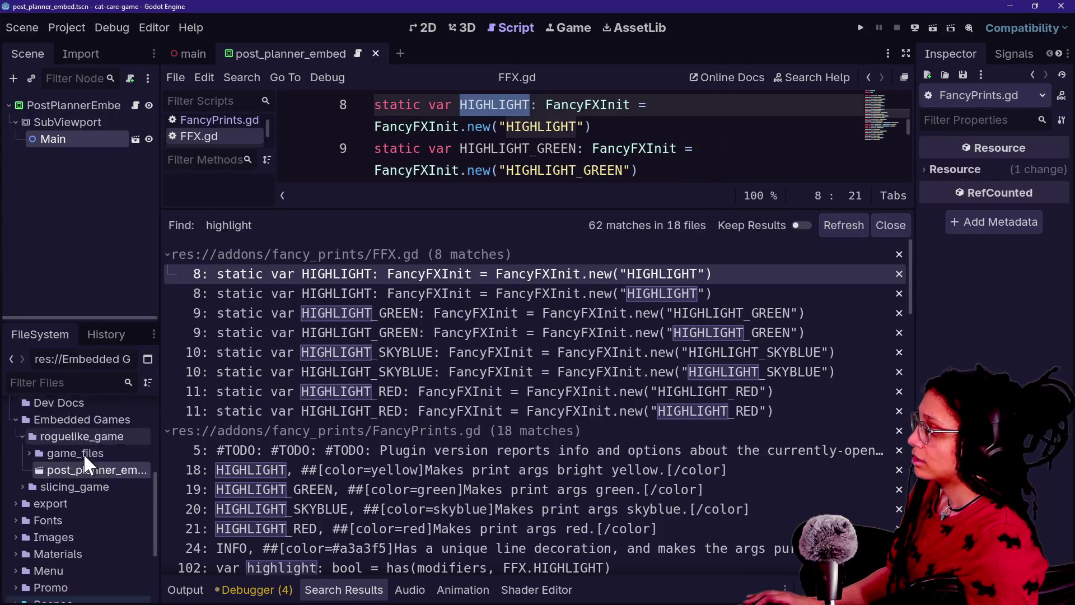
pyautogui.click(72, 383)
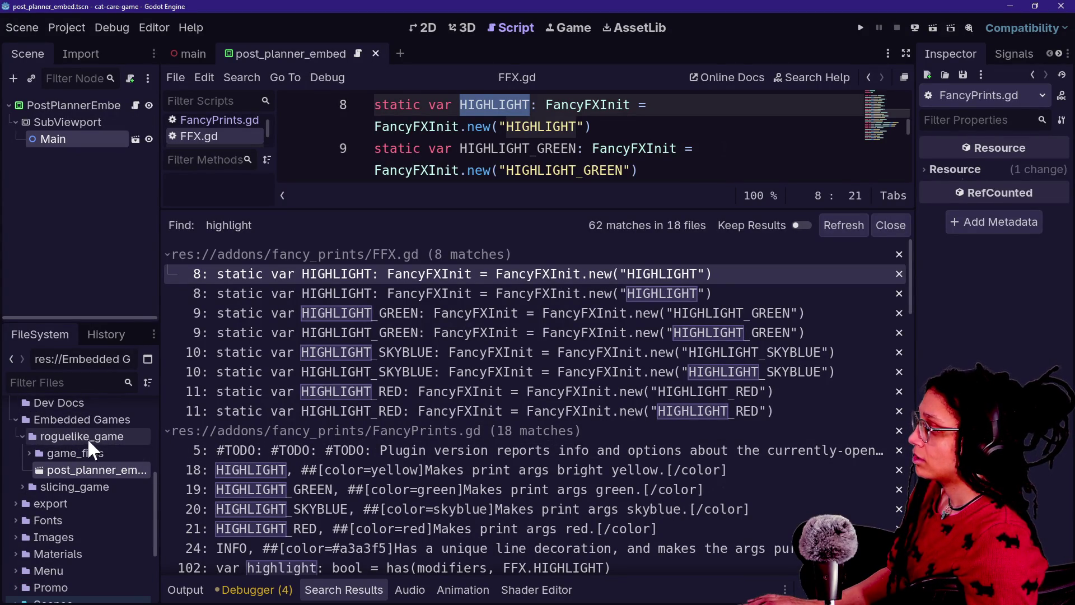
pyautogui.click(76, 455)
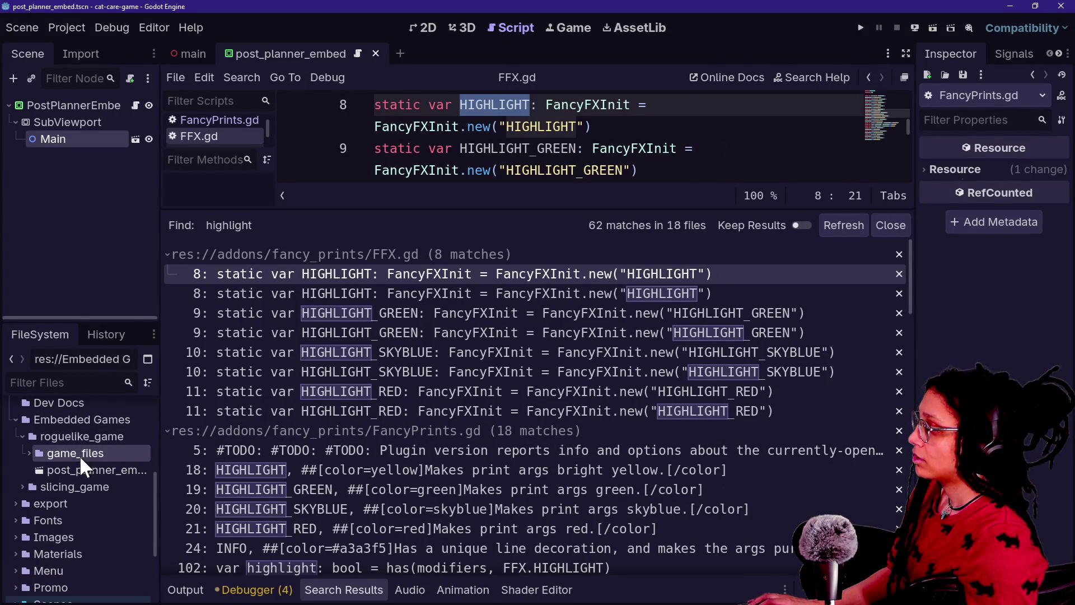
pyautogui.rightClick(78, 455)
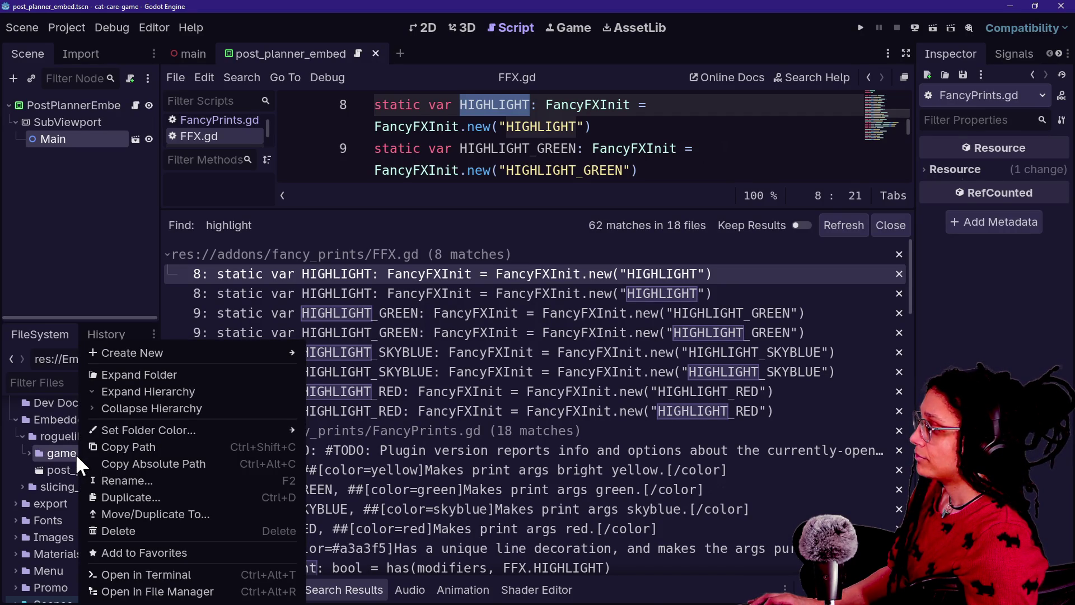
pyautogui.hotkey('alt', 'Tab')
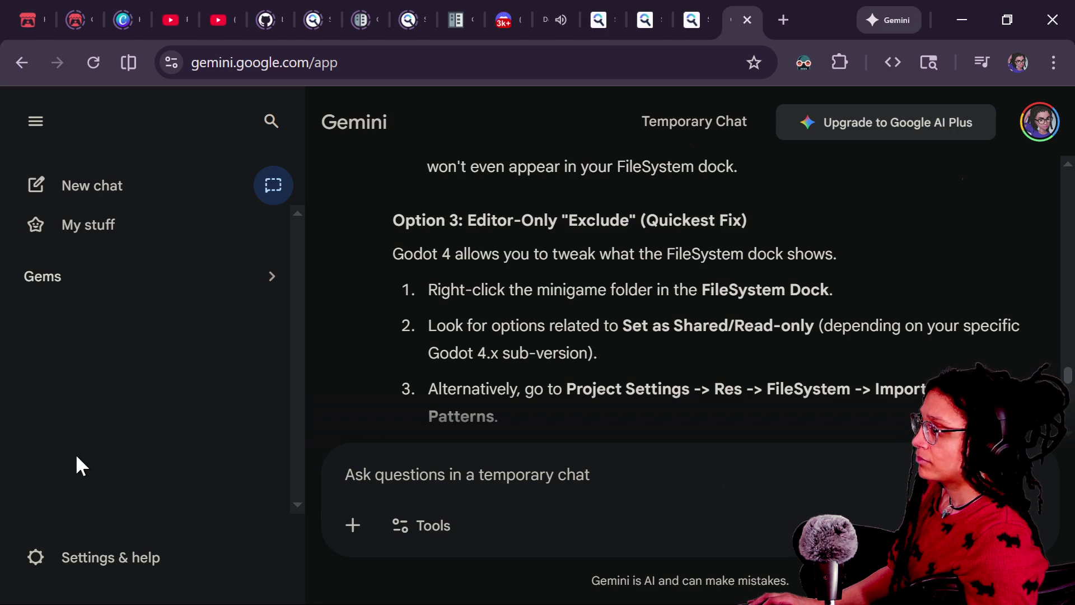
pyautogui.hotkey('alt', 'Tab')
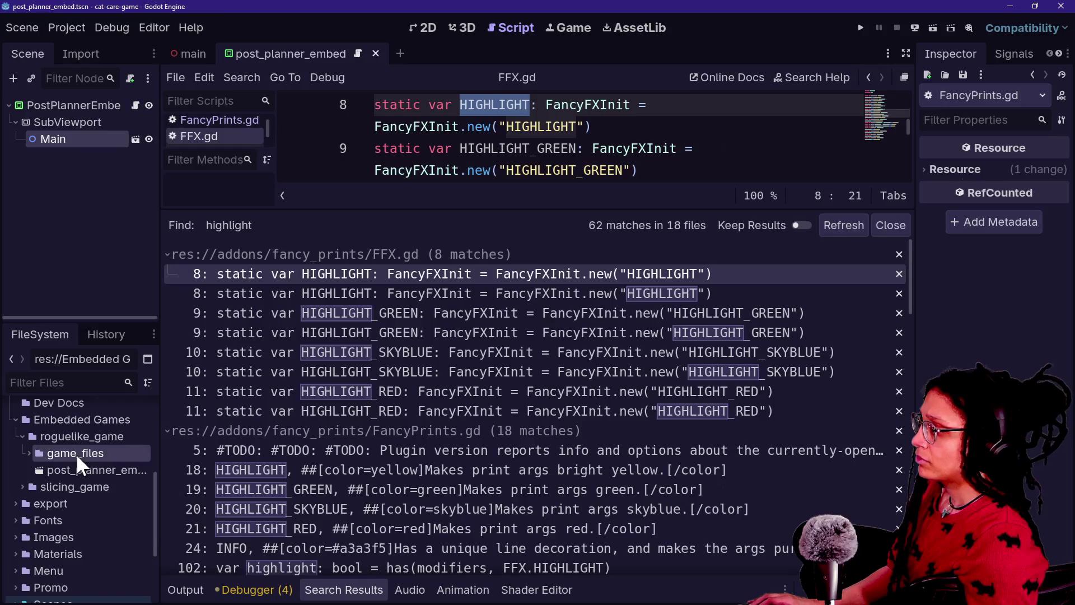
pyautogui.rightClick(75, 453)
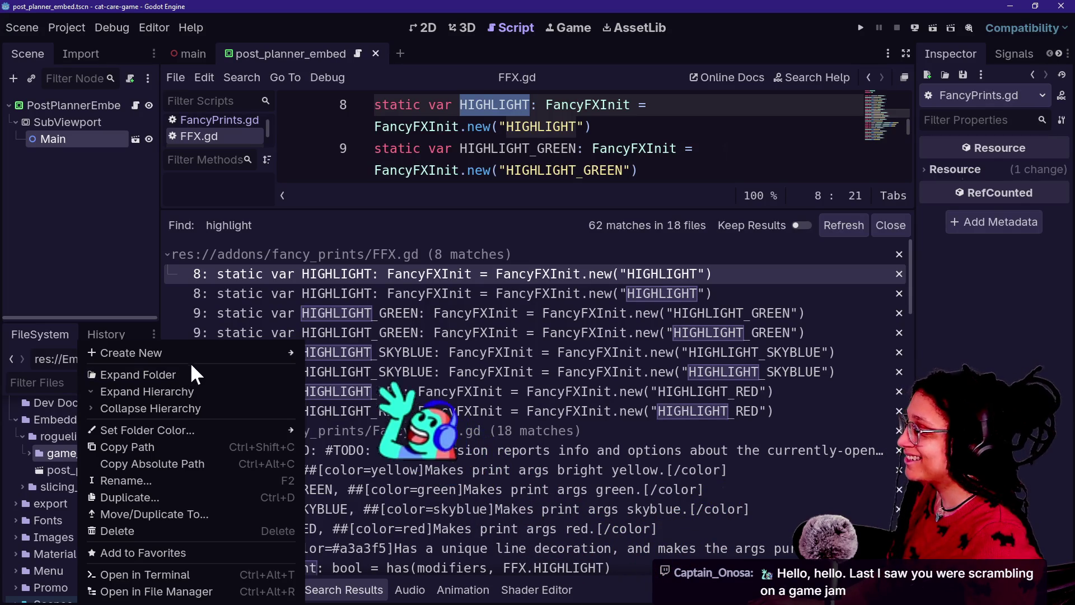
# Check the post_planner_embed scene's context menu, dismiss it, and go back to Gemini
pyautogui.moveTo(218, 350)
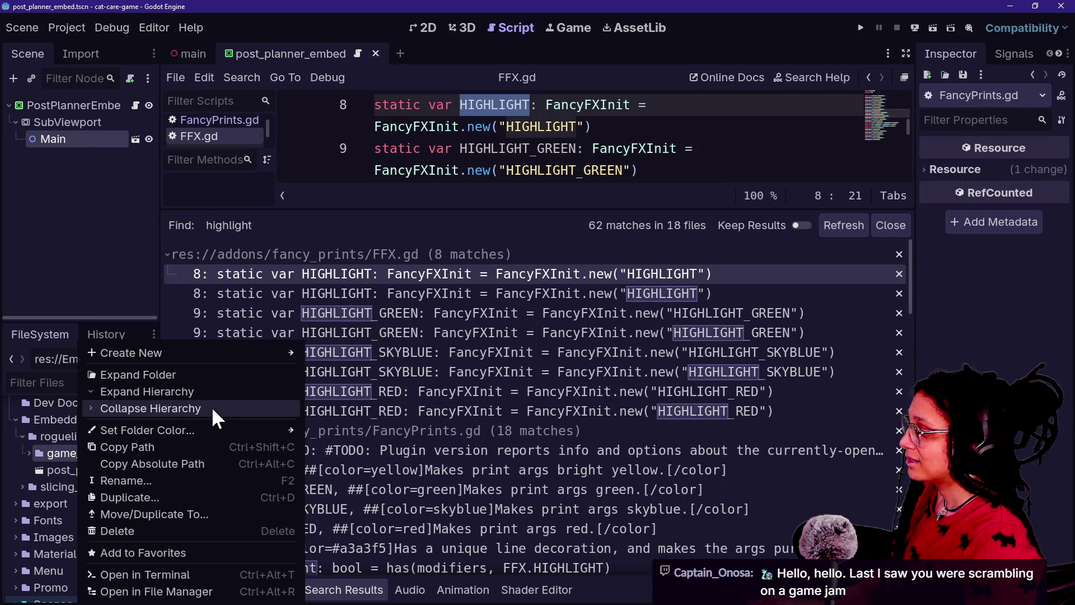
pyautogui.click(65, 470)
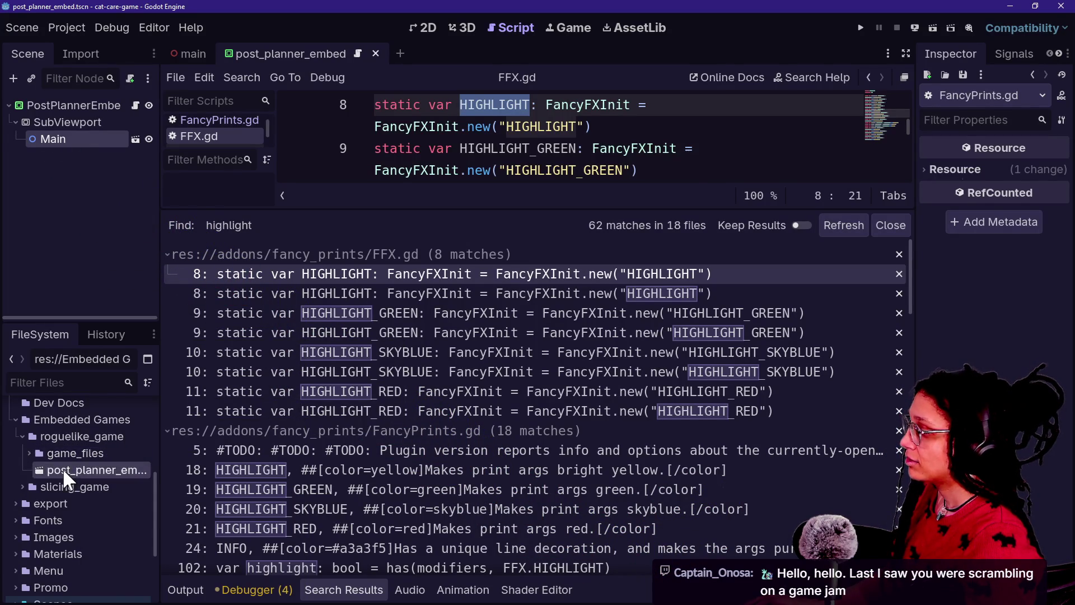
pyautogui.rightClick(62, 470)
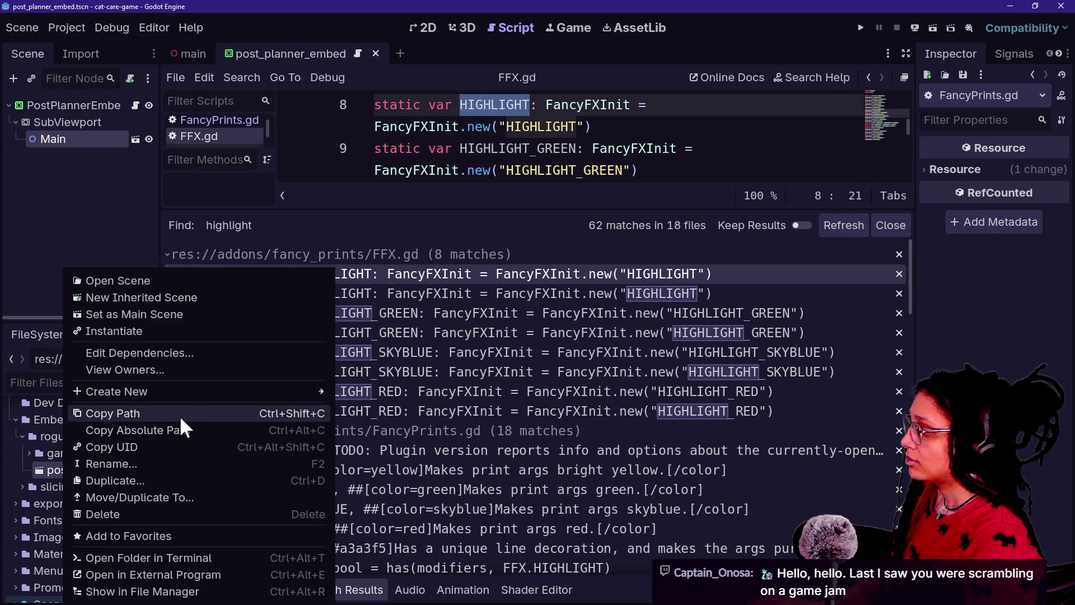
pyautogui.click(30, 468)
pyautogui.hotkey('alt', 'Tab')
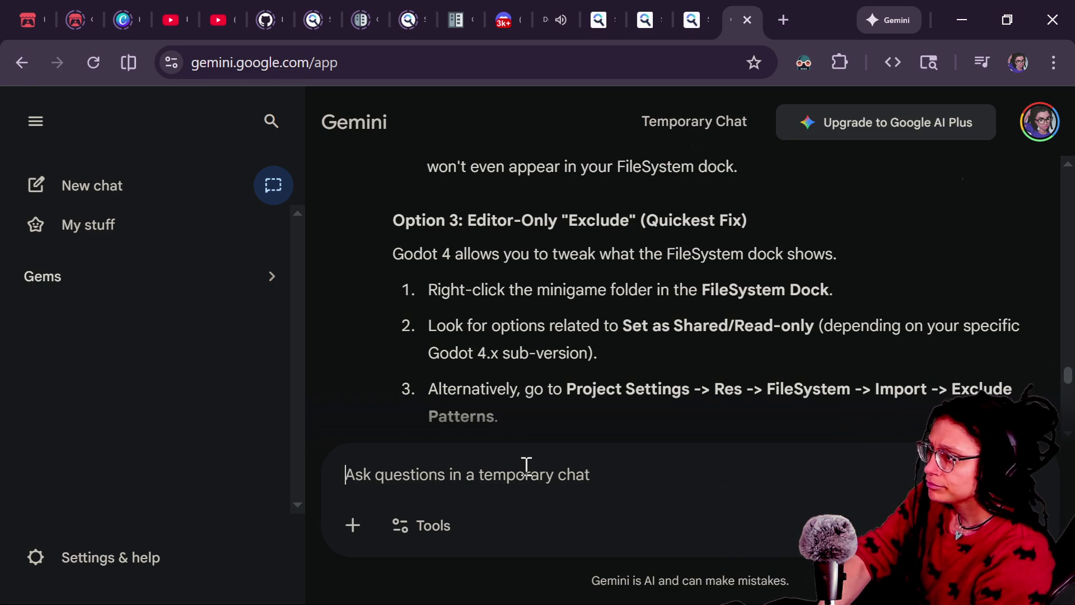
# Highlight 'Read-only' in step 2 of Gemini's Option 3 advice
pyautogui.hotkey('alt', 'Tab')
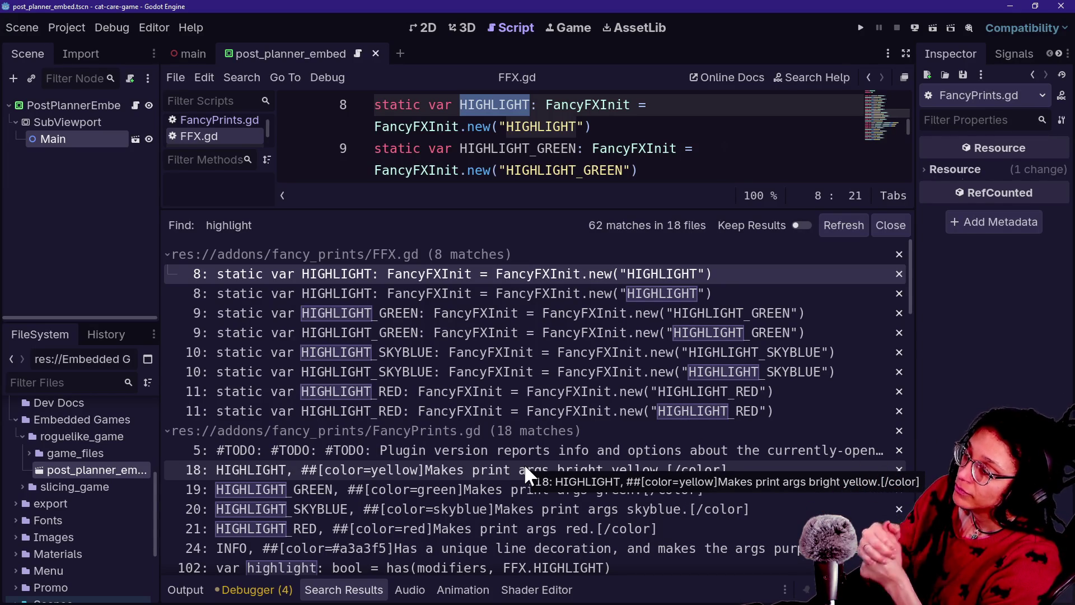
pyautogui.hotkey('alt', 'Tab')
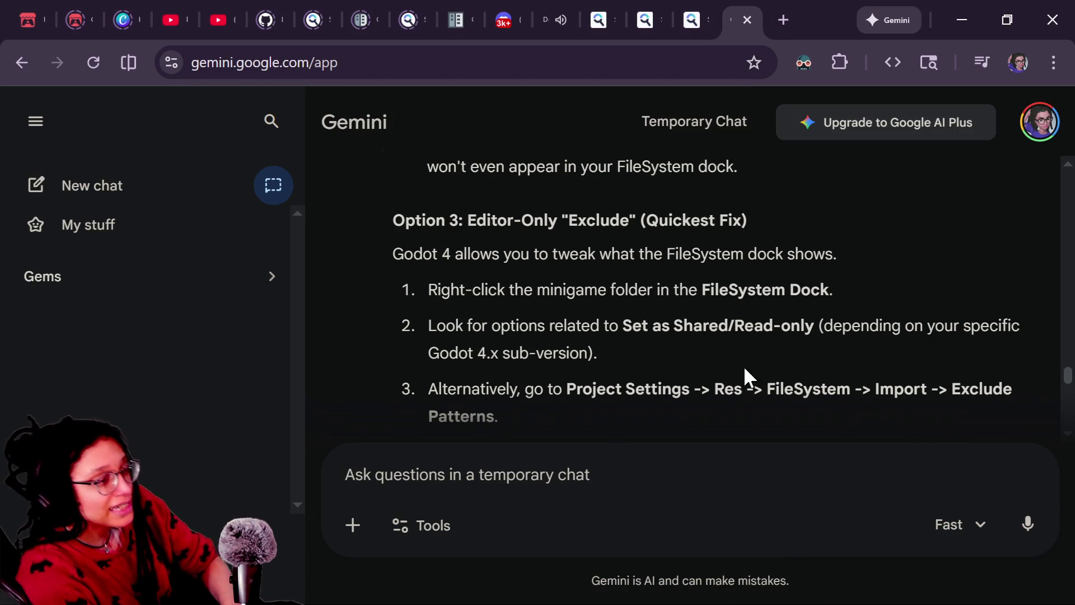
pyautogui.moveTo(735, 325); pyautogui.dragTo(813, 328)
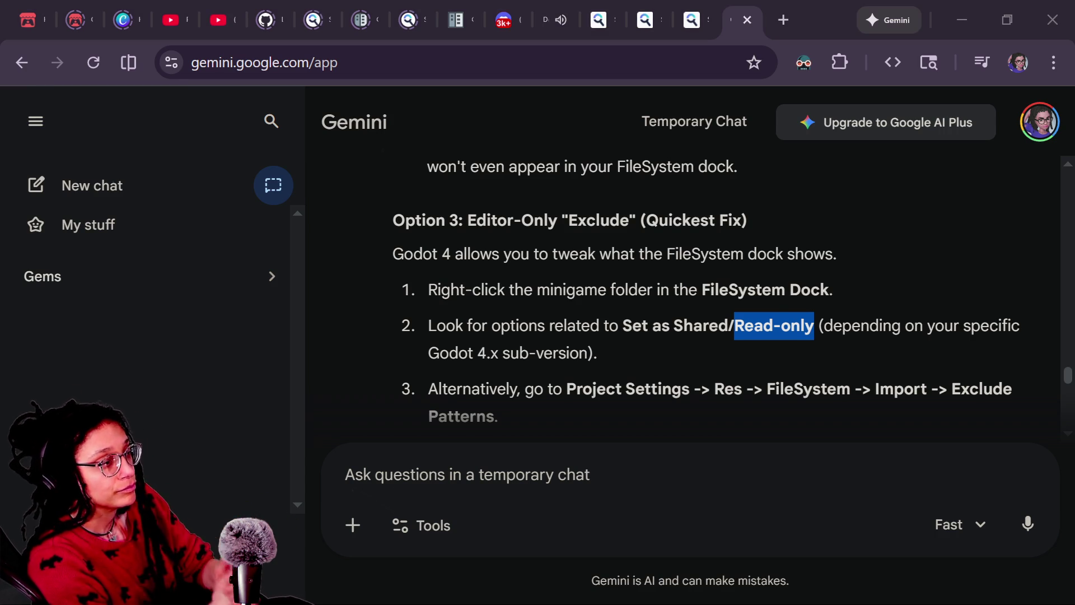
pyautogui.click(651, 335)
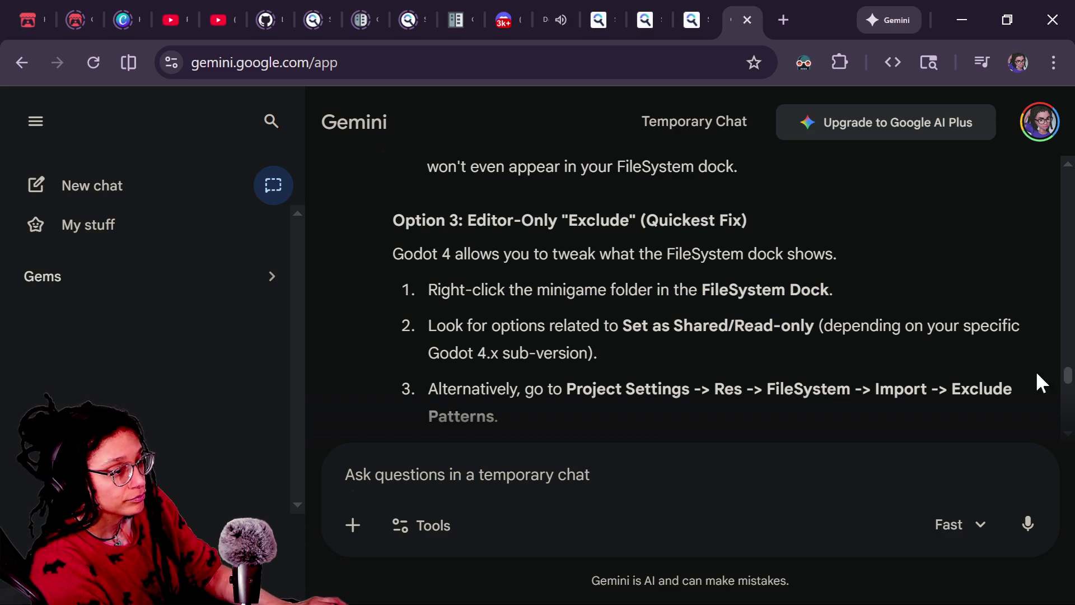
# Scroll back to Option 2 and highlight its .pck export instructions, then return to Godot
pyautogui.scroll(3, 940, 309)
pyautogui.scroll(2, 684, 302)
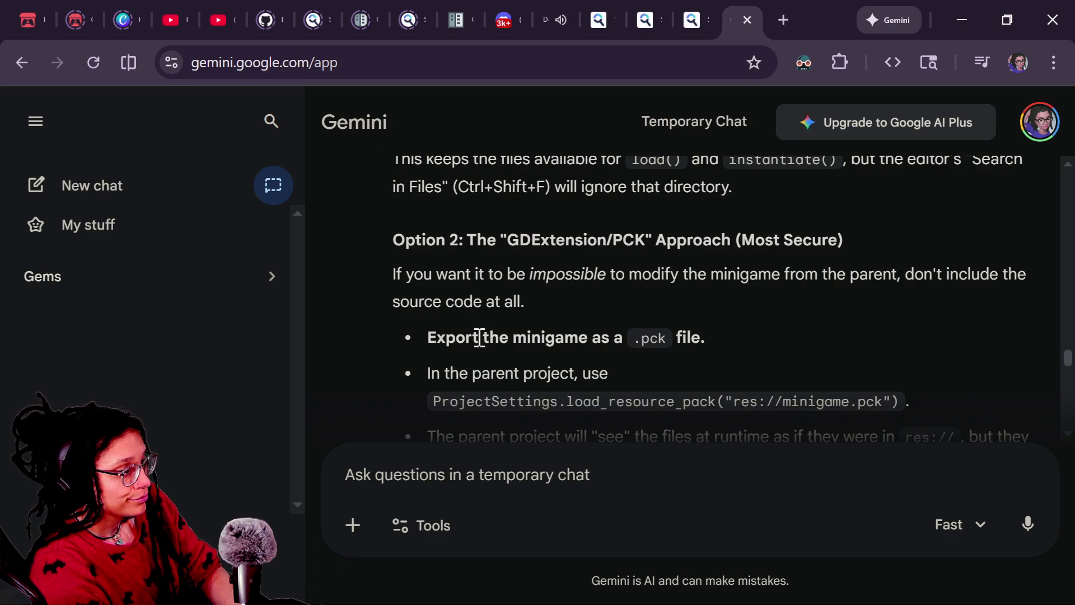
pyautogui.scroll(-2, 482, 337)
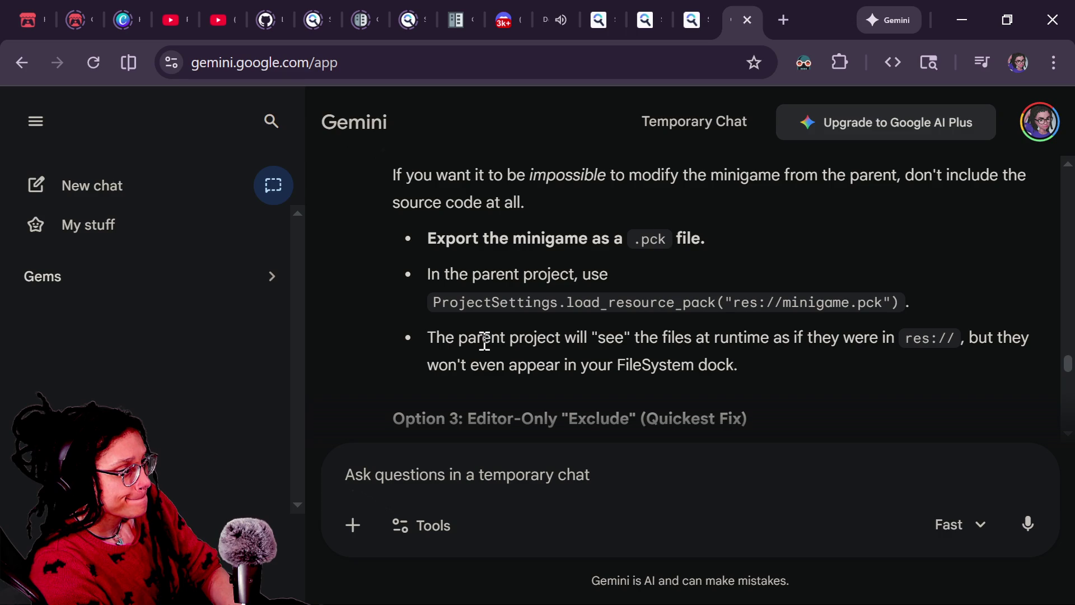
pyautogui.moveTo(429, 239); pyautogui.dragTo(667, 343)
pyautogui.click(499, 356)
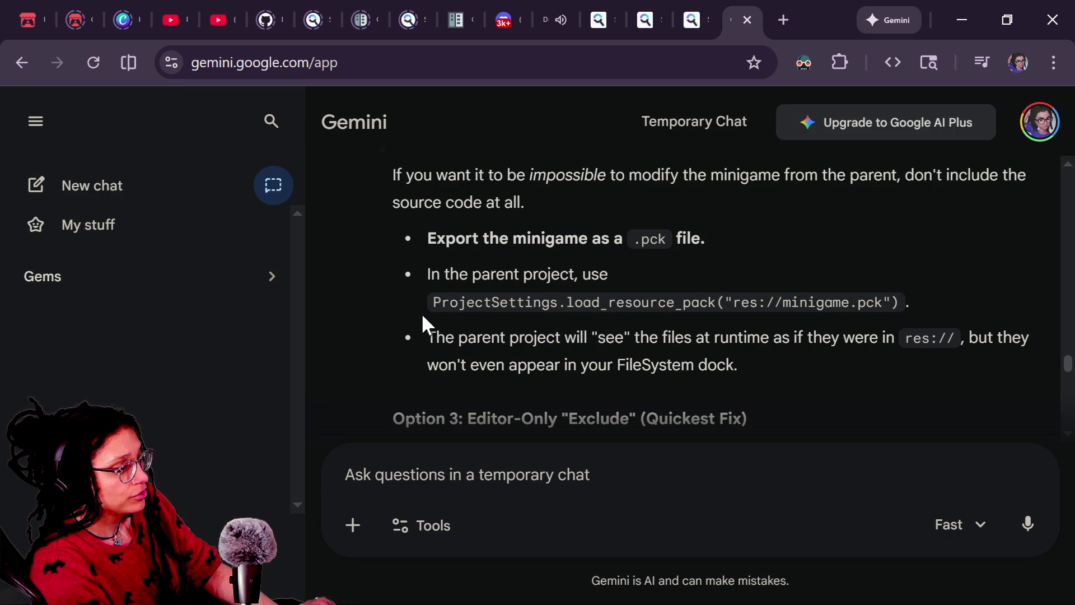
pyautogui.hotkey('alt', 'Tab')
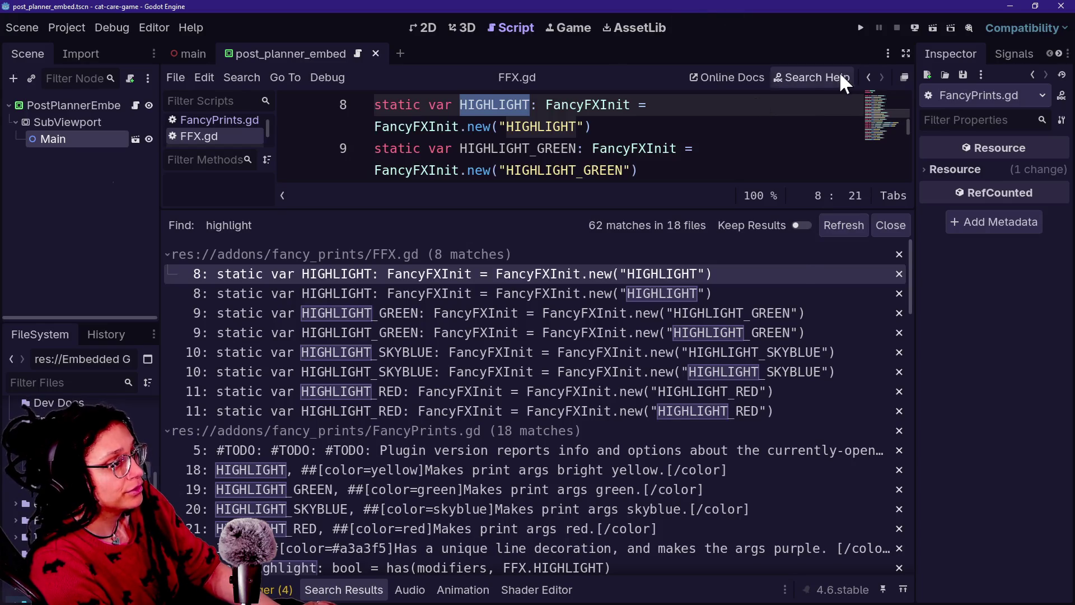
# Open the load_resource_pack docs via Search Help, collapse the bottom panel, and run the game
pyautogui.click(840, 73)
pyautogui.write('load')
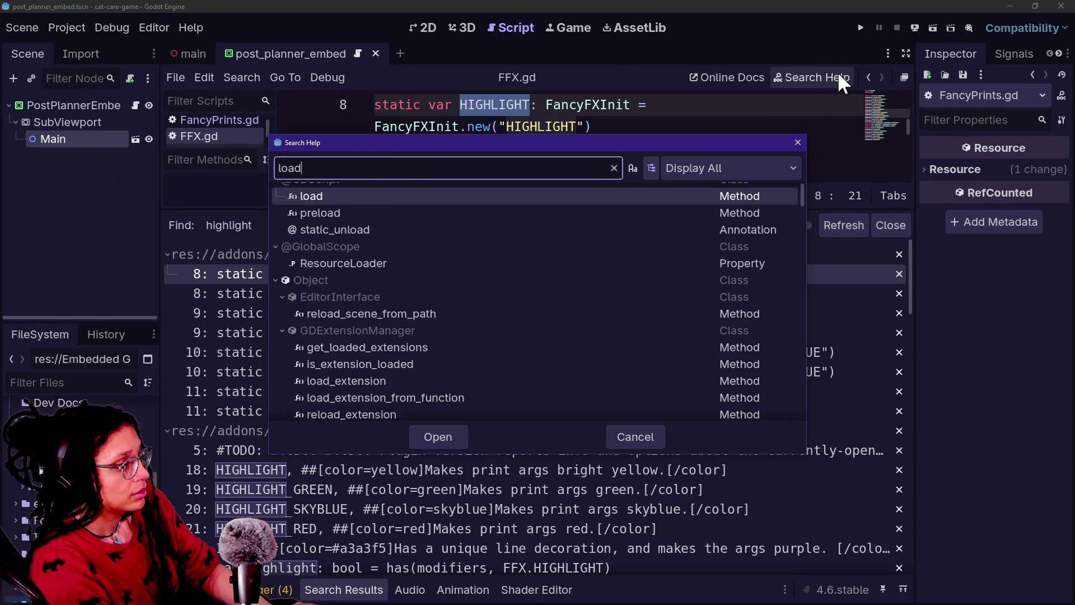
pyautogui.write('_resour')
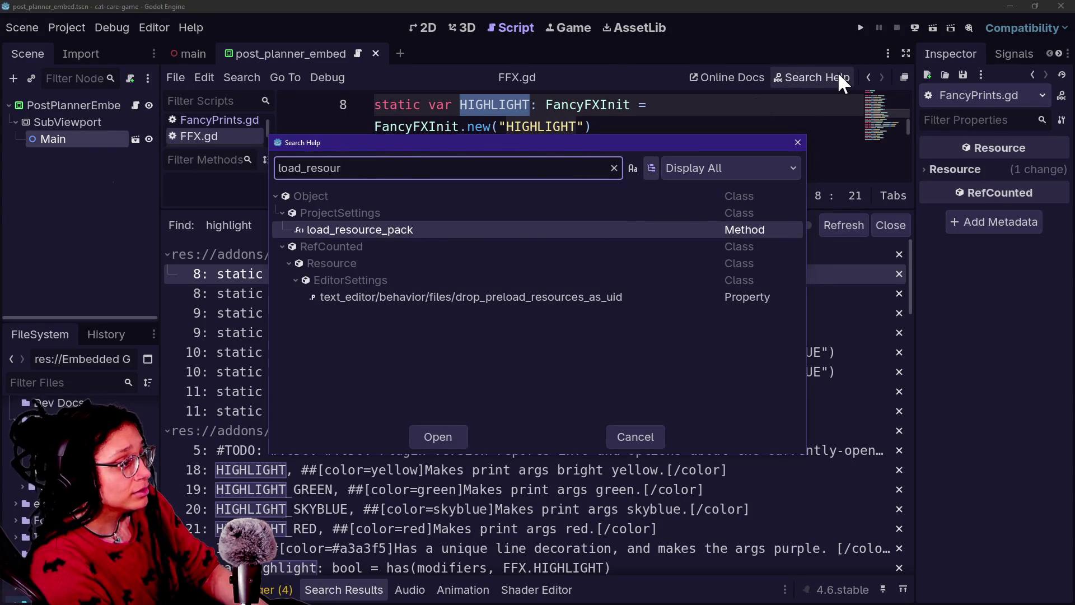
pyautogui.press('Return')
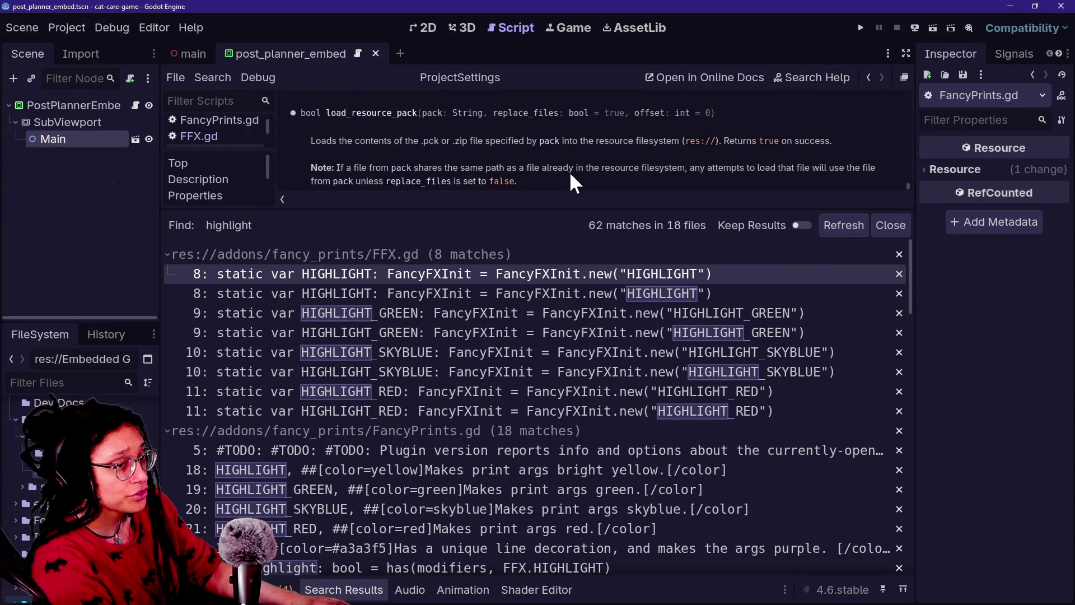
pyautogui.hotkey('alt', 'o')
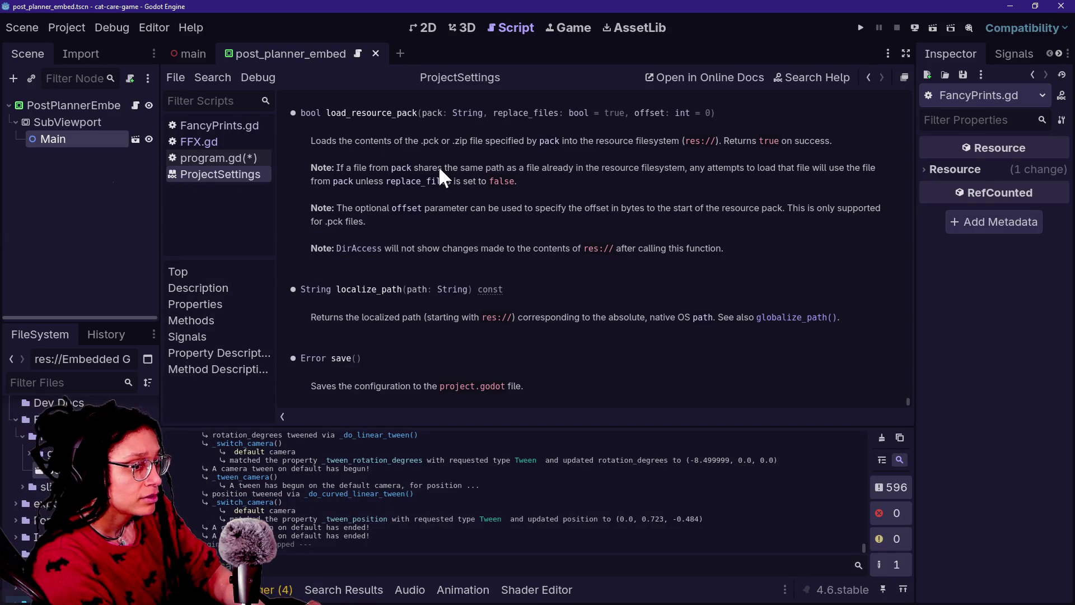
pyautogui.hotkey('alt', 'o')
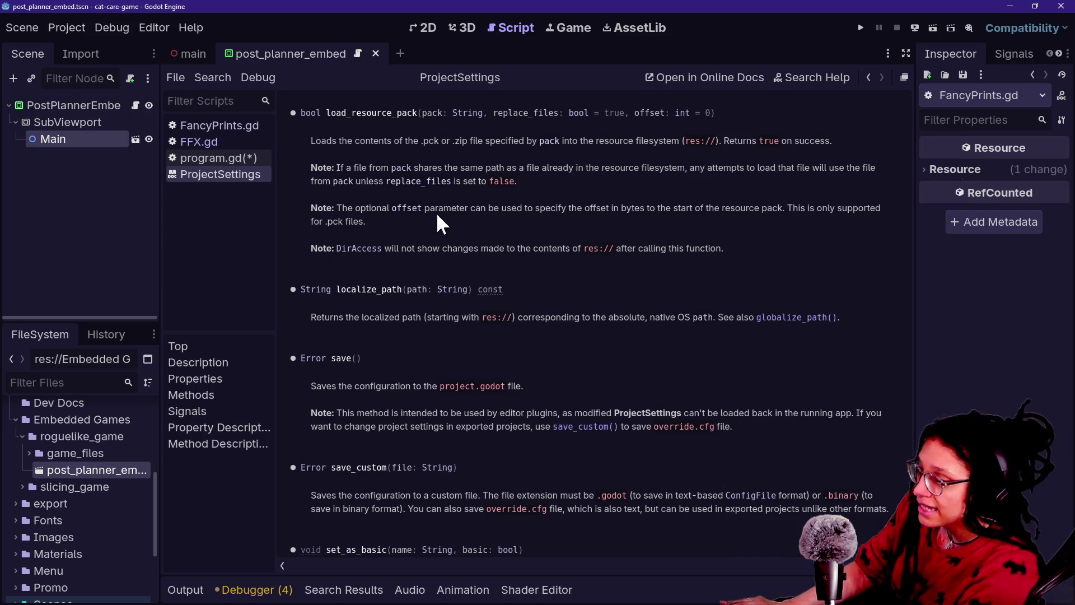
pyautogui.click(861, 28)
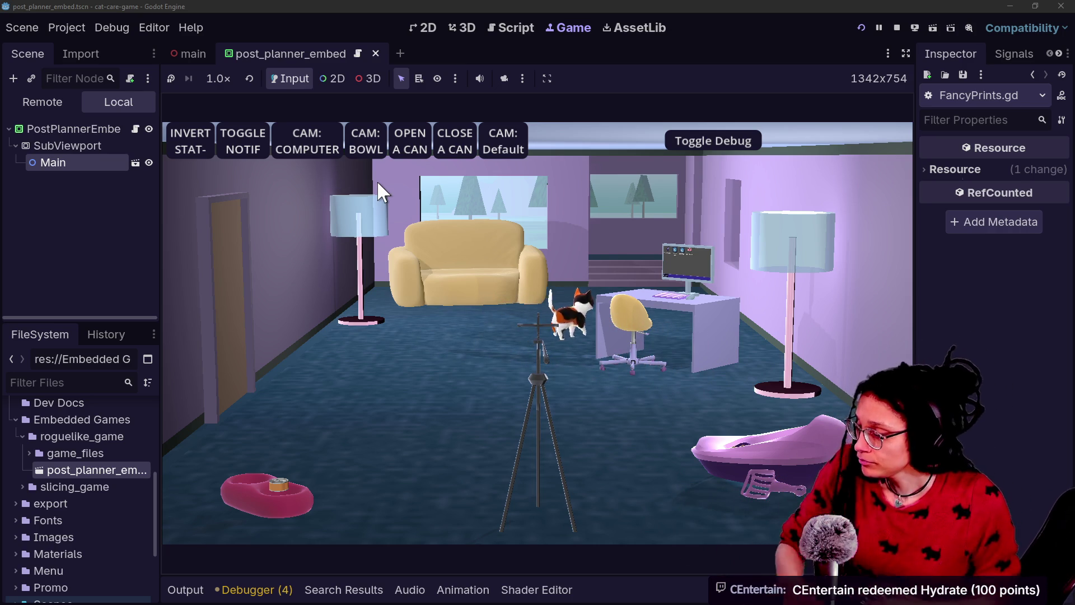
# Zoom onto the in-game computer, launch Post Planner, start planning and pick the Mewsky platform
pyautogui.click(311, 156)
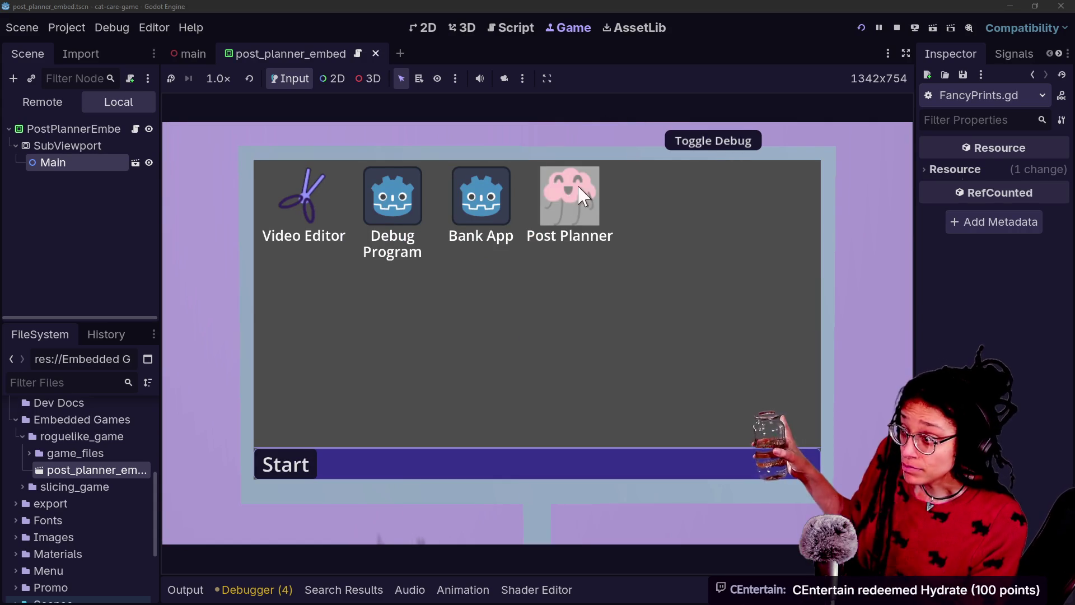
pyautogui.doubleClick(563, 192)
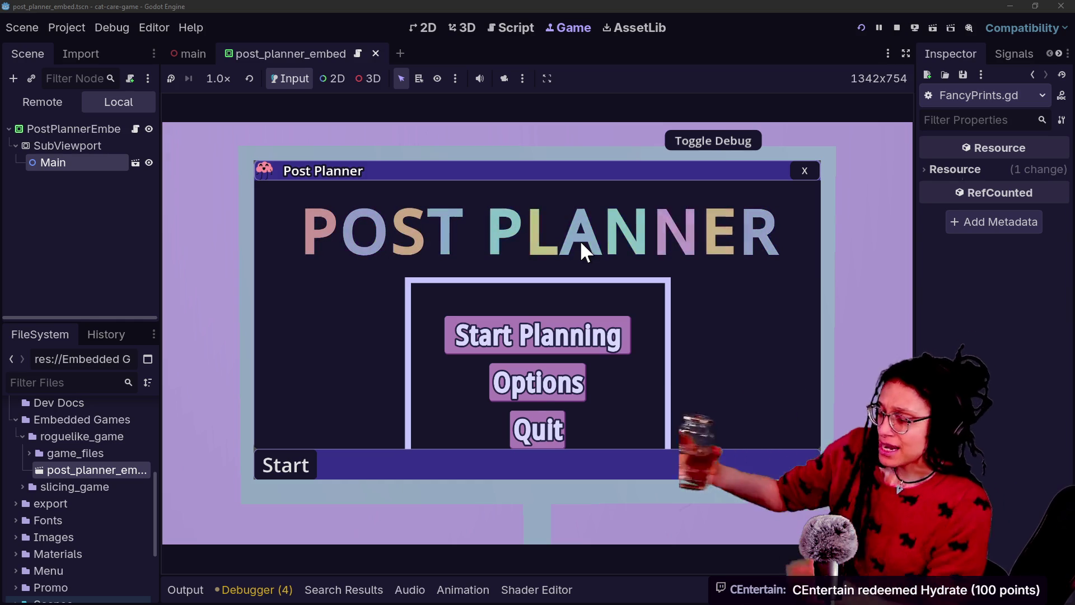
pyautogui.click(538, 335)
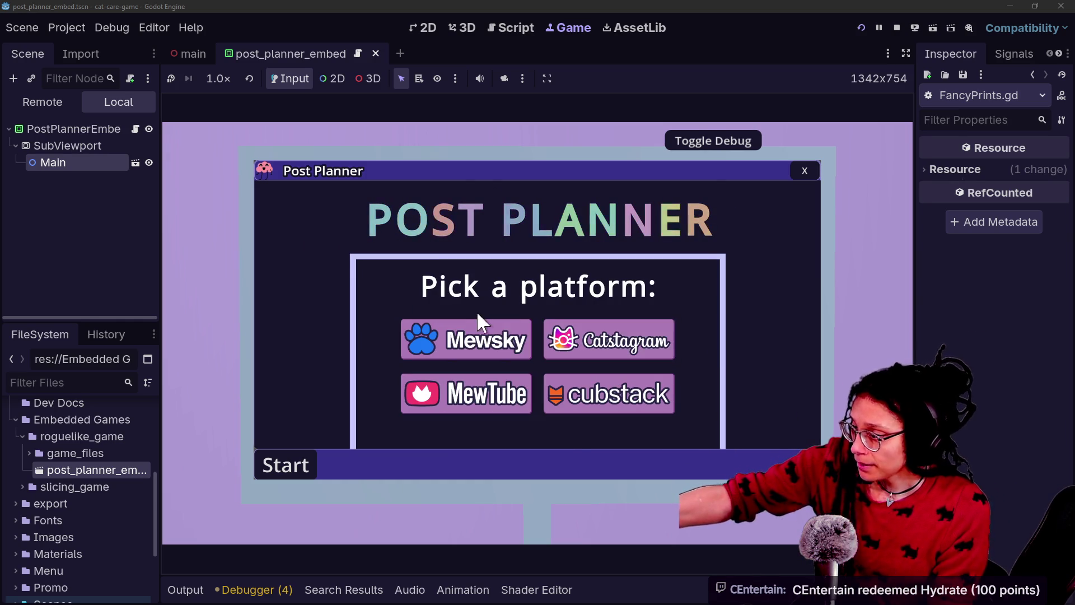
pyautogui.click(493, 339)
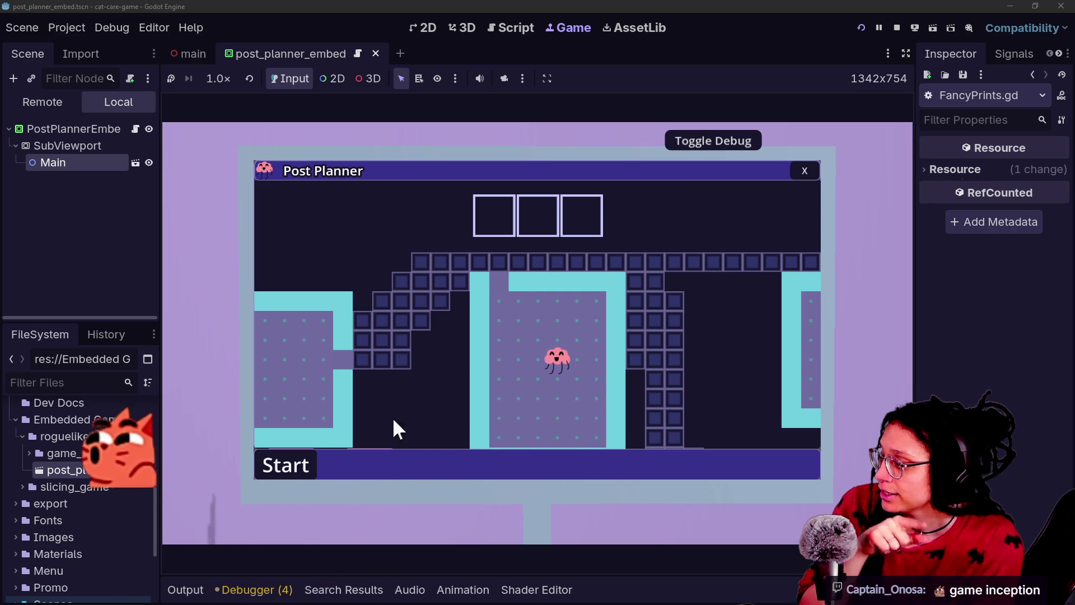
pyautogui.click(287, 465)
pyautogui.click(286, 464)
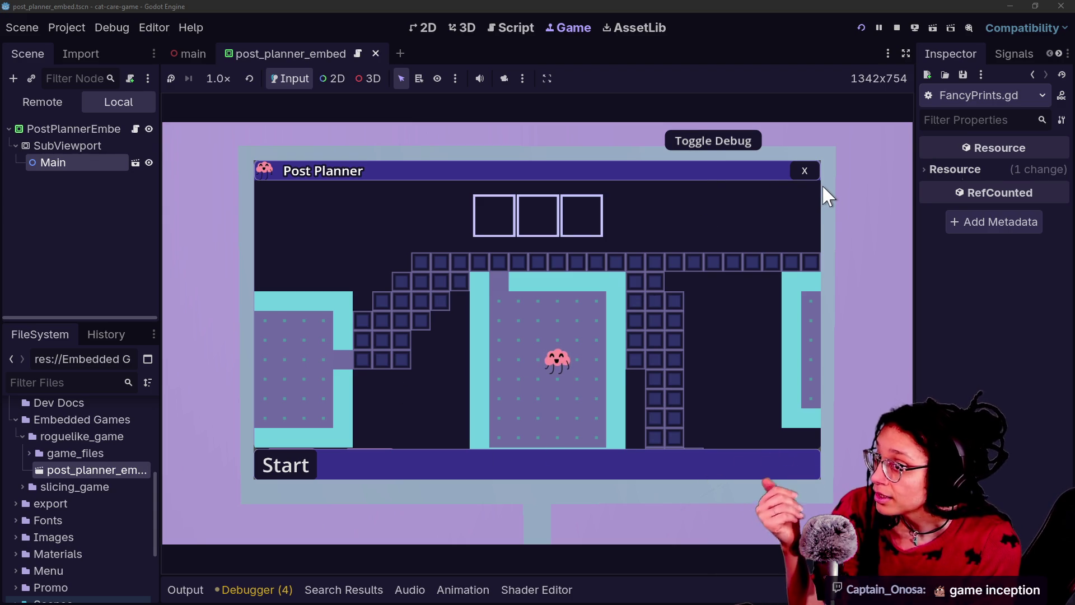
# Close the Post Planner window, stop the running game, and switch to Gemini
pyautogui.click(810, 175)
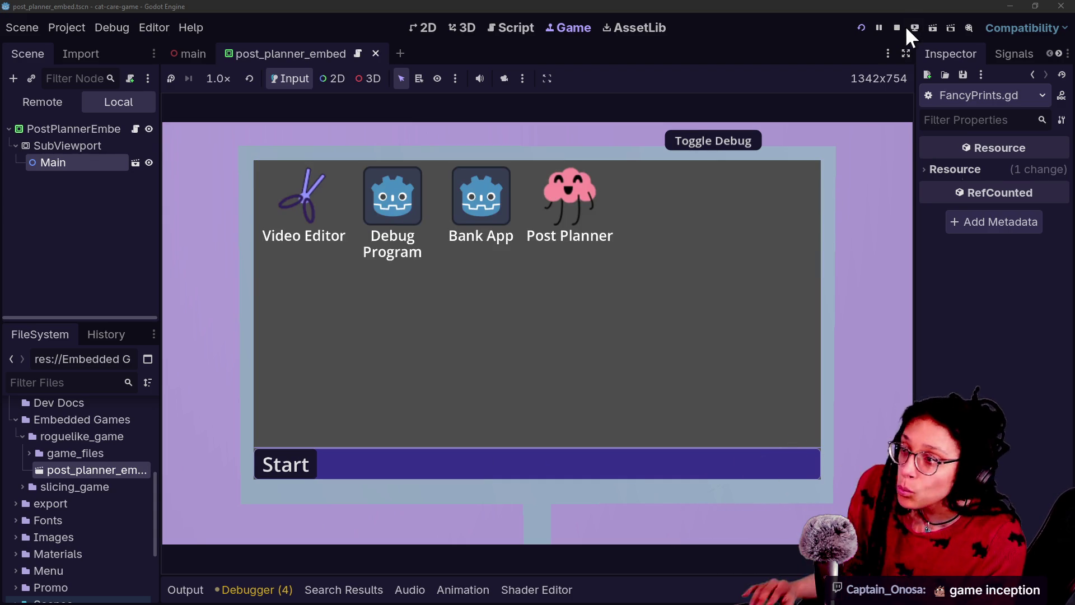
pyautogui.click(898, 27)
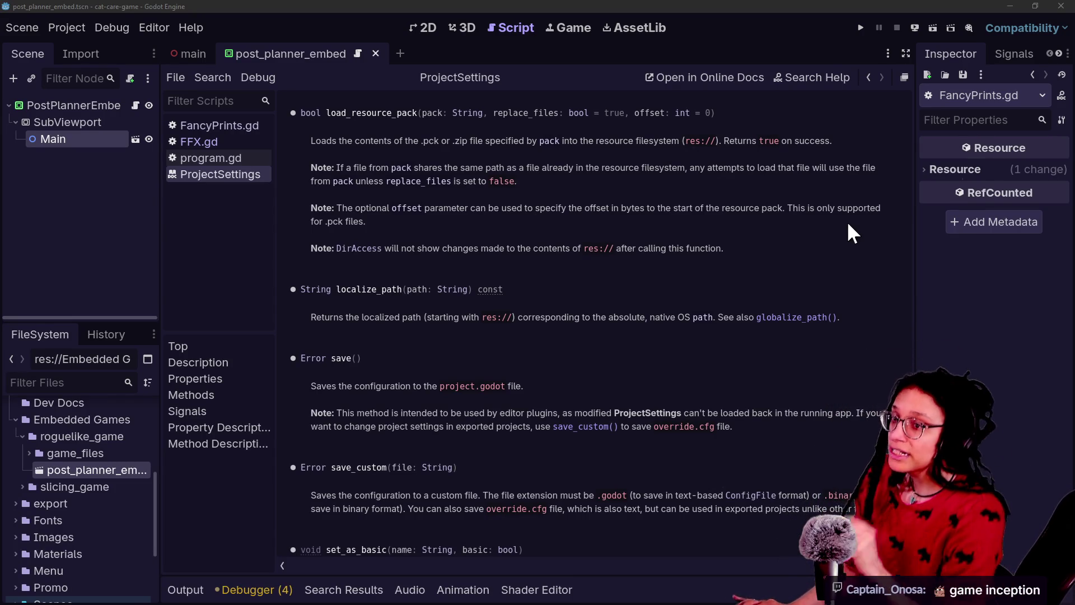
pyautogui.hotkey('alt', 'Tab')
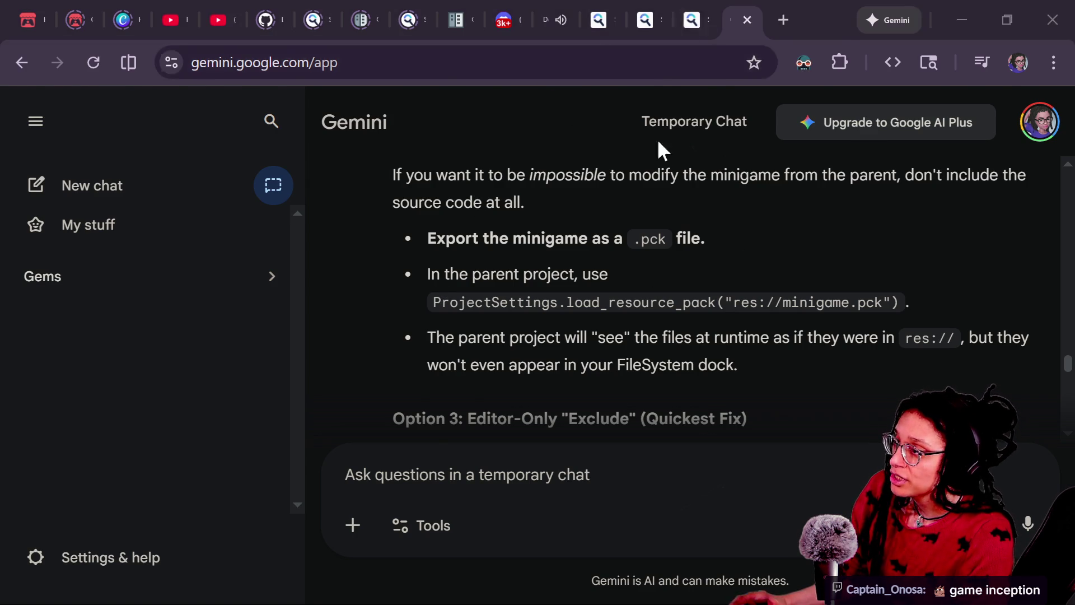
pyautogui.hotkey('alt', 'Tab')
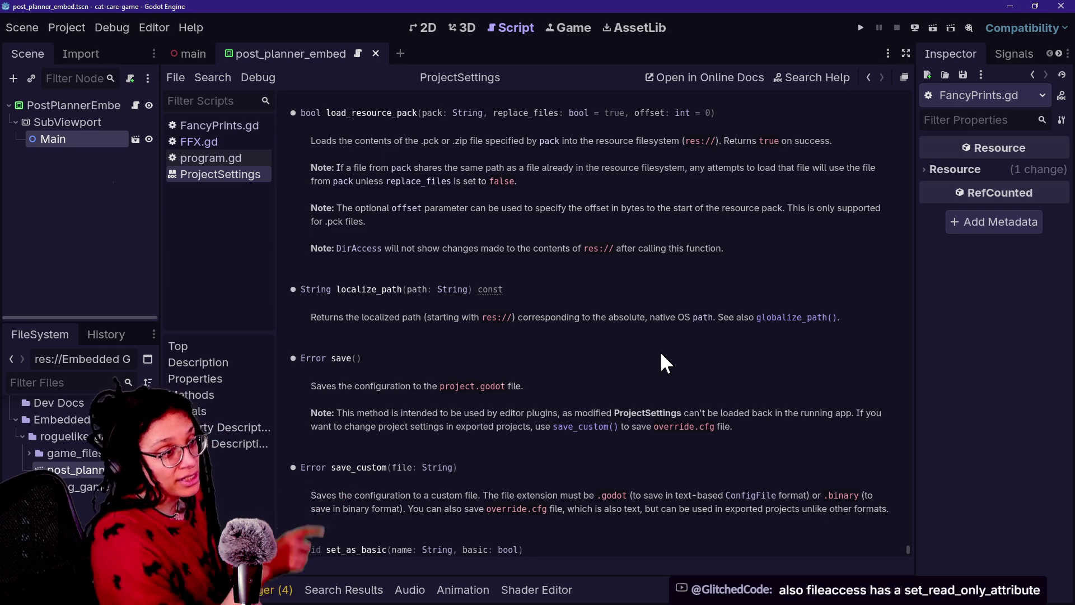
# Search the docs for 'set_read_' and open FileAccess's set_read_only_attribute entry
pyautogui.click(822, 75)
pyautogui.write('s')
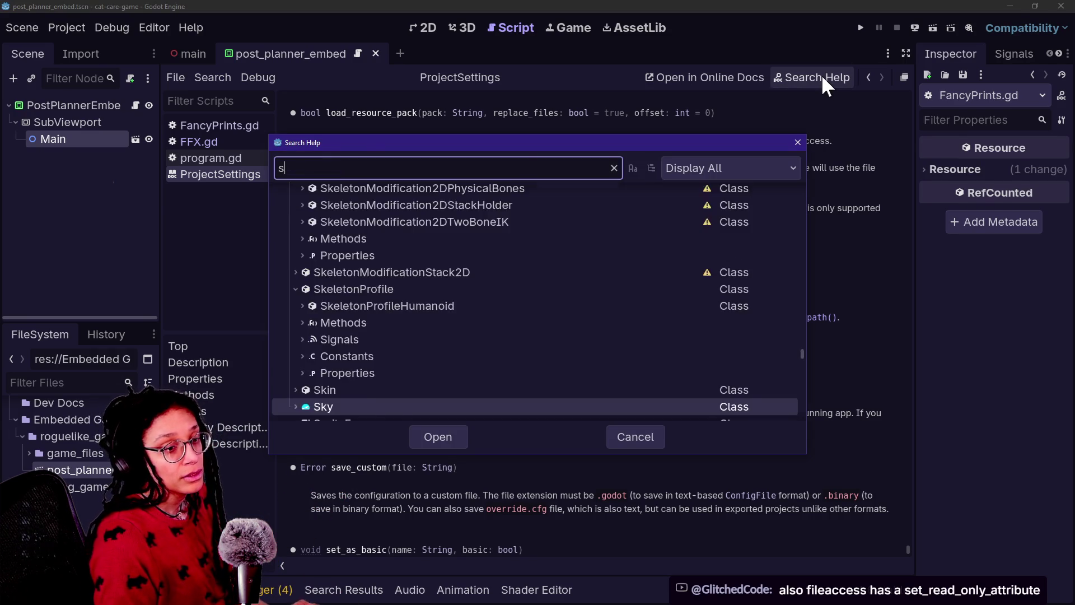
pyautogui.write('et_read_')
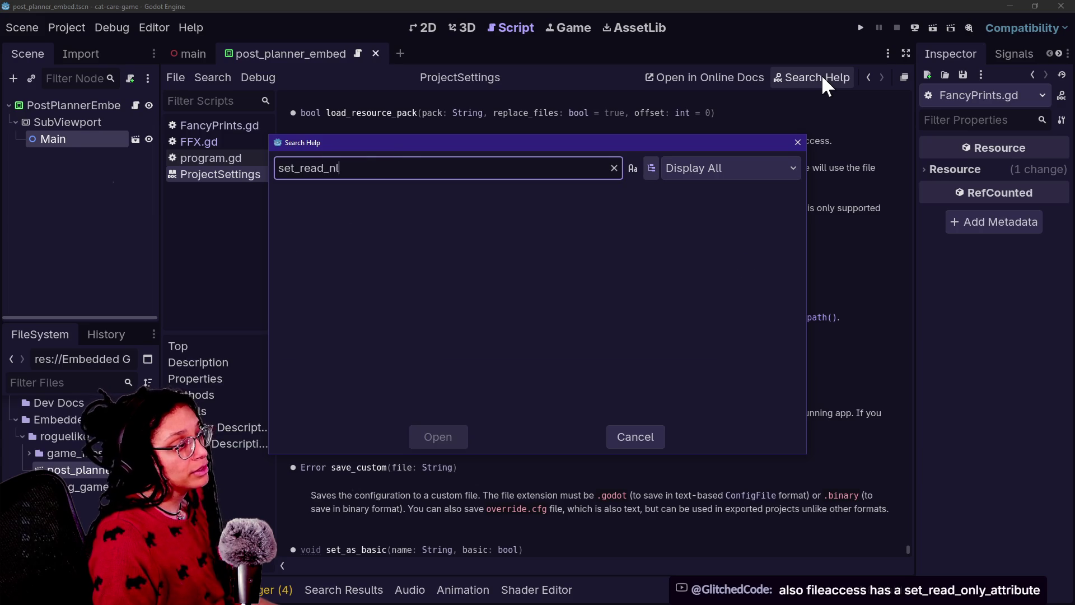
pyautogui.doubleClick(524, 347)
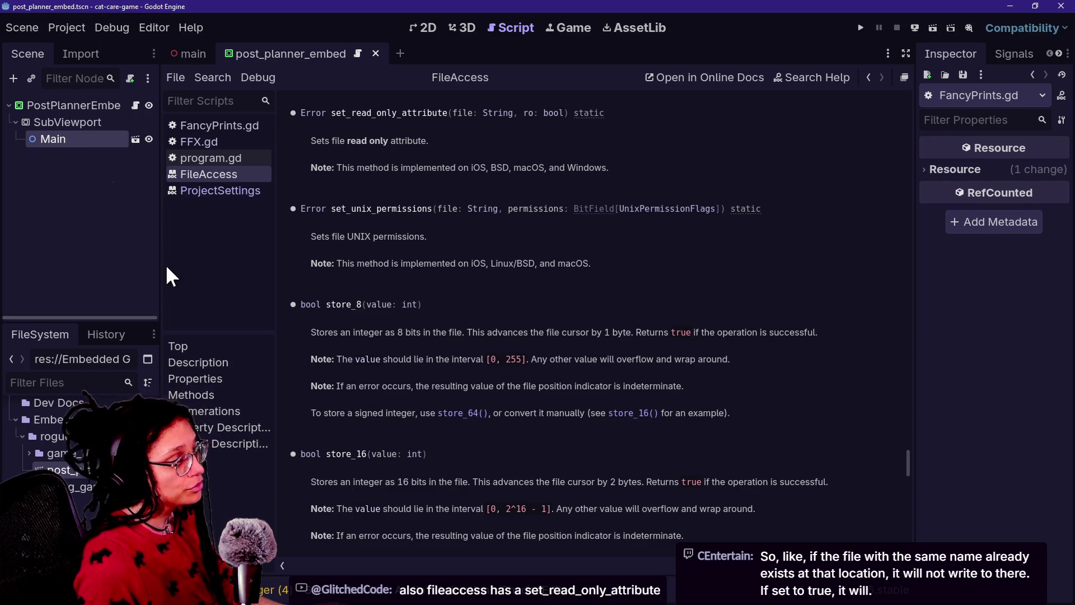
# Widen the left dock and highlight the 'read only attribute' phrase before switching to Gemini
pyautogui.moveTo(159, 260)
pyautogui.mouseDown()
pyautogui.moveTo(336, 271)
pyautogui.moveTo(282, 271)
pyautogui.mouseUp()
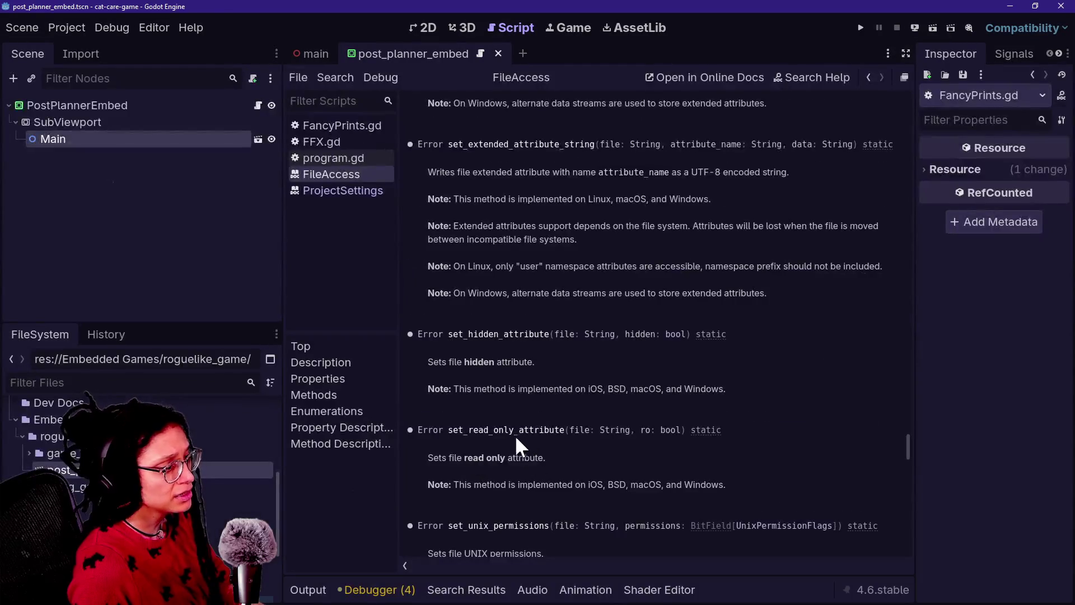
pyautogui.scroll(-5, 426, 419)
pyautogui.scroll(8, 429, 413)
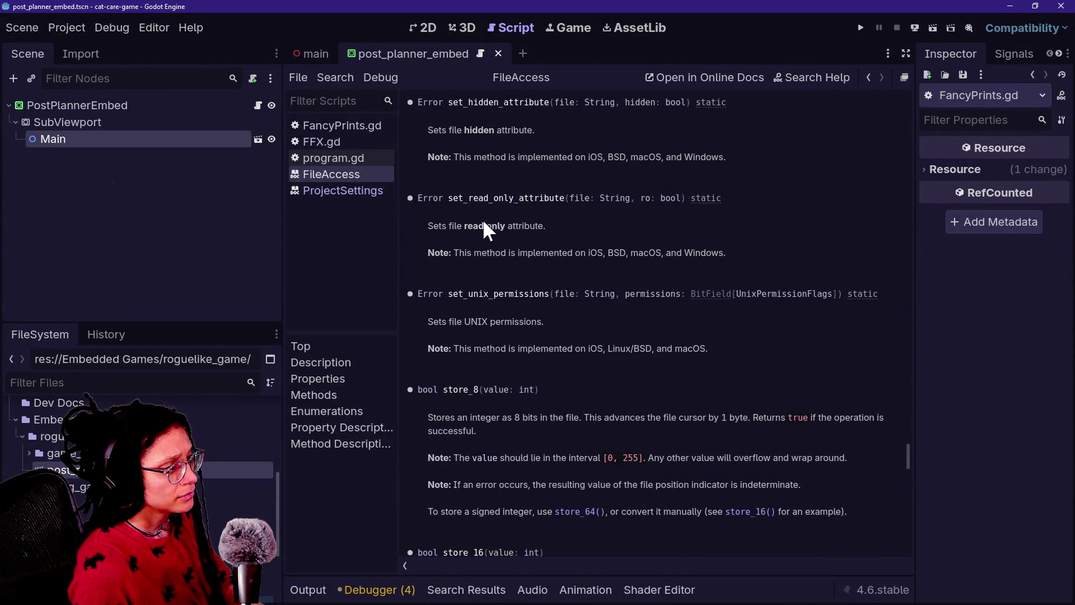
pyautogui.moveTo(468, 226); pyautogui.dragTo(544, 227)
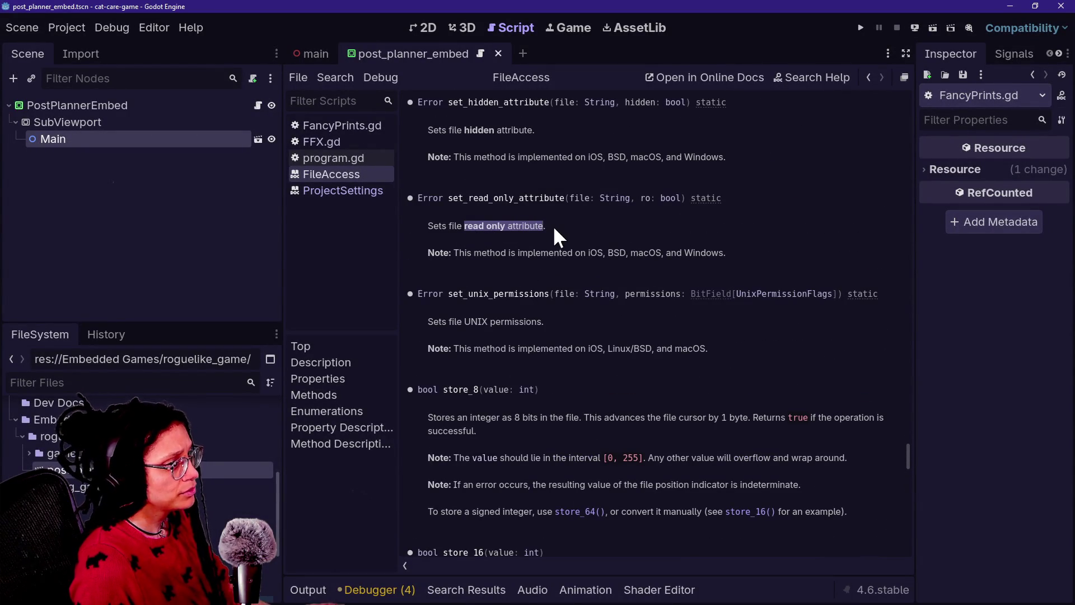
pyautogui.hotkey('alt', 'Tab')
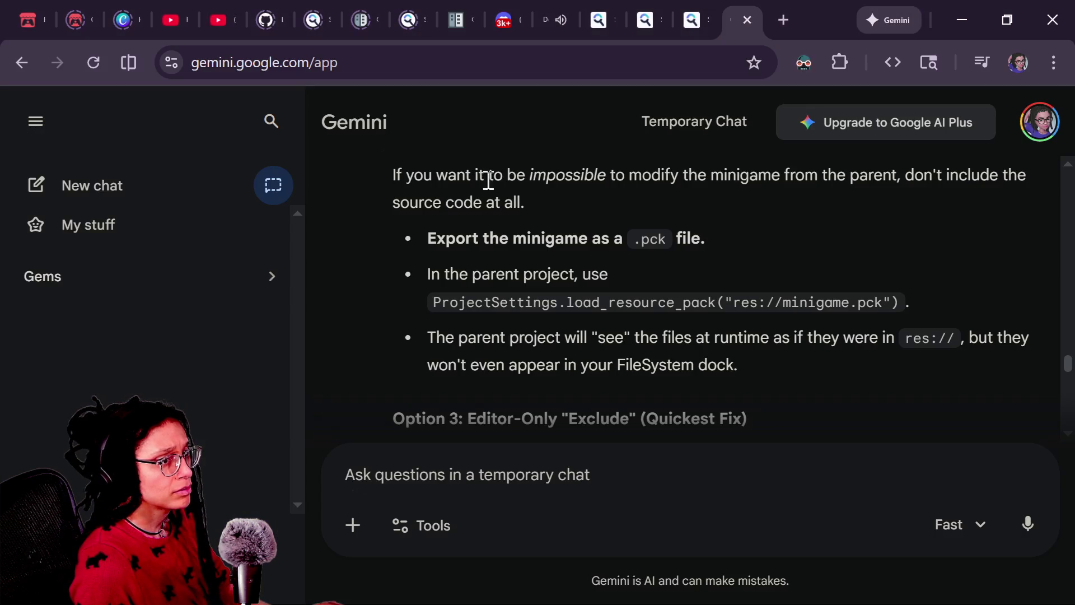
# Search Startpage for 'gdscript read only attribute' in a new tab
pyautogui.click(782, 13)
pyautogui.write('g')
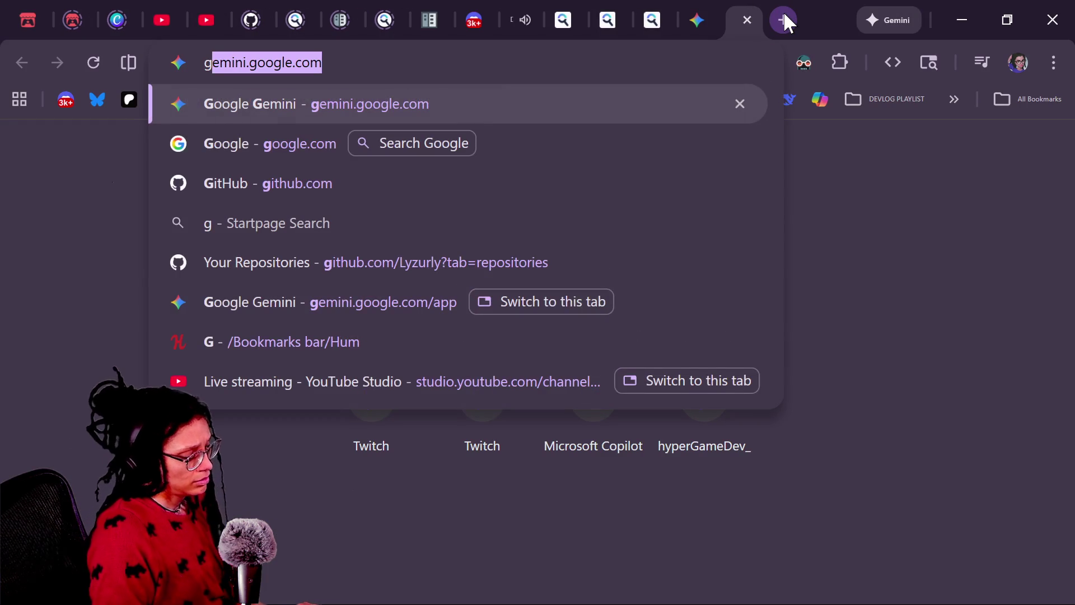
pyautogui.write('dscript read onl')
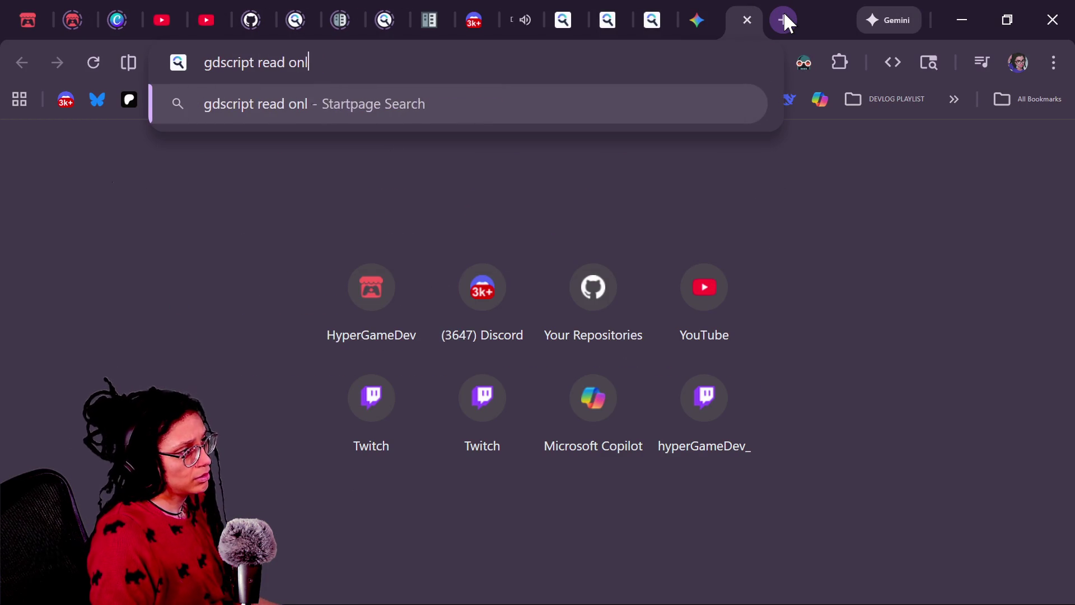
pyautogui.write('y attribute')
pyautogui.press('Return')
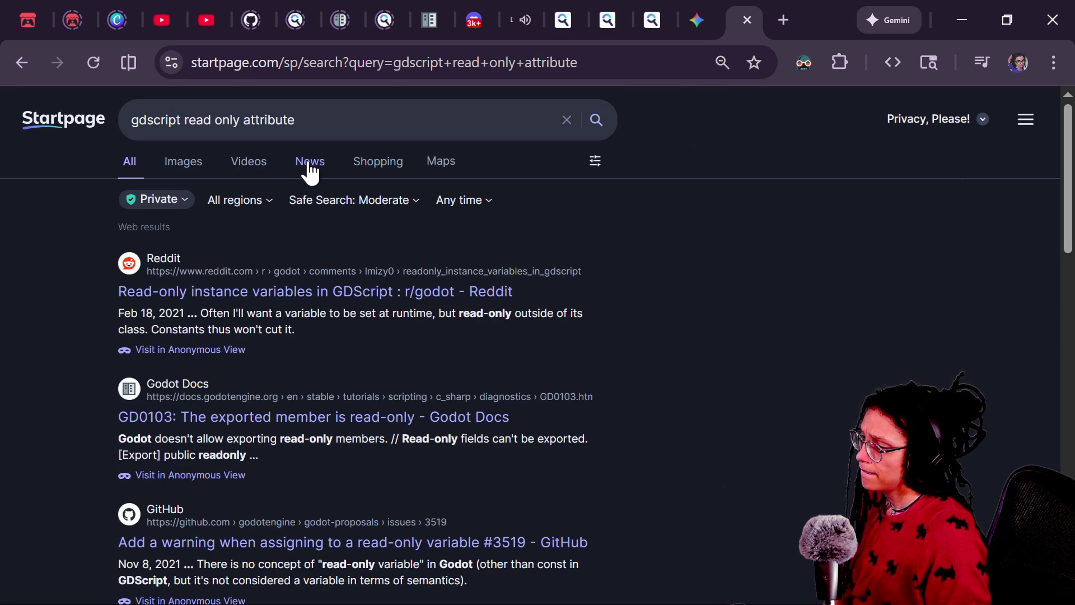
# Refine the query to gdscript "read_only_attribute", find no results, and return to Godot
pyautogui.moveTo(215, 120); pyautogui.dragTo(703, 156)
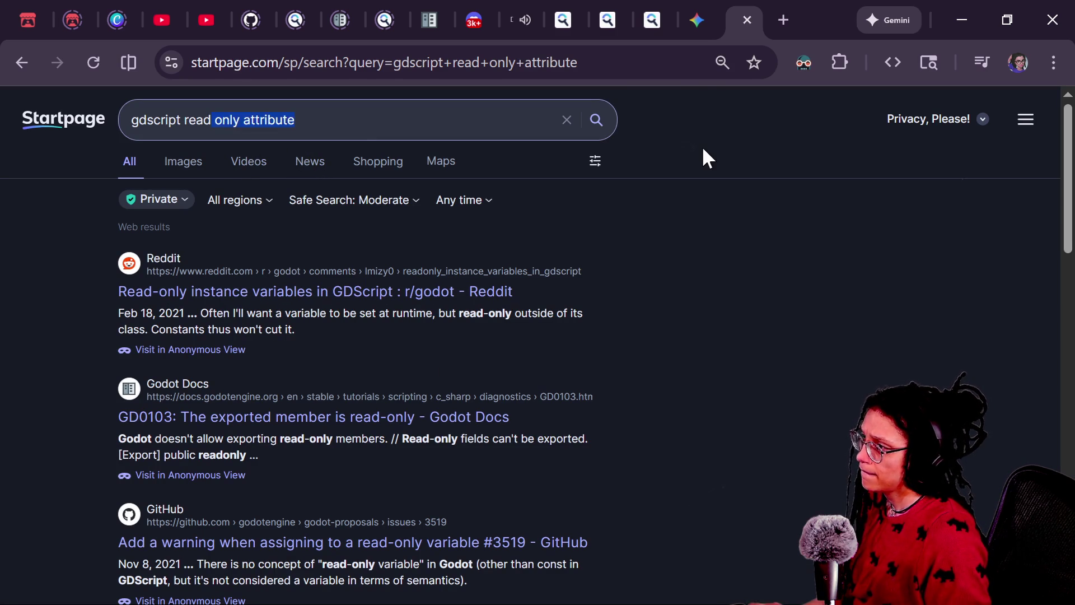
pyautogui.press('BackSpace')
pyautogui.write('only_at')
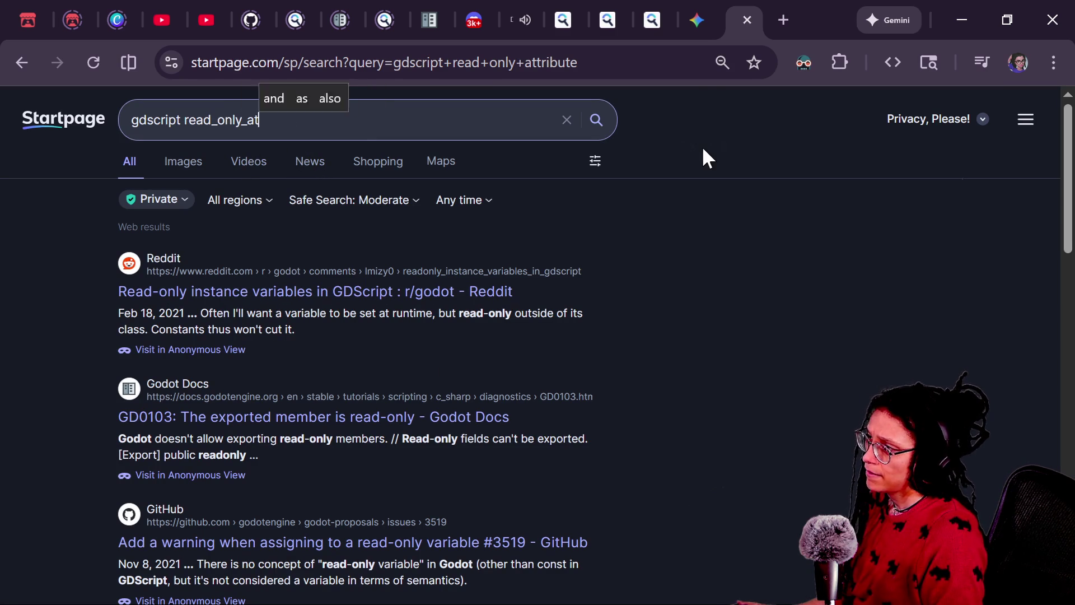
pyautogui.write('tribute"')
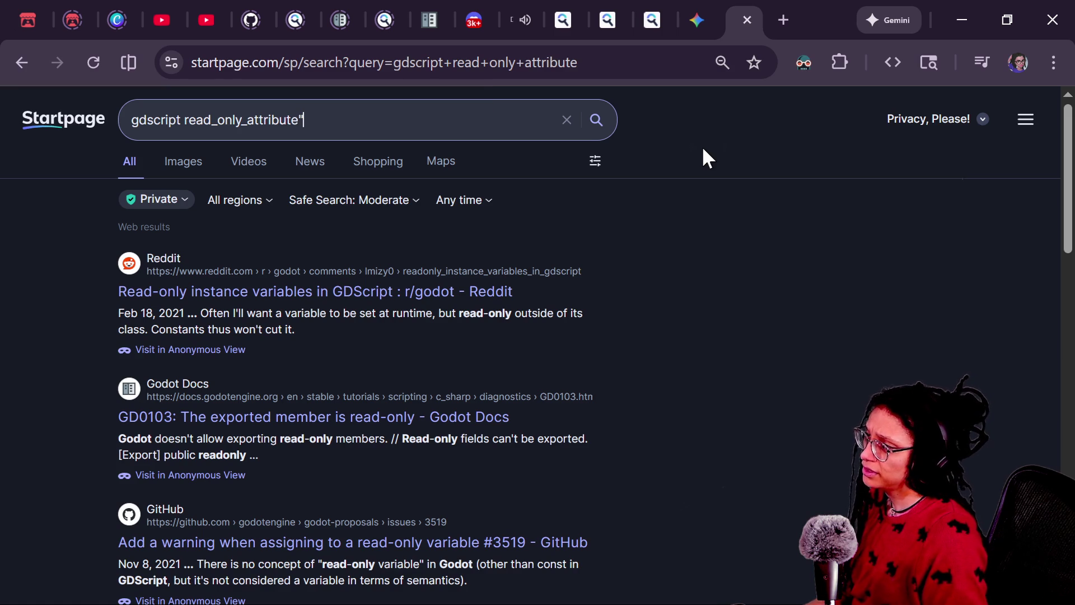
pyautogui.write('"')
pyautogui.press('Return')
pyautogui.hotkey('alt', 'Tab')
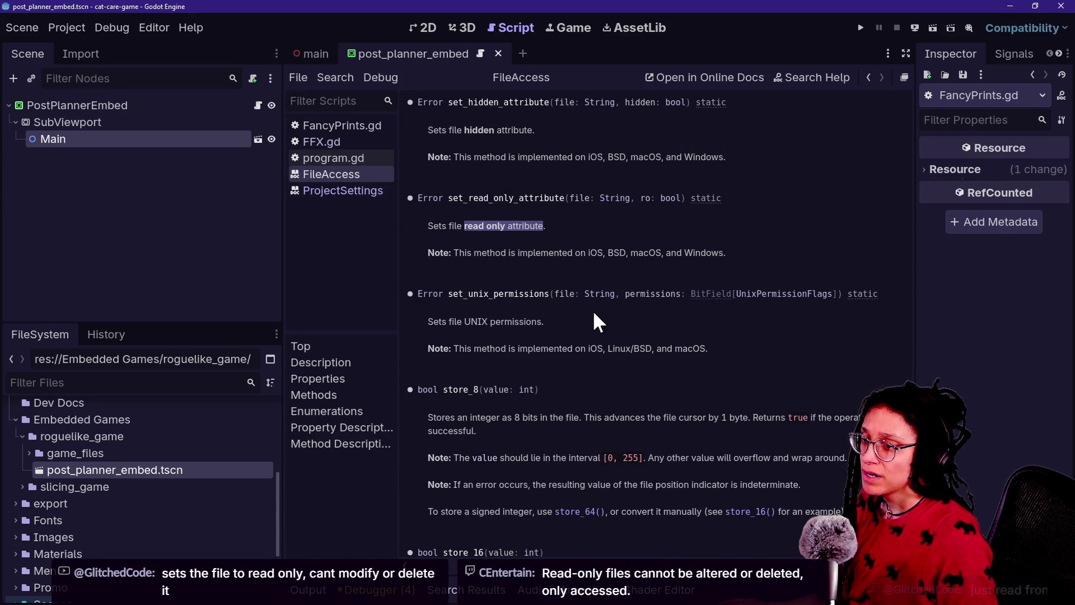
# Select the set_read_only_attribute method name, then scroll up to the FileAccess class description
pyautogui.scroll(1, 595, 313)
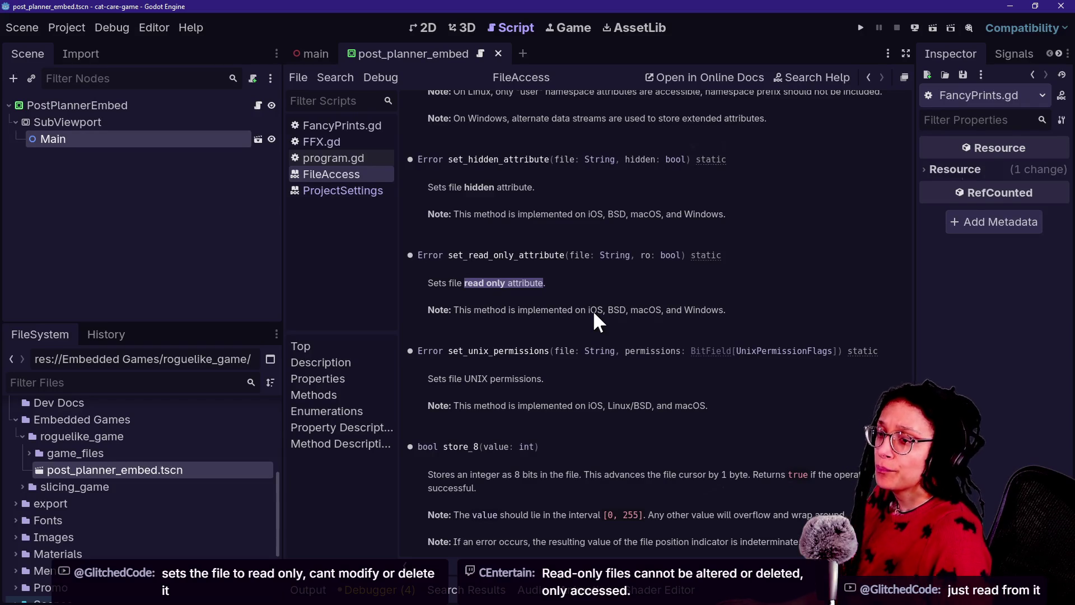
pyautogui.click(520, 255)
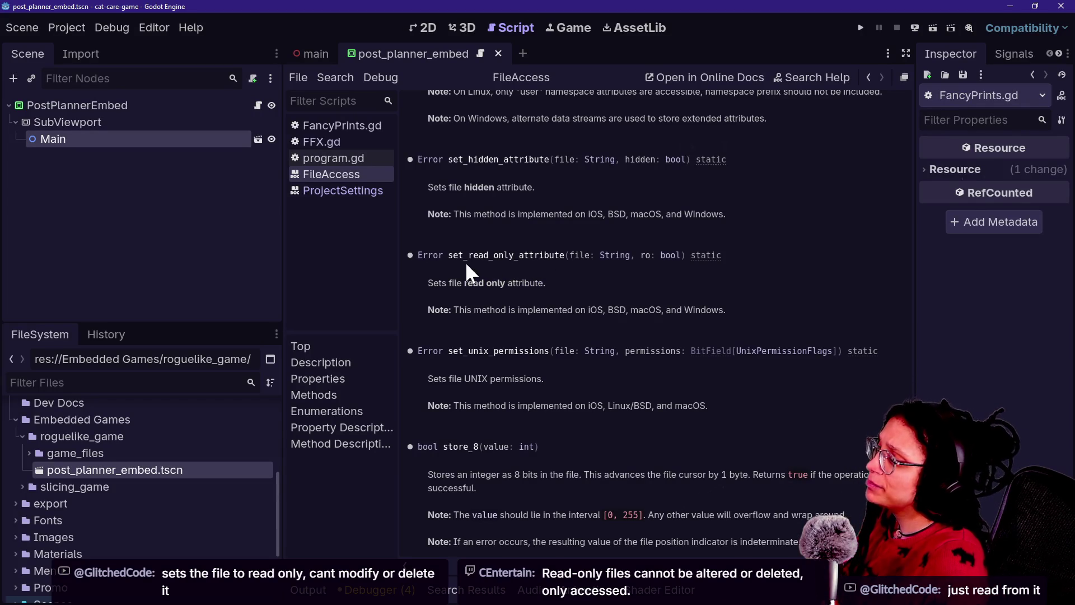
pyautogui.moveTo(469, 258); pyautogui.dragTo(629, 272)
pyautogui.click(644, 273)
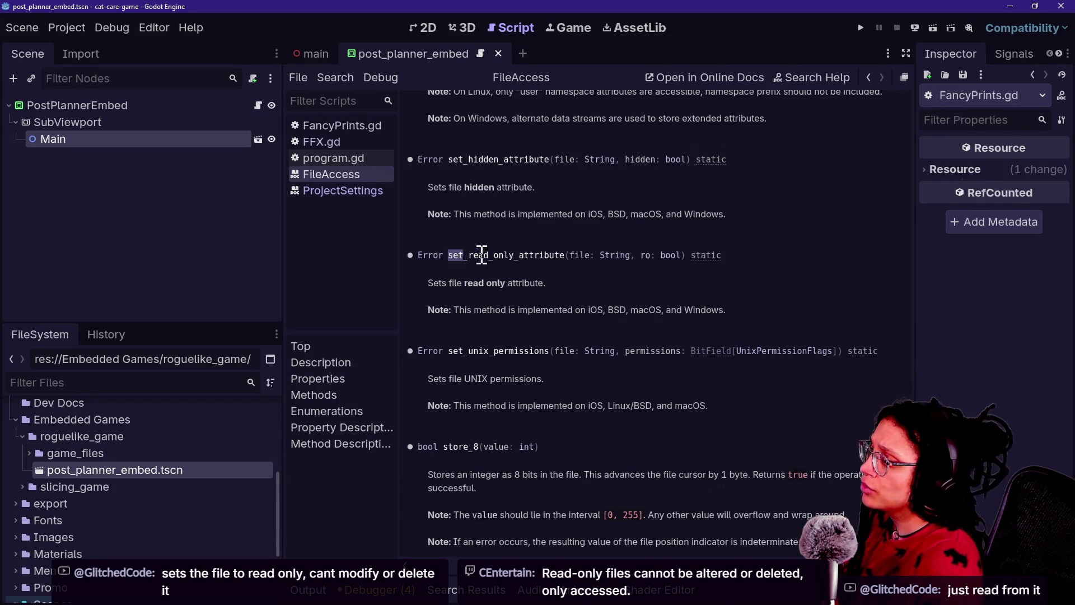
pyautogui.moveTo(451, 255); pyautogui.dragTo(564, 256)
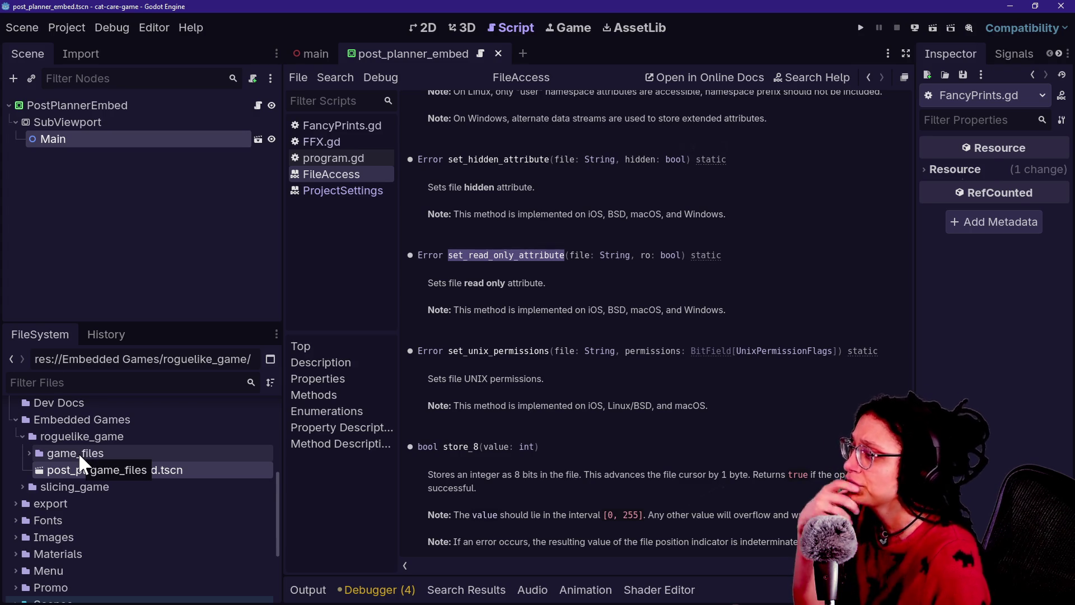
pyautogui.scroll(20, 602, 126)
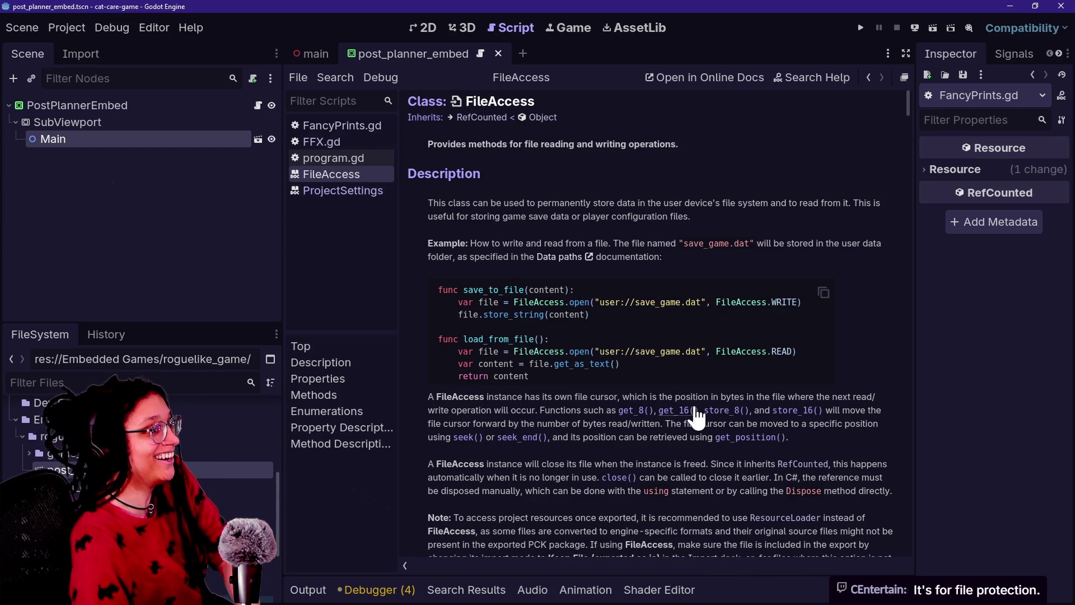
pyautogui.moveTo(597, 411); pyautogui.dragTo(676, 531)
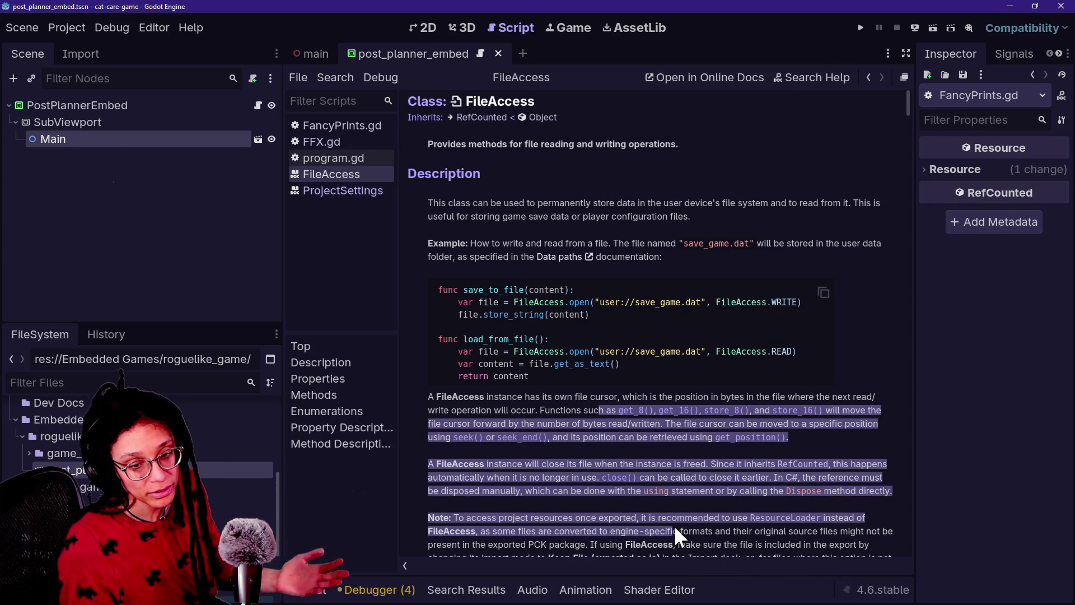
pyautogui.click(526, 408)
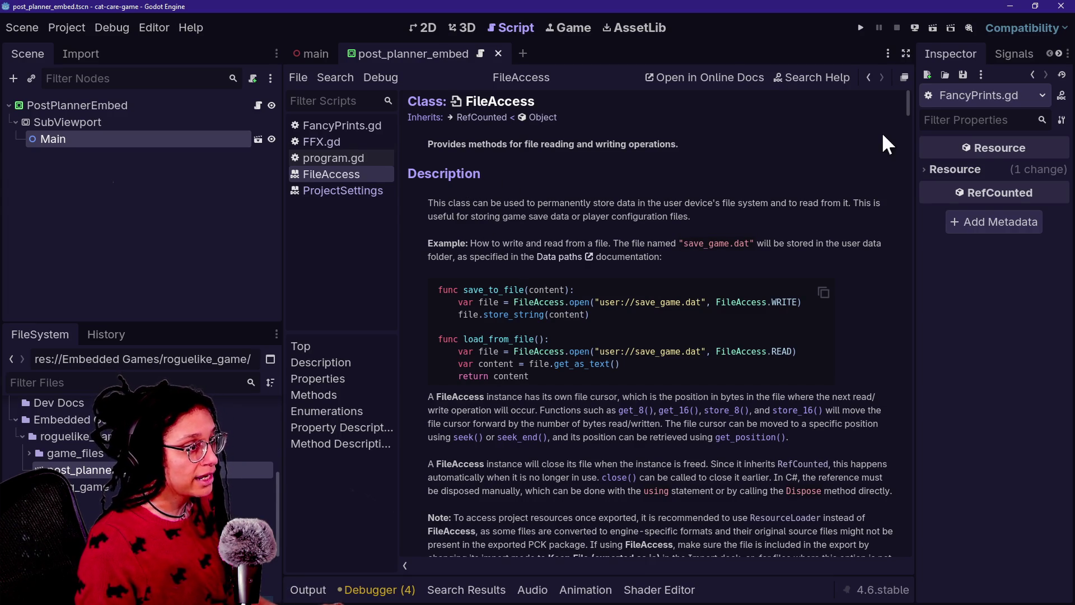
pyautogui.click(845, 79)
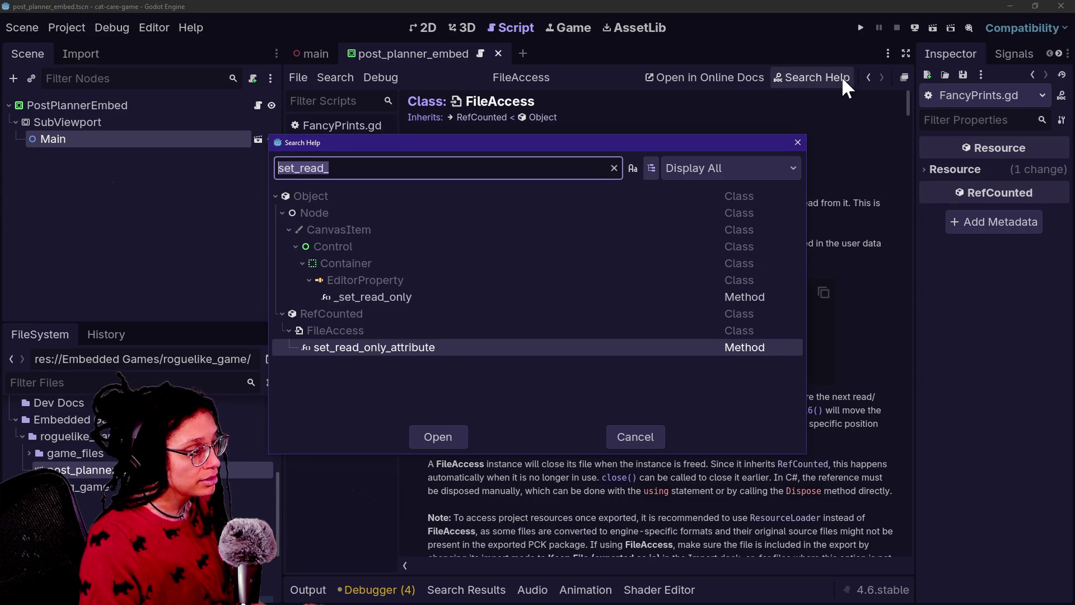
# Search the help for 'pck' and open the PCKPacker class reference
pyautogui.write('pck')
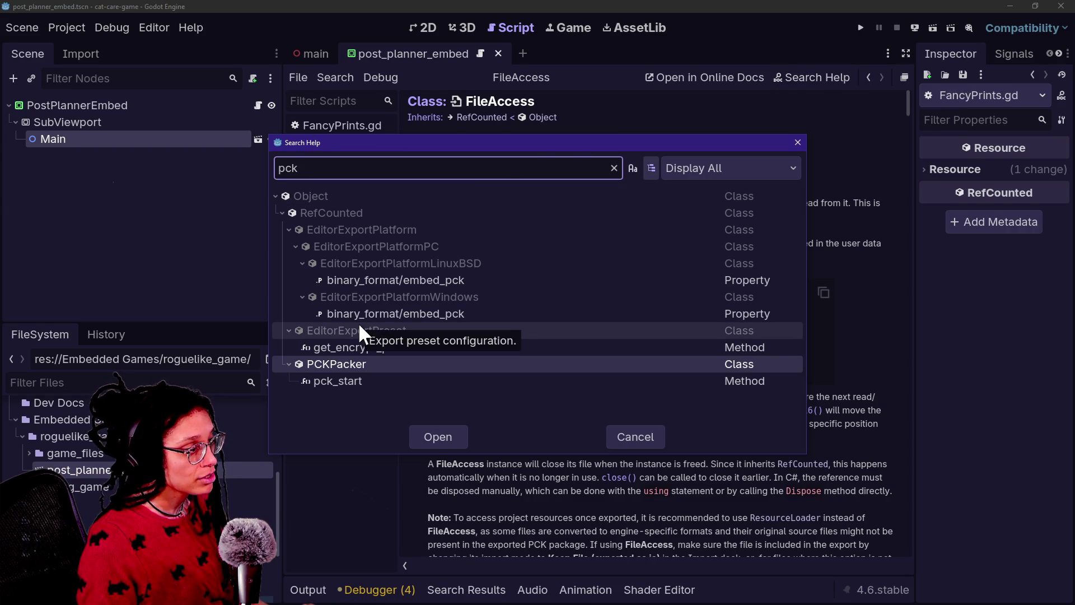
pyautogui.click(438, 436)
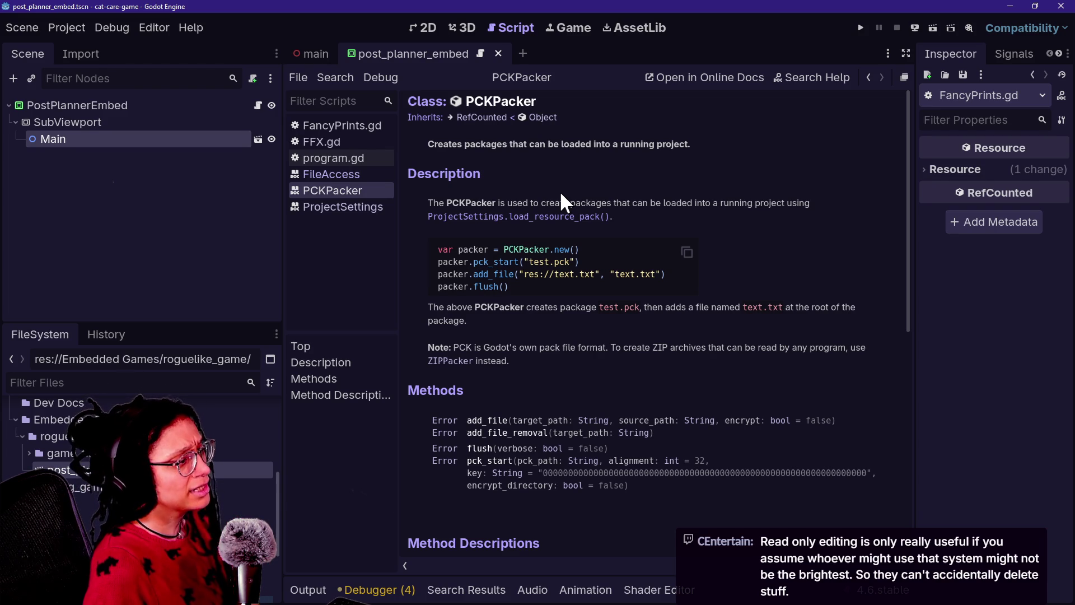
pyautogui.moveTo(559, 190)
pyautogui.mouseDown()
pyautogui.moveTo(451, 143)
pyautogui.moveTo(657, 167)
pyautogui.mouseUp()
pyautogui.click(810, 248)
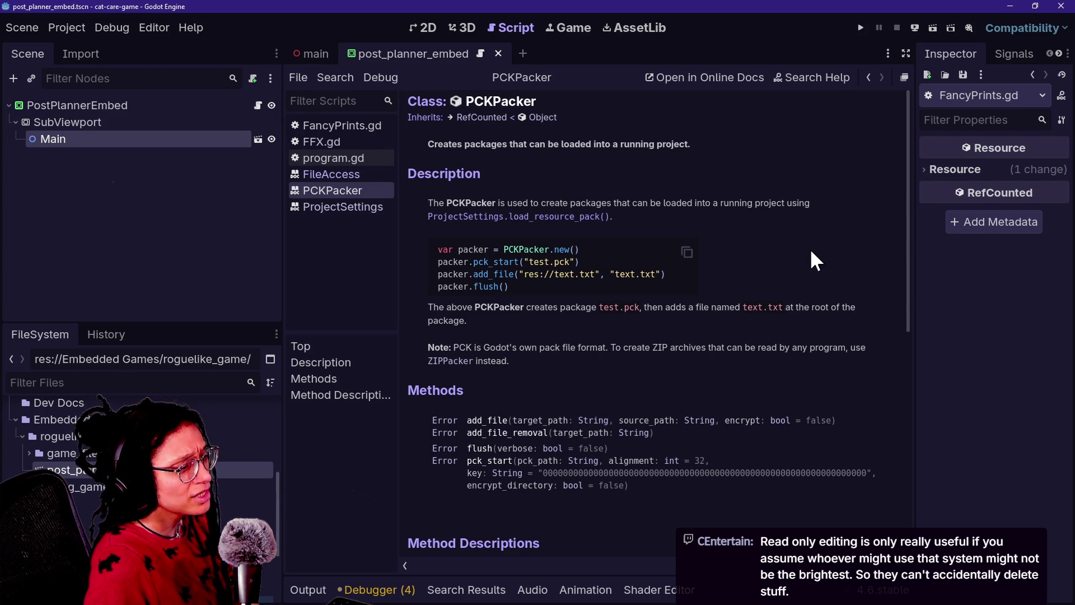
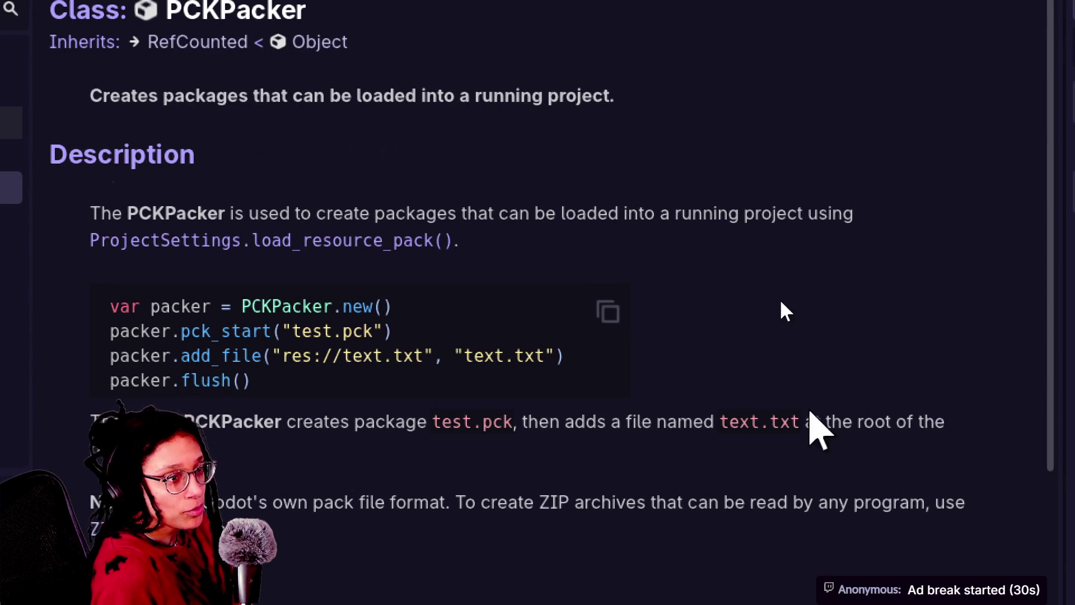
# Scroll the PCKPacker reference past Methods down to the flush and pck_start descriptions
pyautogui.scroll(-4, 770, 452)
pyautogui.scroll(-1, 773, 486)
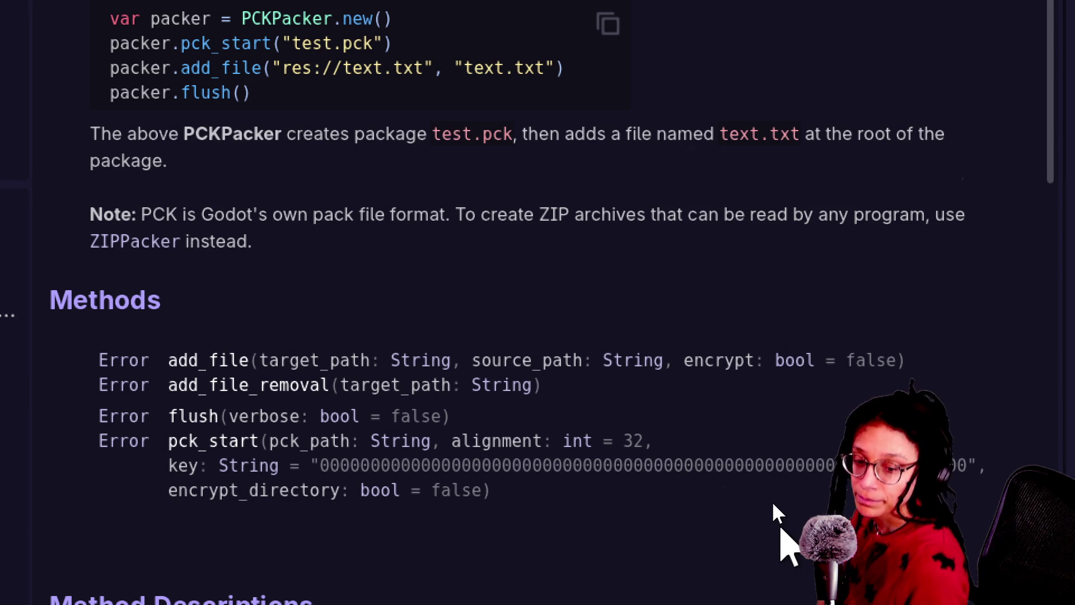
pyautogui.scroll(-1, 772, 501)
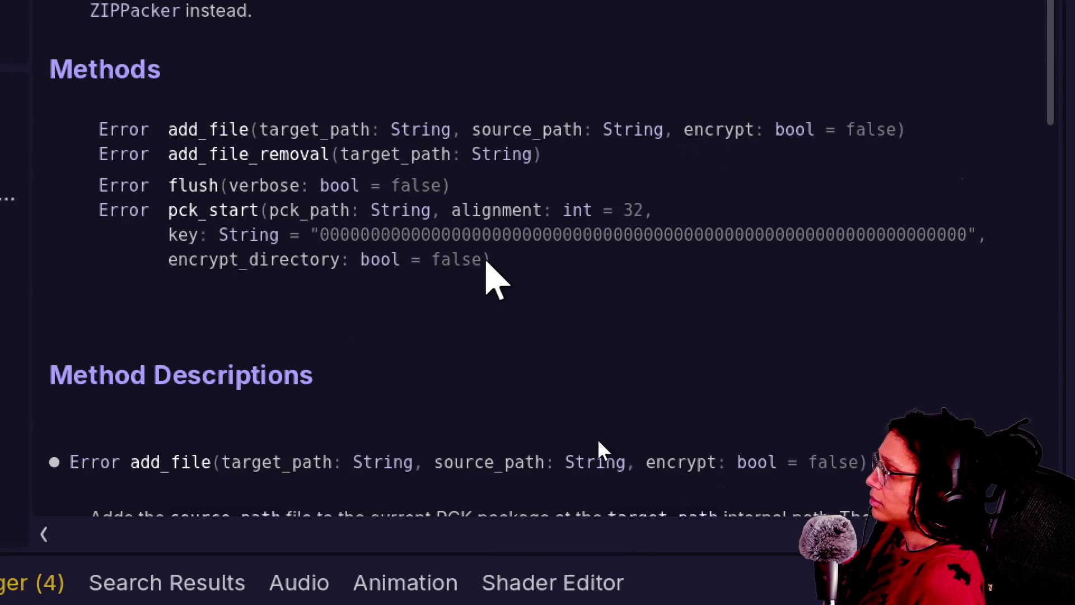
pyautogui.scroll(-5, 576, 461)
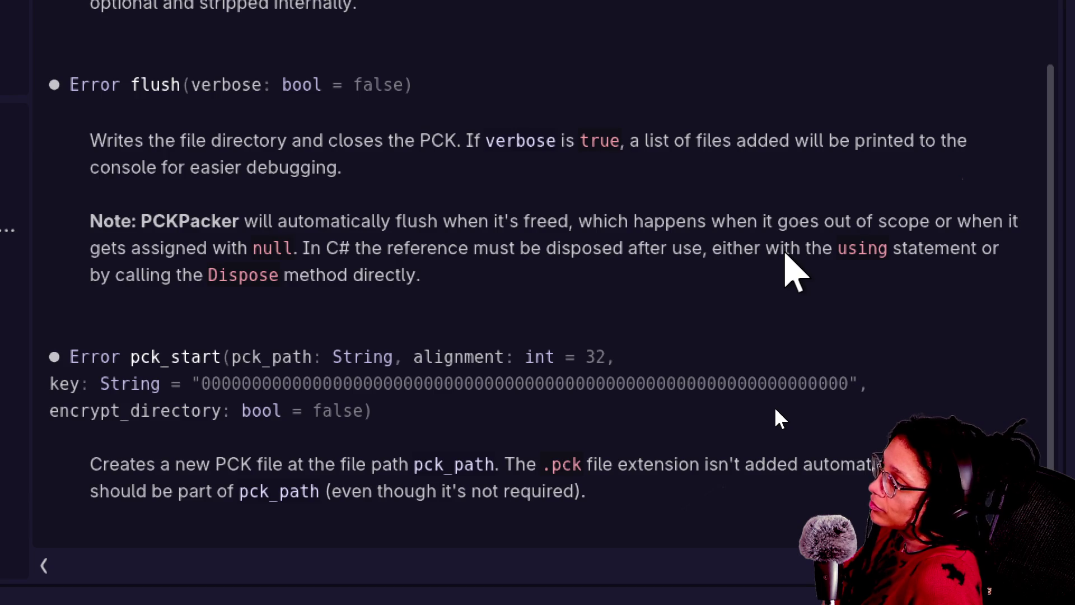
# Scroll the PCKPacker docs back up to reread add_file and add_file_removal
pyautogui.scroll(5, 774, 407)
pyautogui.scroll(-5, 775, 406)
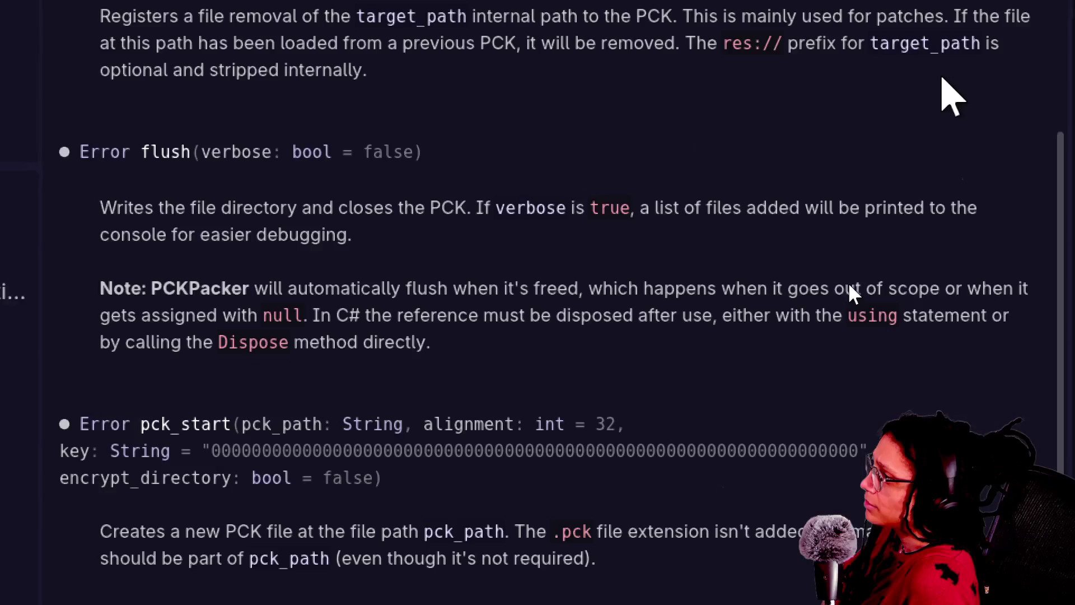
pyautogui.scroll(4, 784, 387)
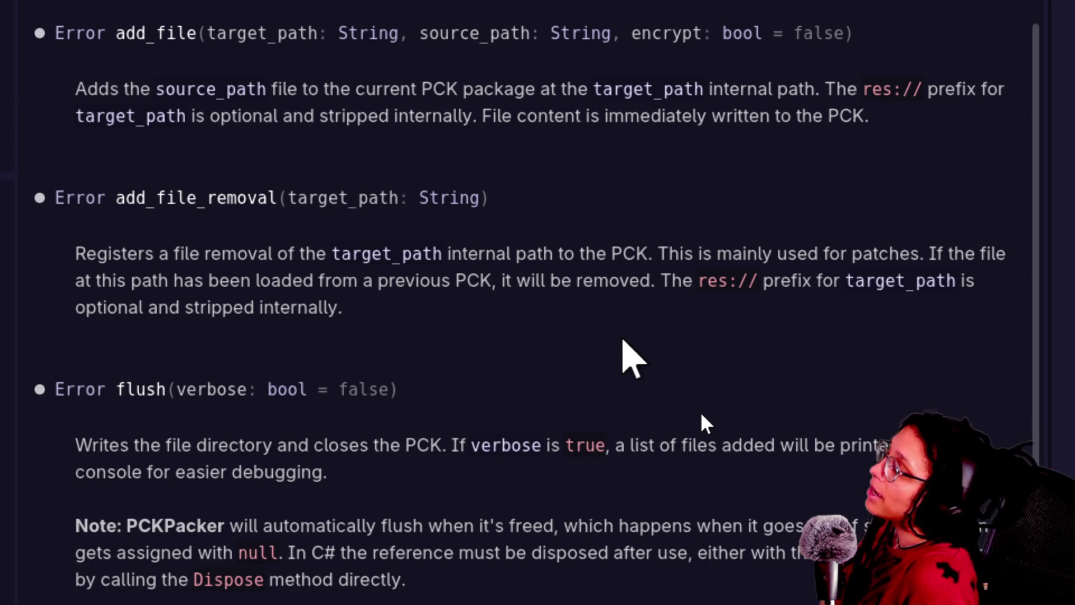
pyautogui.scroll(1, 738, 274)
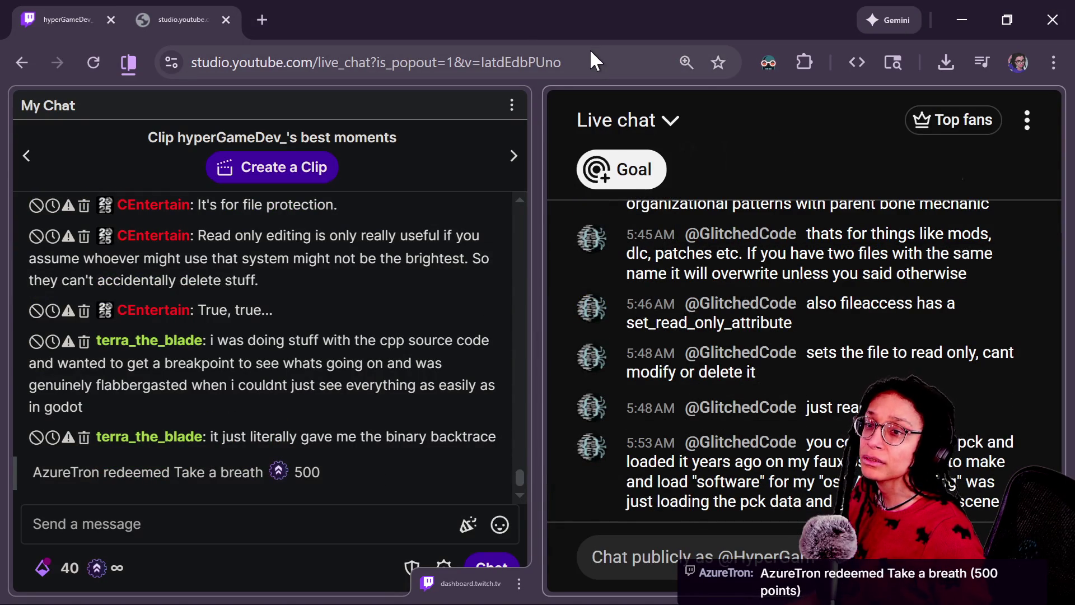
# In Chrome, search 'breathin' and open MindfulDevMag's 4-7-8 breathing timer
pyautogui.hotkey('alt', 'Tab')
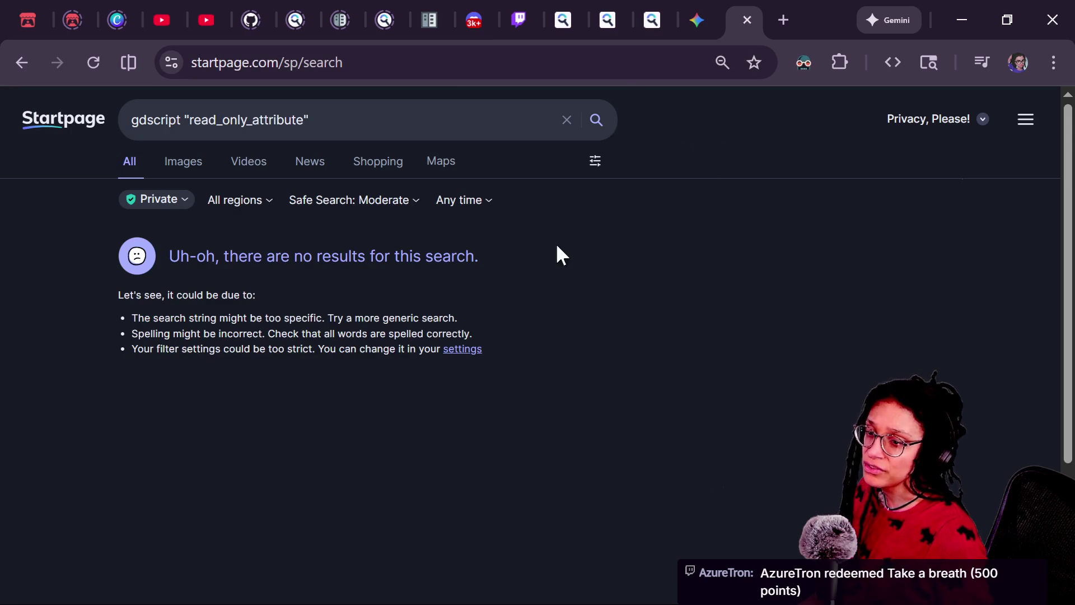
pyautogui.click(631, 60)
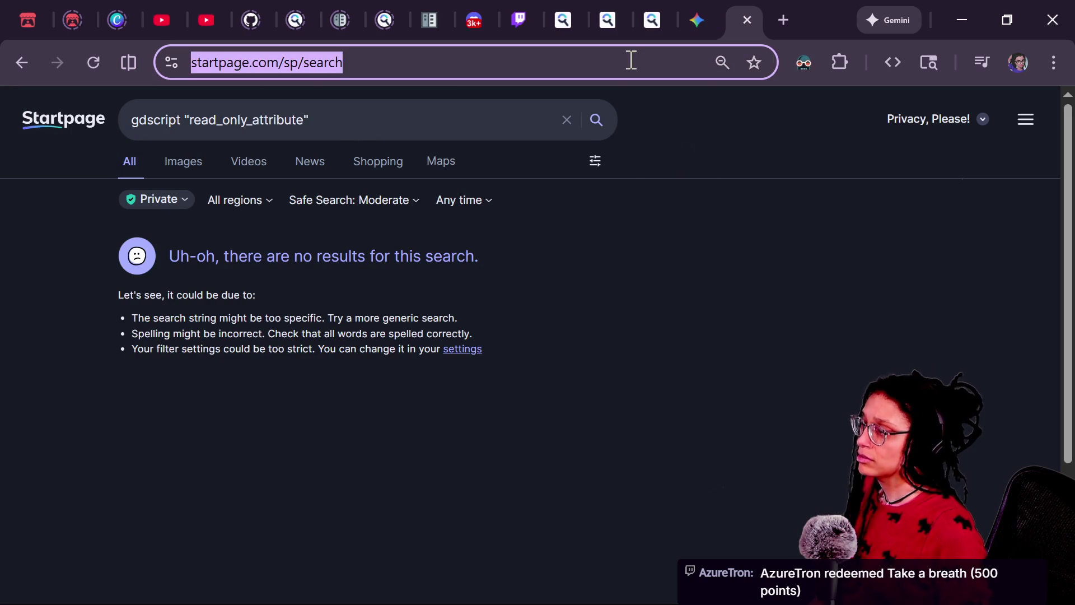
pyautogui.write('breathin')
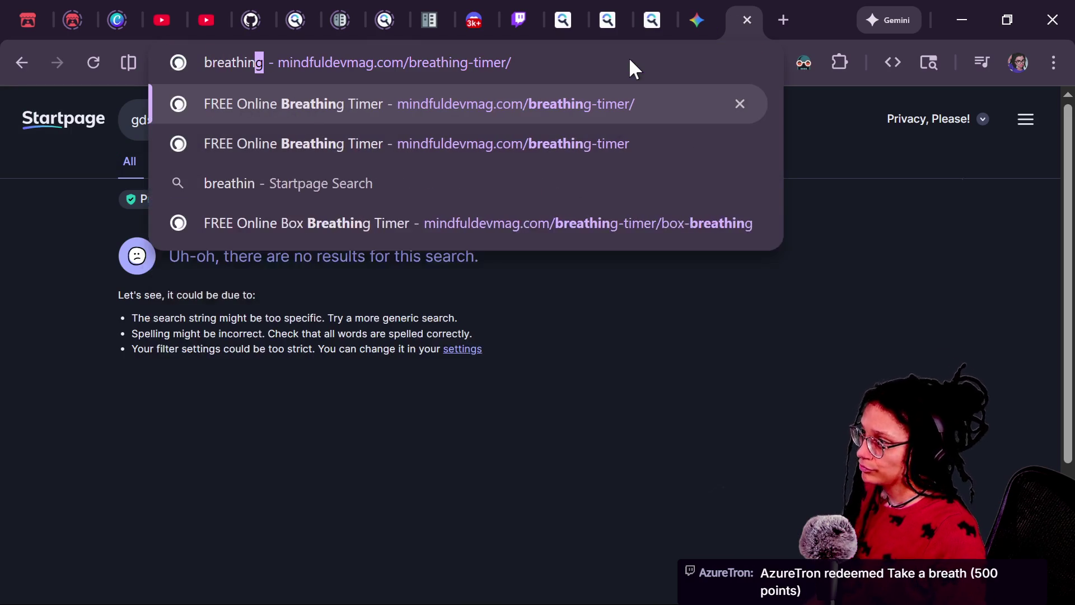
pyautogui.press('Return')
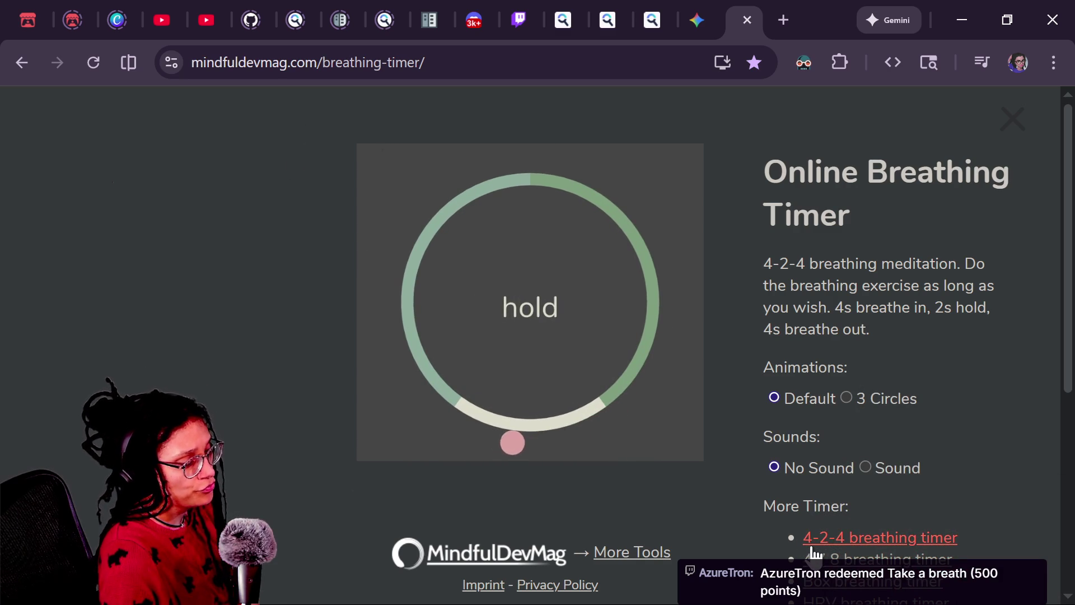
pyautogui.scroll(-2, 812, 552)
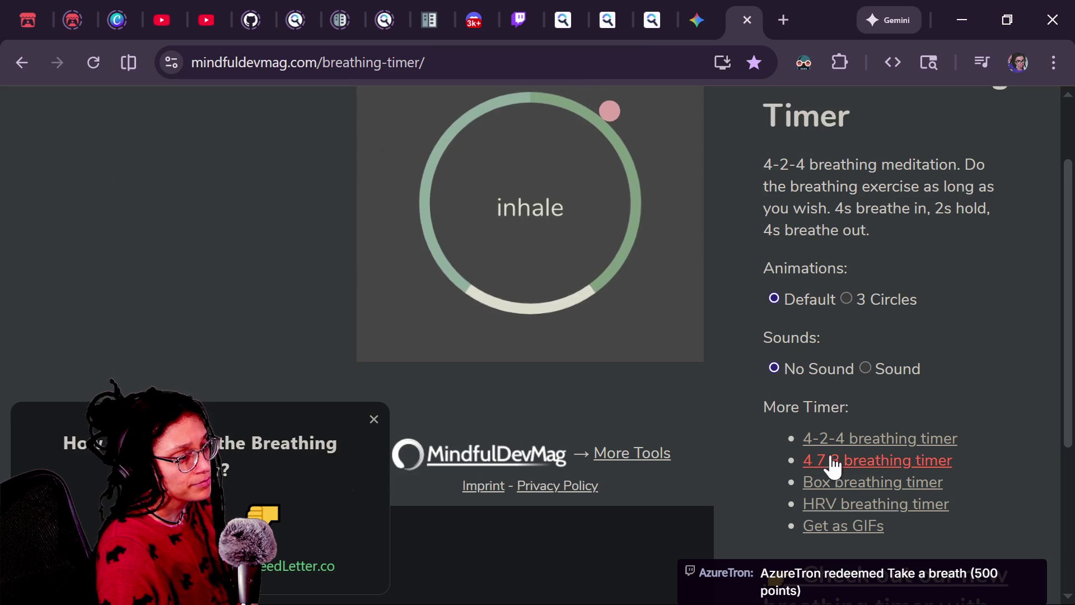
pyautogui.click(809, 461)
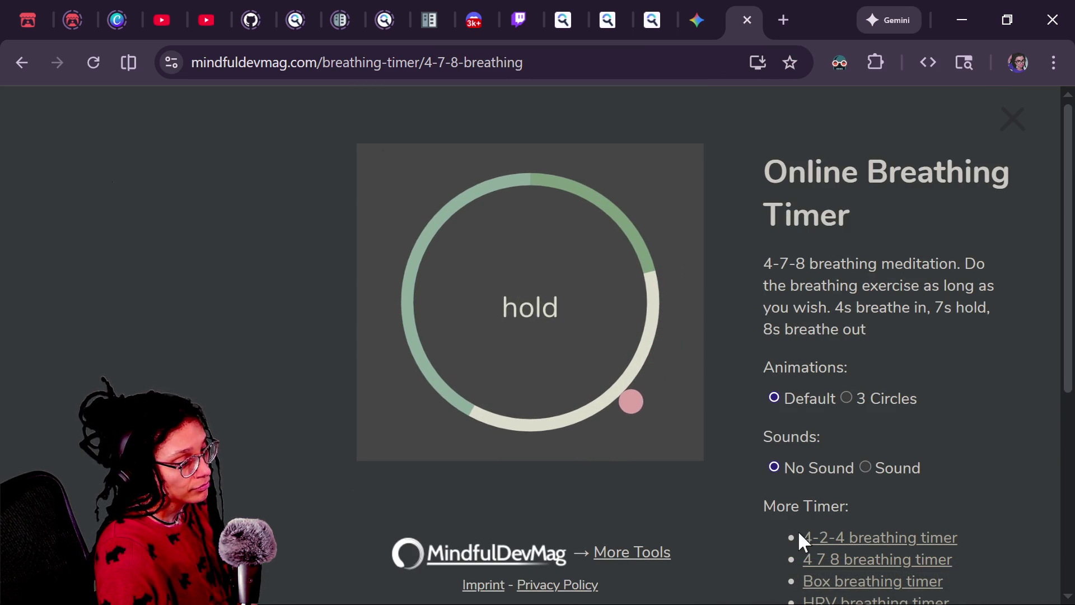
# Browse from the box breathing timer through HRV breathing to the Breathing Timer GIFs page
pyautogui.click(842, 582)
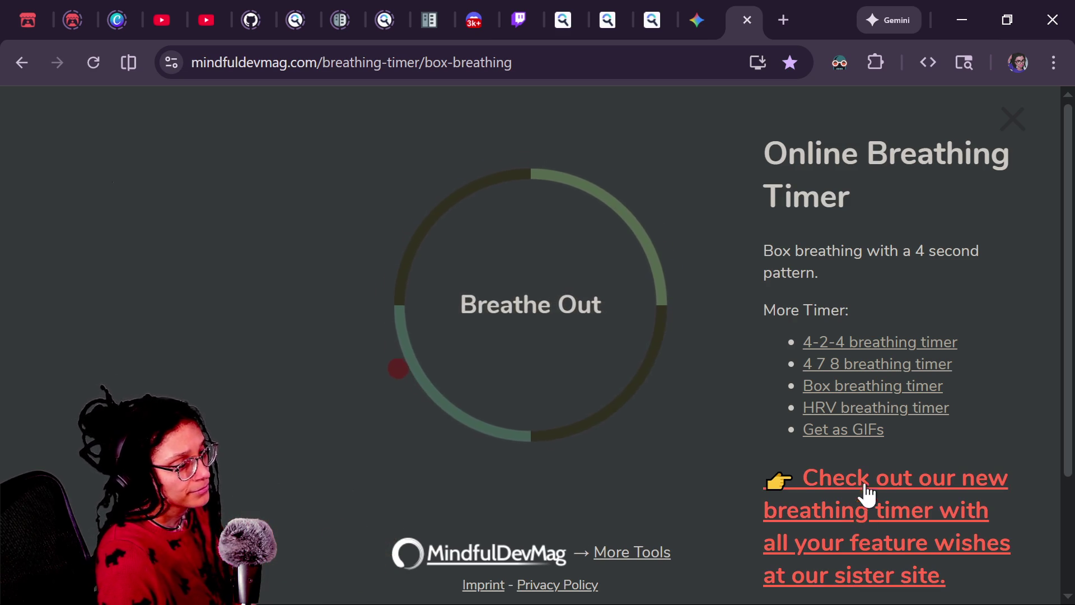
pyautogui.click(857, 410)
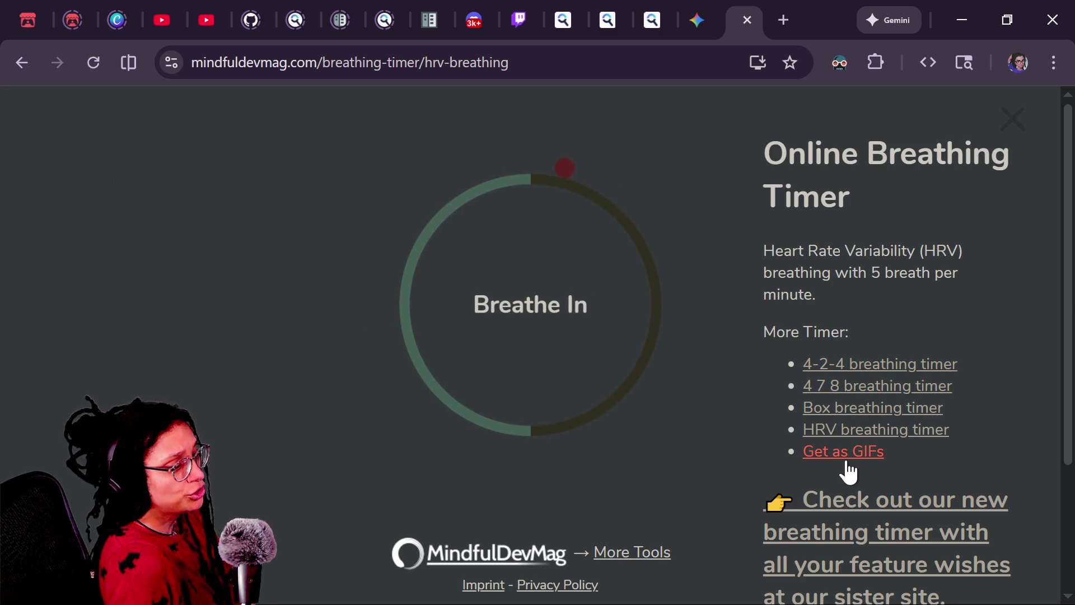
pyautogui.click(818, 451)
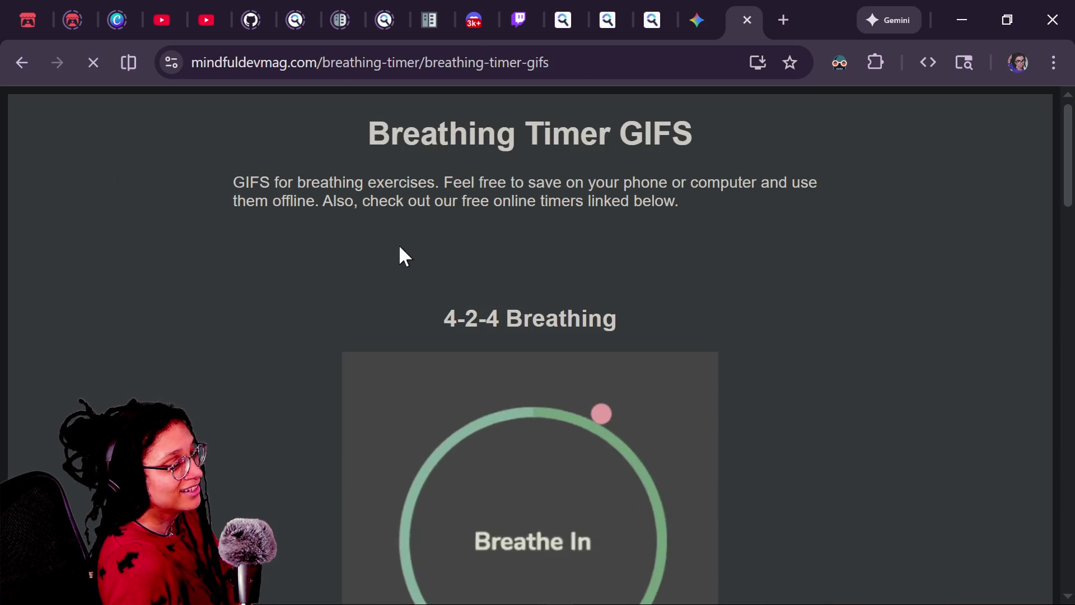
pyautogui.scroll(-7, 399, 253)
pyautogui.scroll(-7, 345, 316)
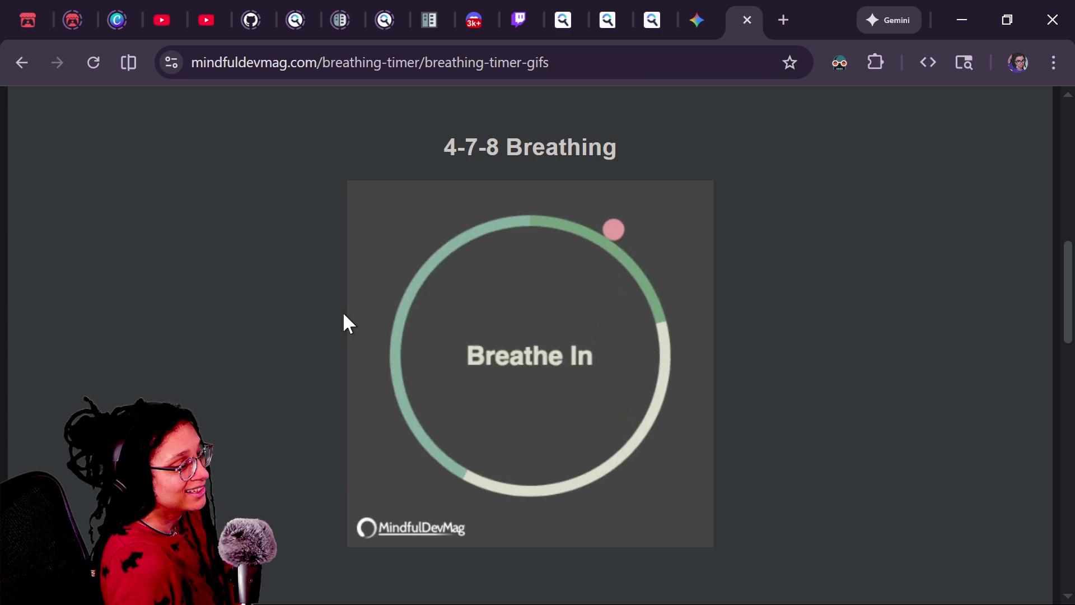
pyautogui.scroll(-20, 344, 315)
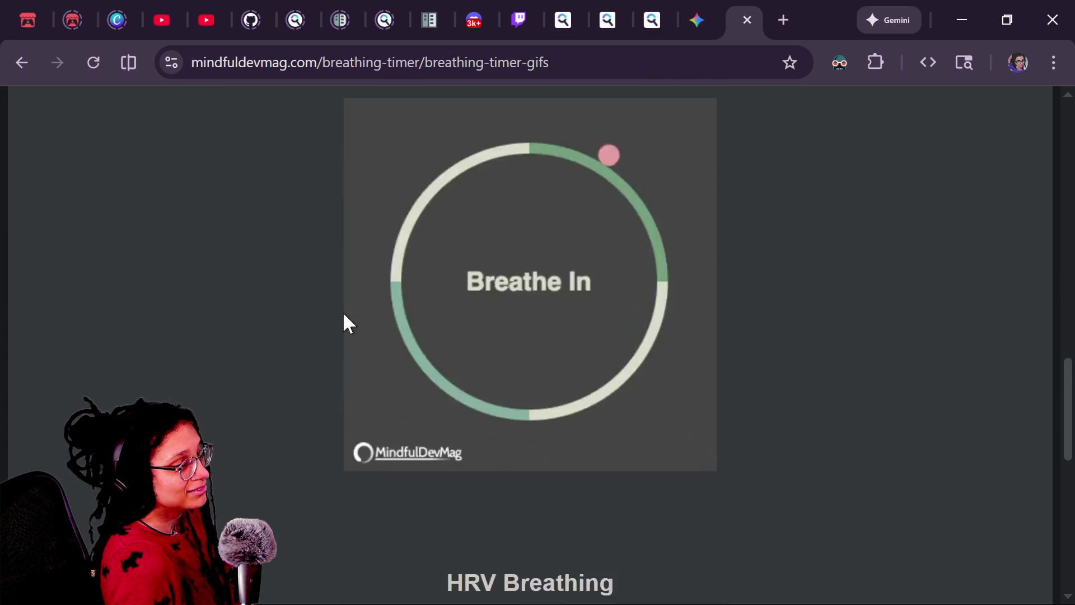
pyautogui.scroll(12, 343, 314)
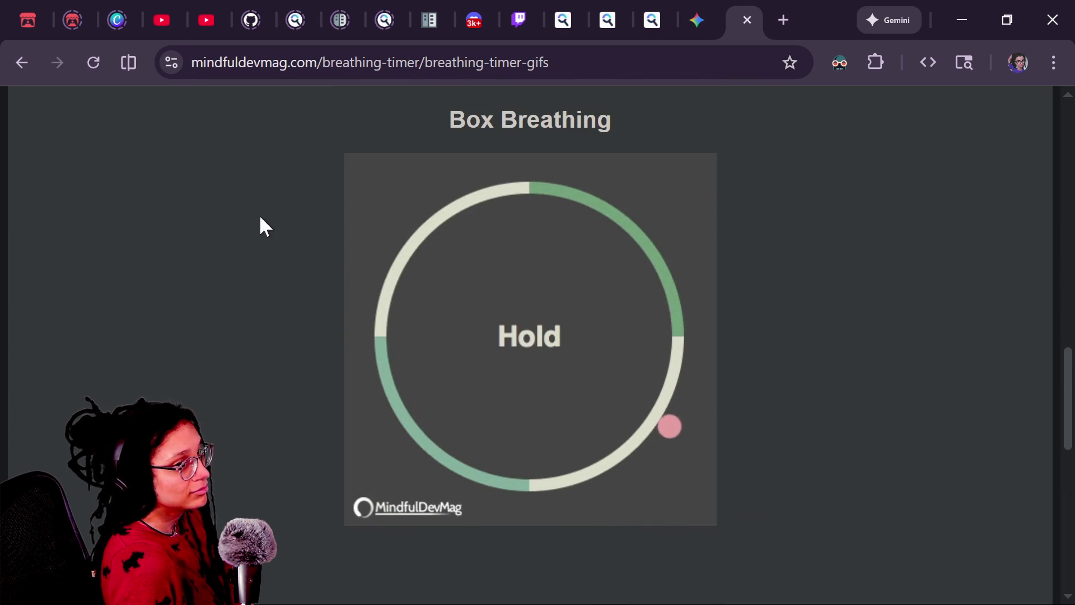
pyautogui.click(23, 64)
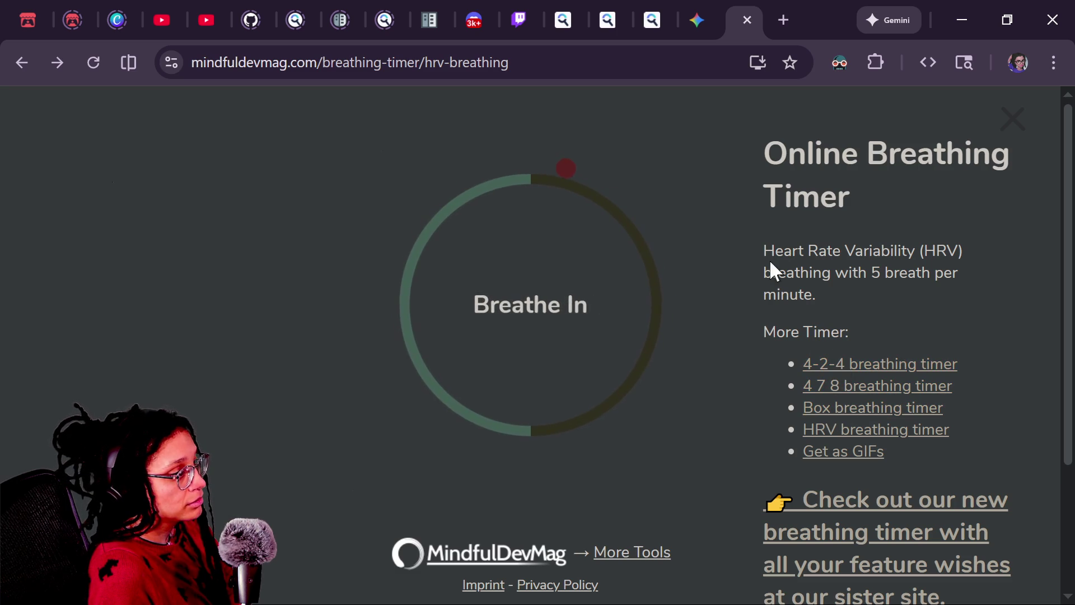
# Bring back the 4-7-8 breathing timer page
pyautogui.click(846, 392)
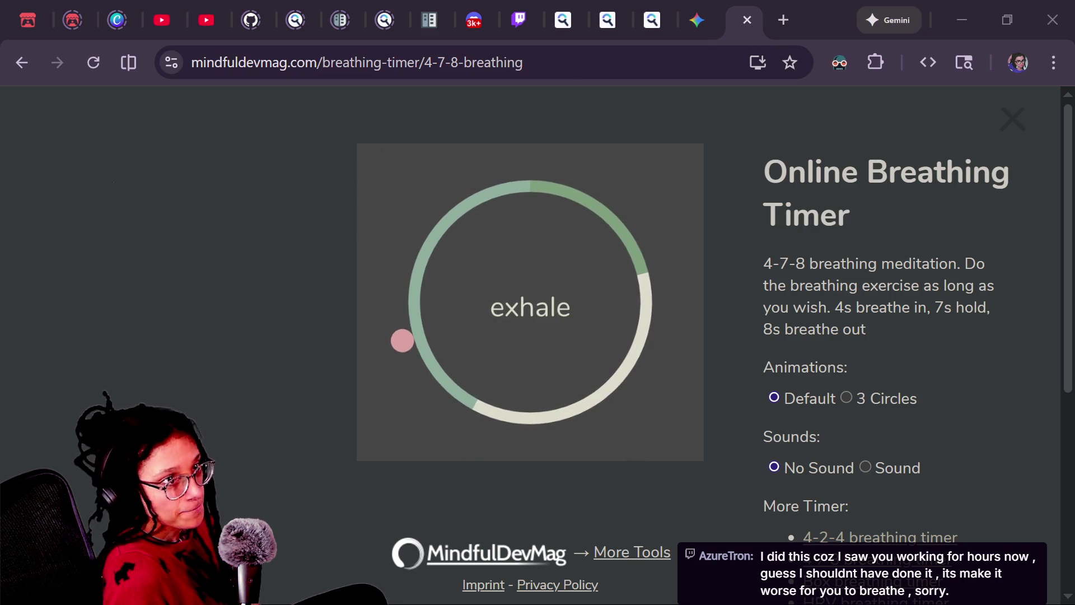
# Close the breathing tab, return to Godot and study the PCKPacker add_file signature
pyautogui.click(747, 19)
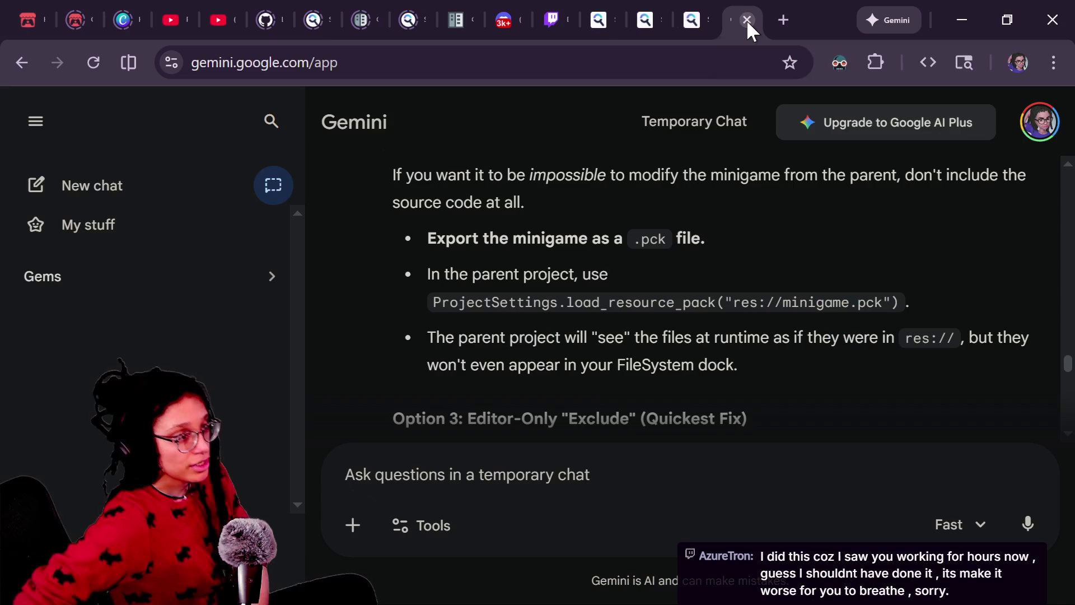
pyautogui.hotkey('alt', 'Tab')
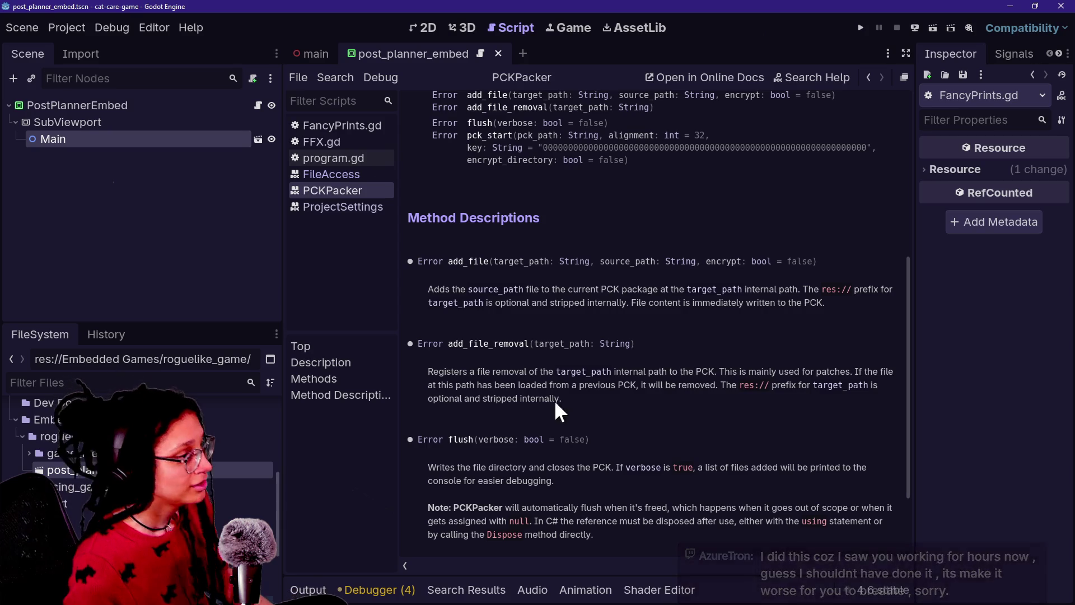
pyautogui.moveTo(560, 184); pyautogui.dragTo(685, 262)
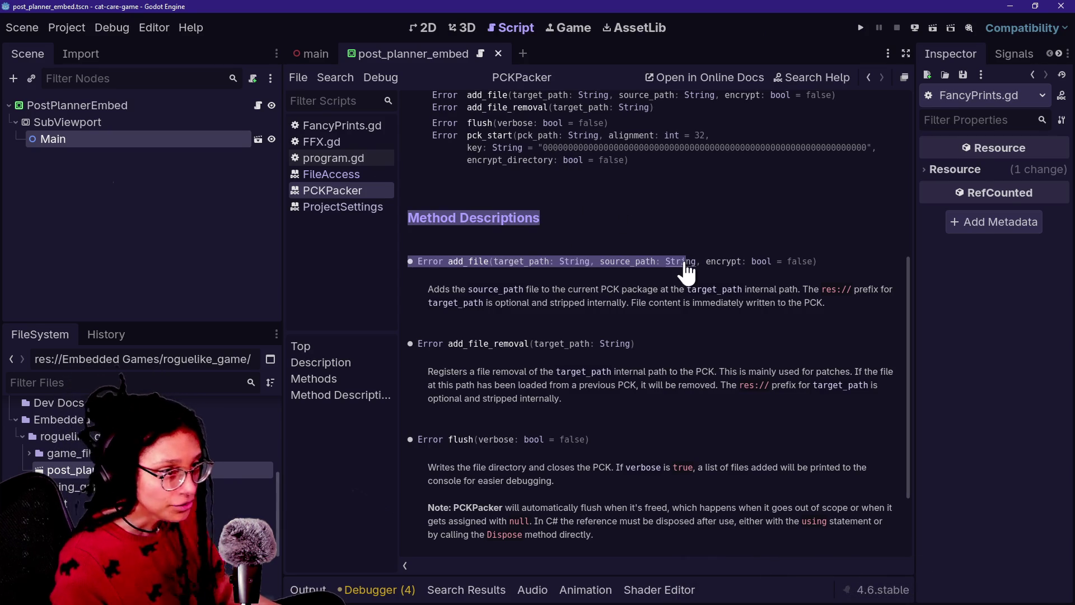
pyautogui.click(607, 235)
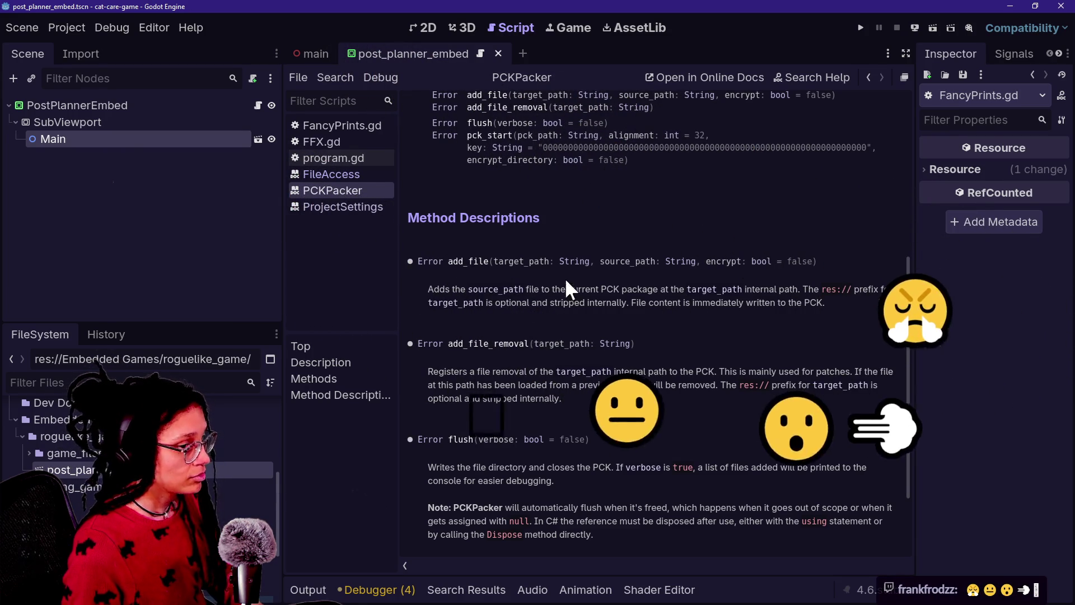
pyautogui.moveTo(564, 281); pyautogui.dragTo(696, 261)
pyautogui.click(675, 289)
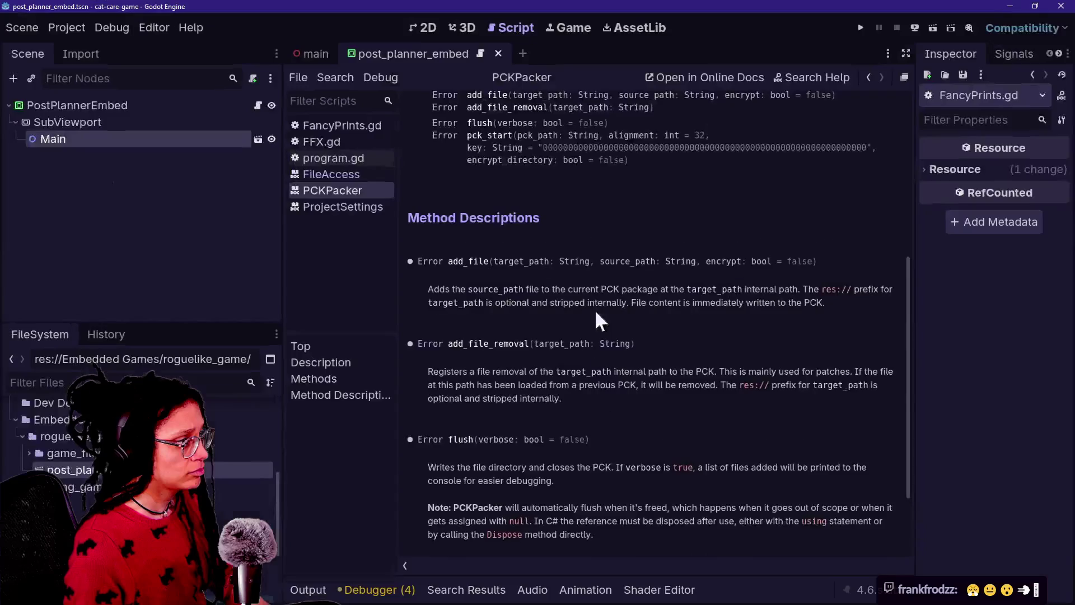
pyautogui.scroll(6, 596, 313)
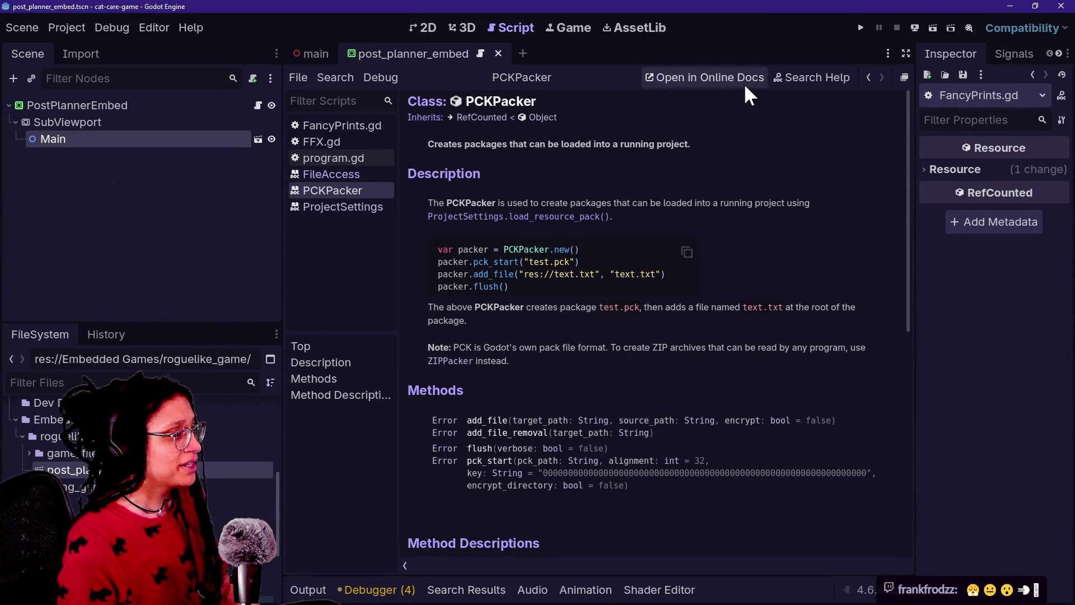
pyautogui.click(807, 77)
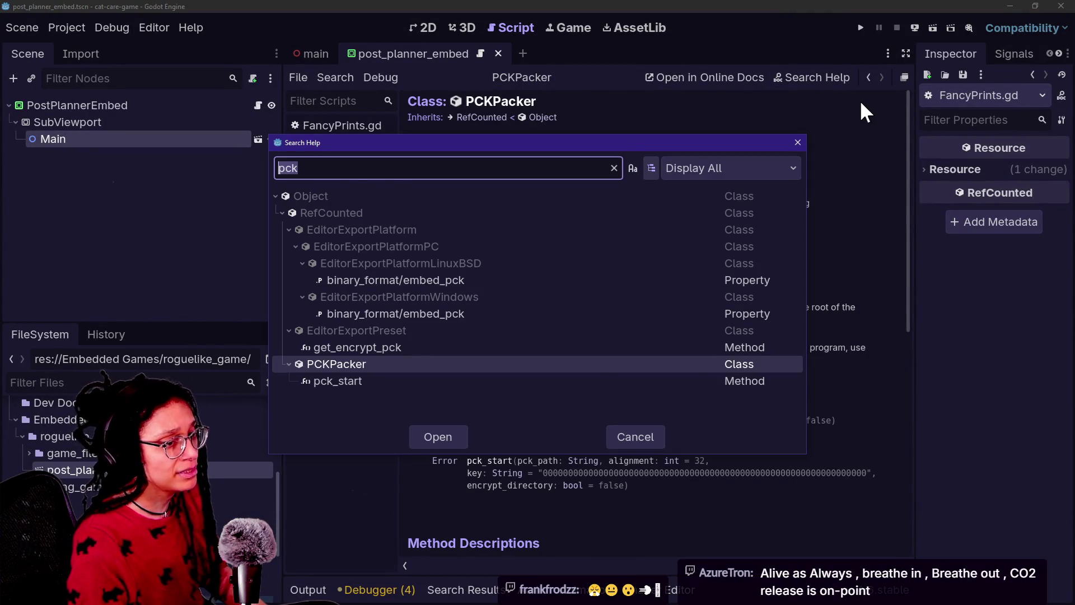
# Search Godot's help for 'pck' and open the PCKPacker class docs
pyautogui.write('load')
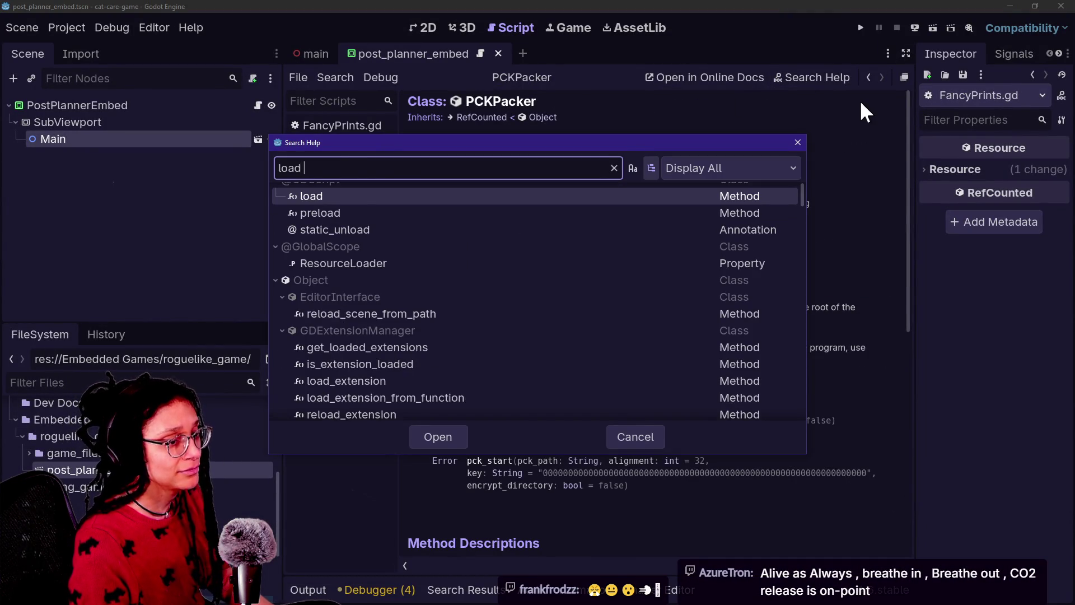
pyautogui.press('BackSpace')
pyautogui.press('BackSpace')
pyautogui.press('BackSpace')
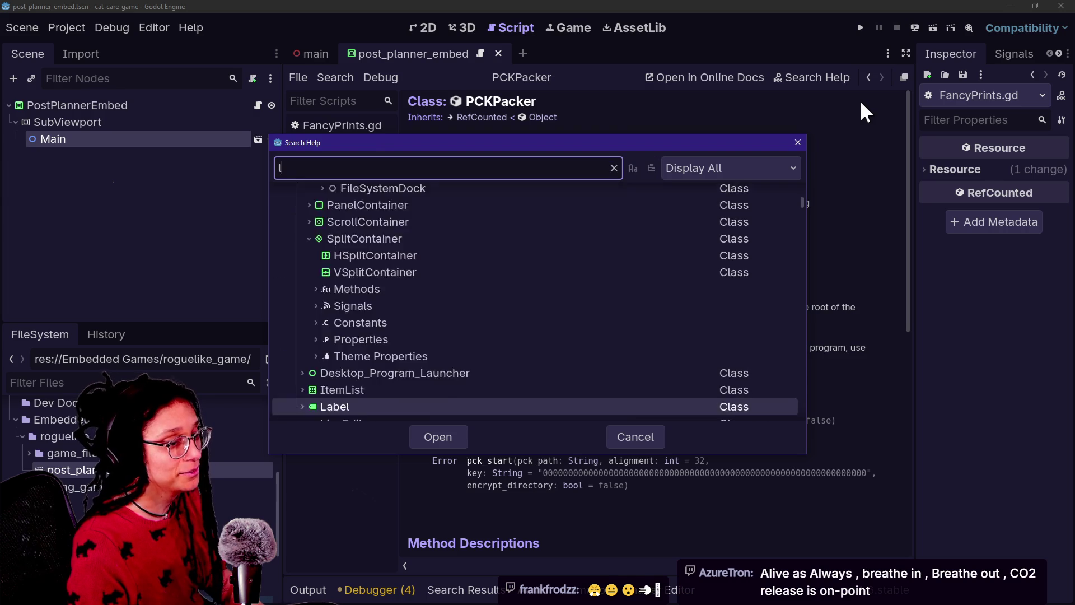
pyautogui.write('load')
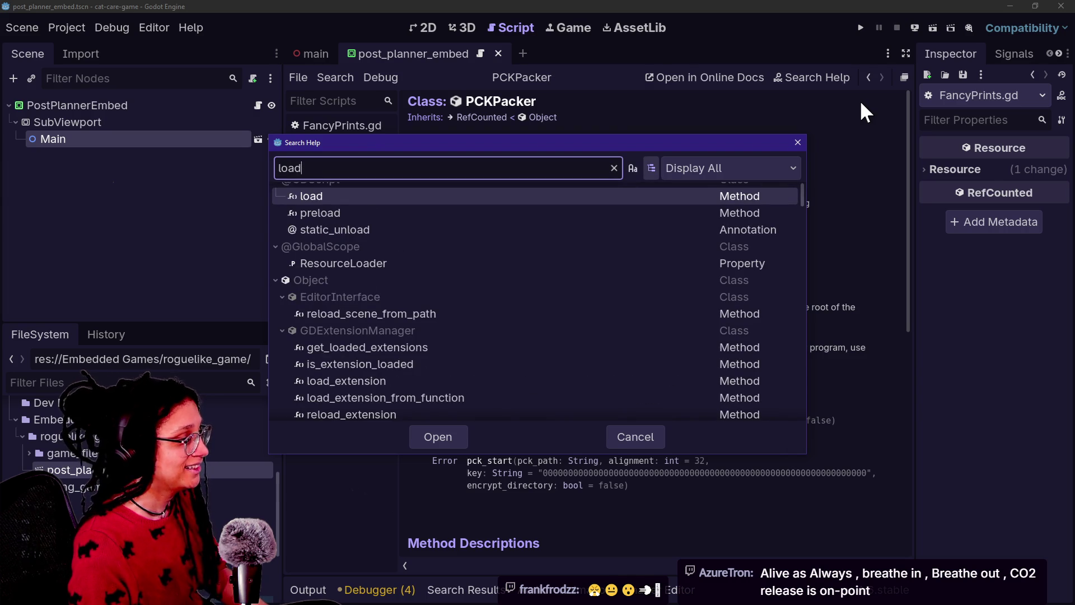
pyautogui.press('BackSpace')
pyautogui.press('BackSpace')
pyautogui.press('BackSpace')
pyautogui.write('ock')
pyautogui.press('BackSpace')
pyautogui.press('BackSpace')
pyautogui.press('BackSpace')
pyautogui.write('cpk')
pyautogui.click(835, 85)
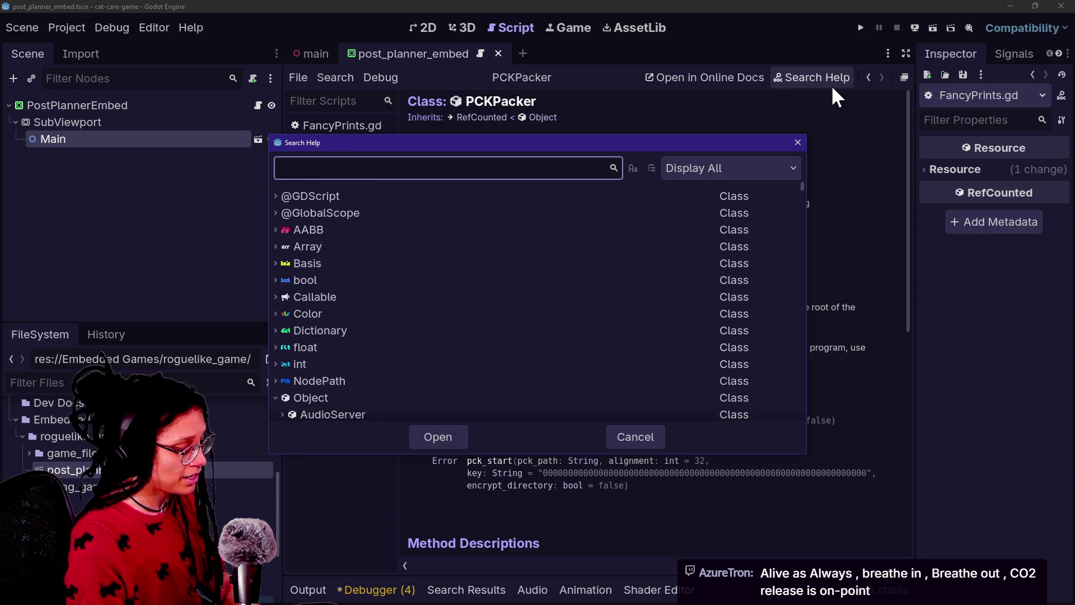
pyautogui.write('pck')
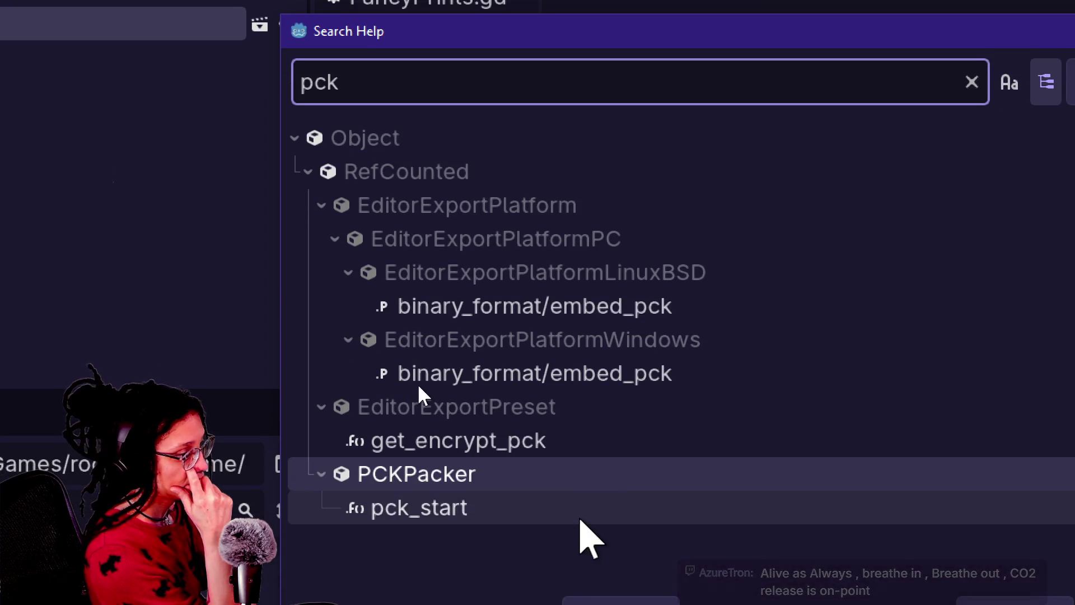
pyautogui.press('Return')
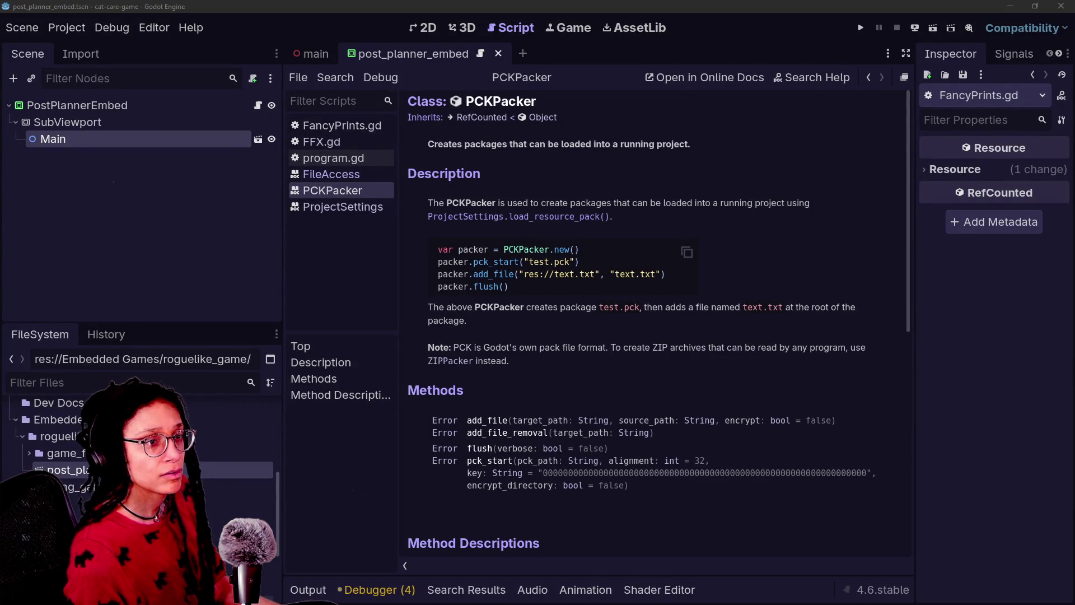
# Search help for 'pack' and open load_resource_pack in the ProjectSettings docs
pyautogui.hotkey('alt', 'Tab')
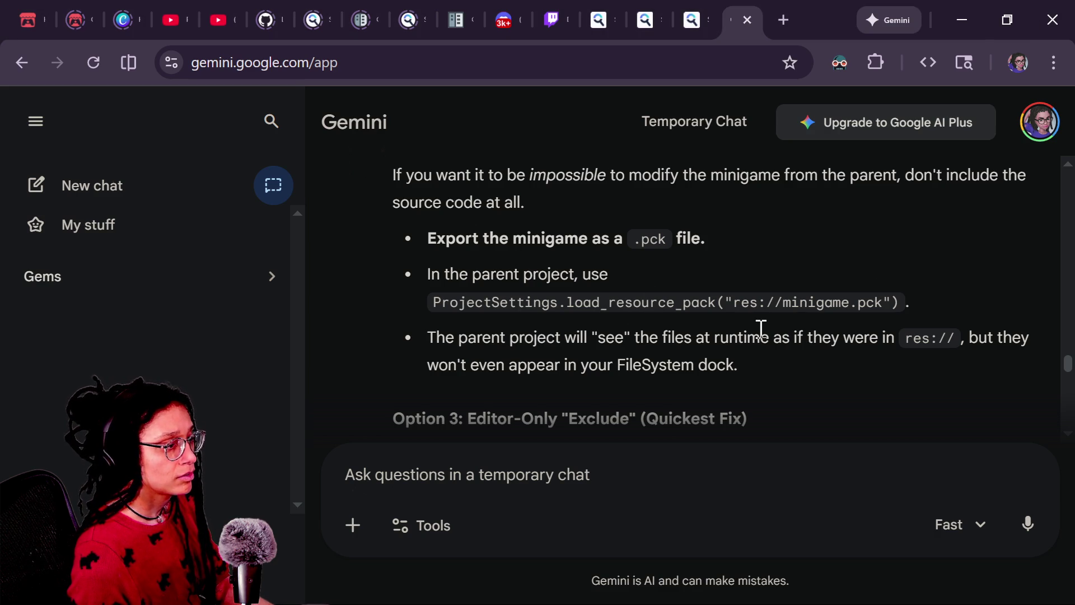
pyautogui.hotkey('alt', 'Tab')
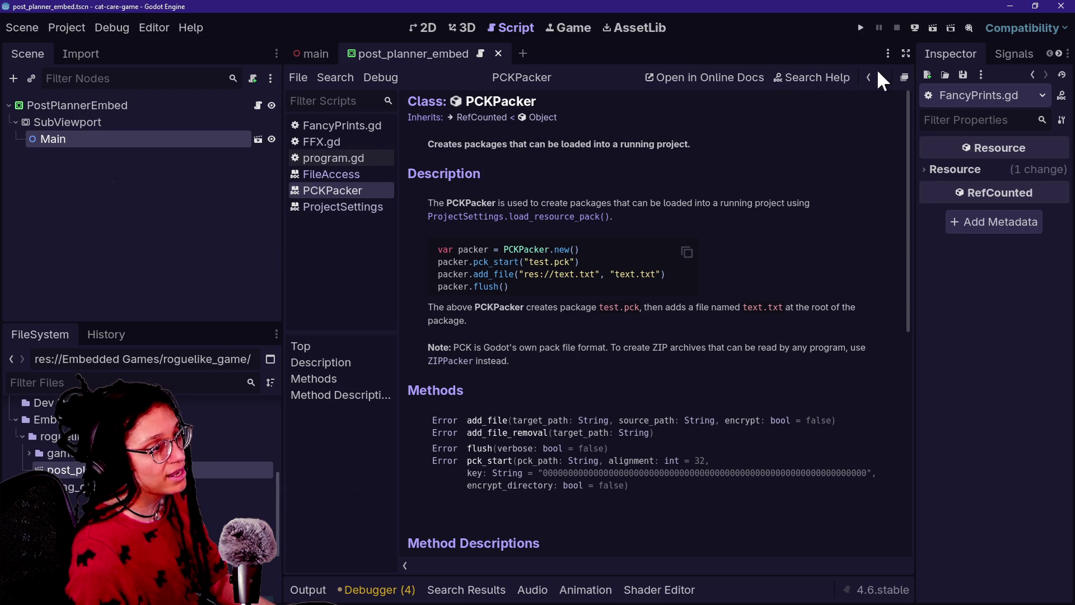
pyautogui.click(838, 71)
pyautogui.write('pack')
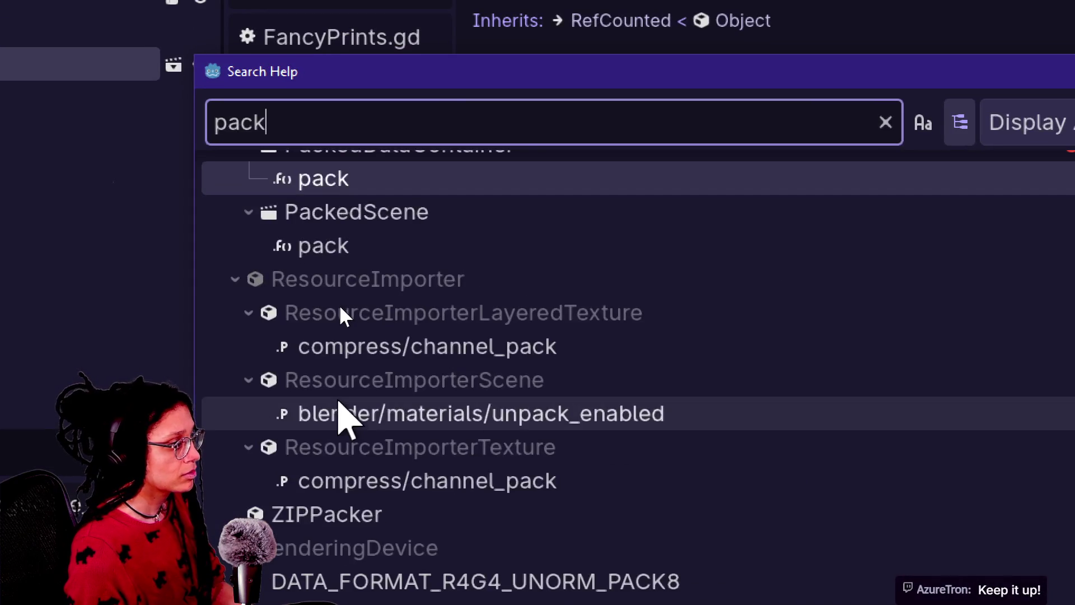
pyautogui.scroll(-10, 342, 313)
pyautogui.scroll(10, 339, 314)
pyautogui.click(324, 317)
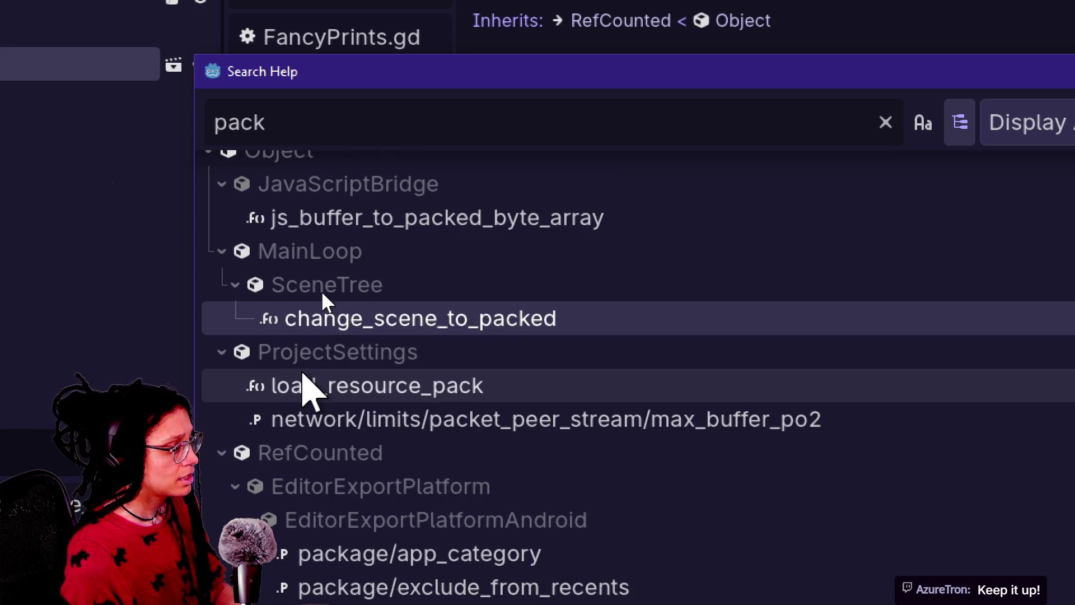
pyautogui.doubleClick(305, 387)
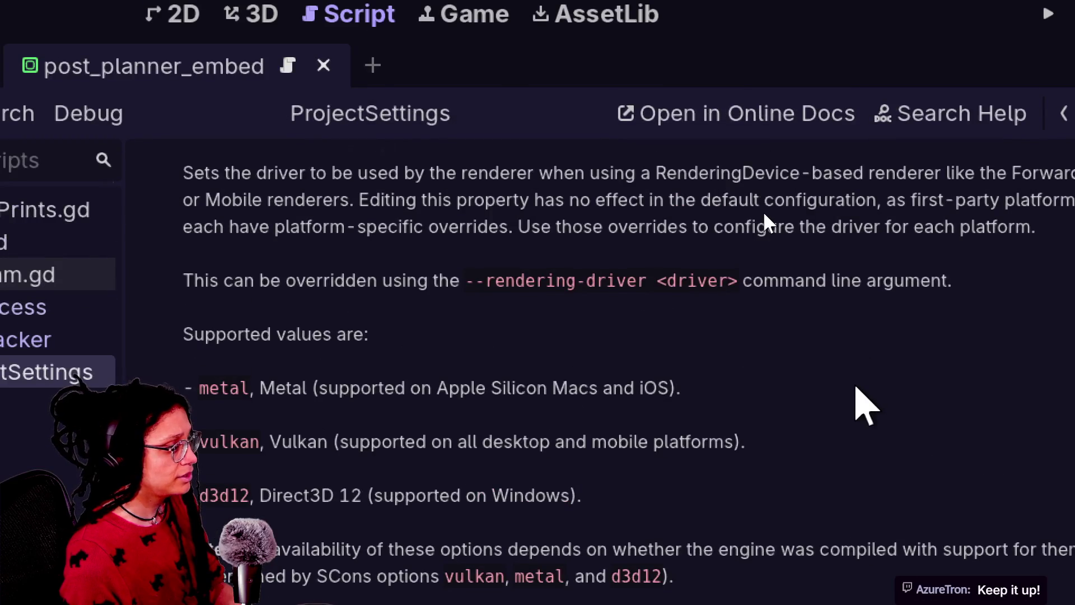
# Find 'load_resource' on the ProjectSettings page and jump to the load_resource_pack description
pyautogui.scroll(-5, 763, 211)
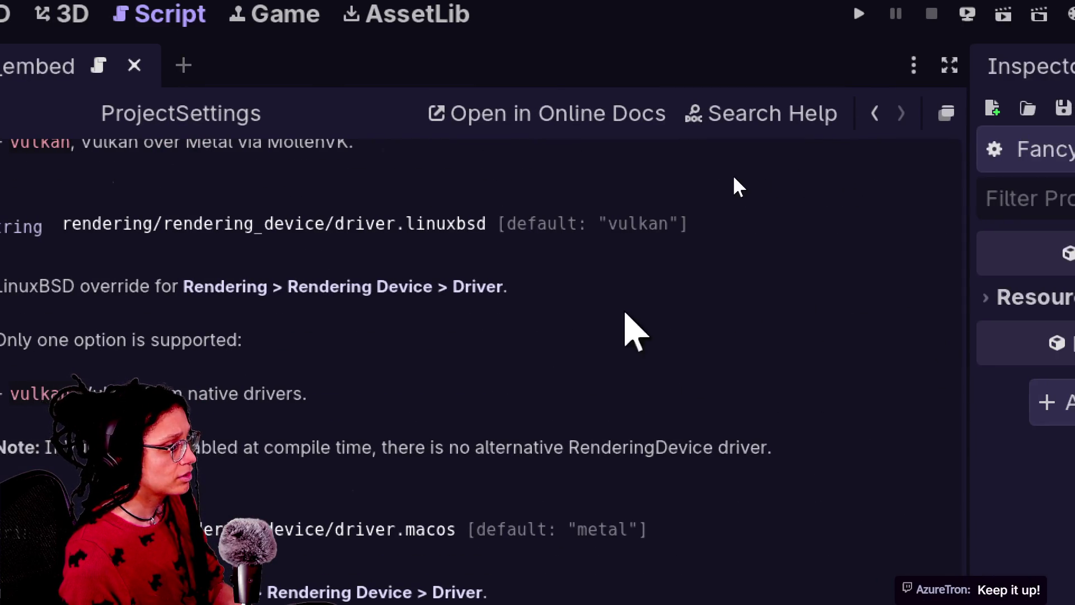
pyautogui.scroll(-5, 560, 220)
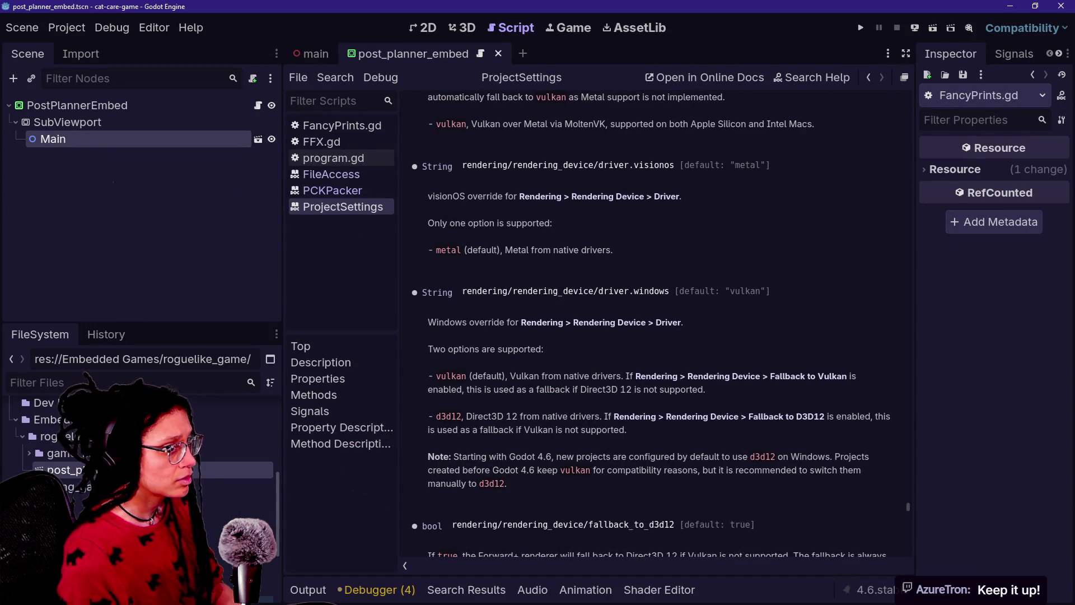
pyautogui.hotkey('ctrl', 'f')
pyautogui.write('lo')
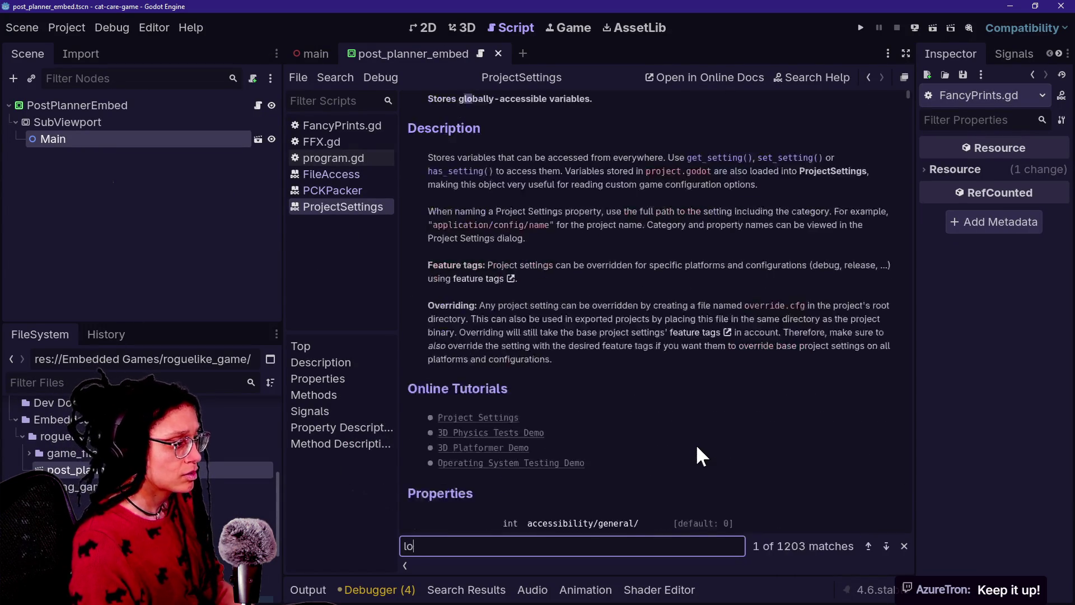
pyautogui.write('ad_resource')
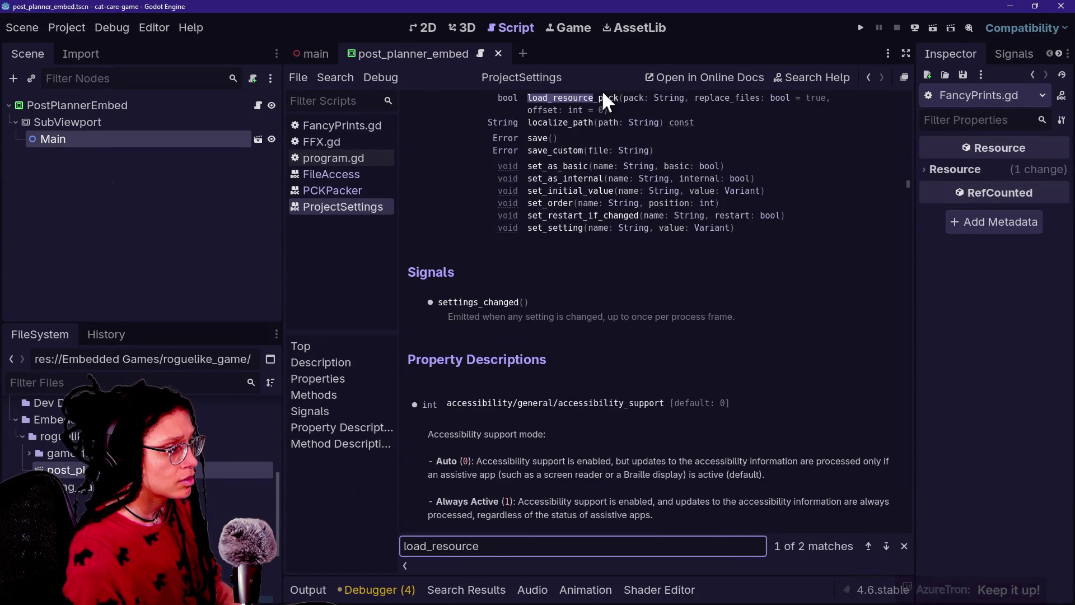
pyautogui.scroll(3, 596, 132)
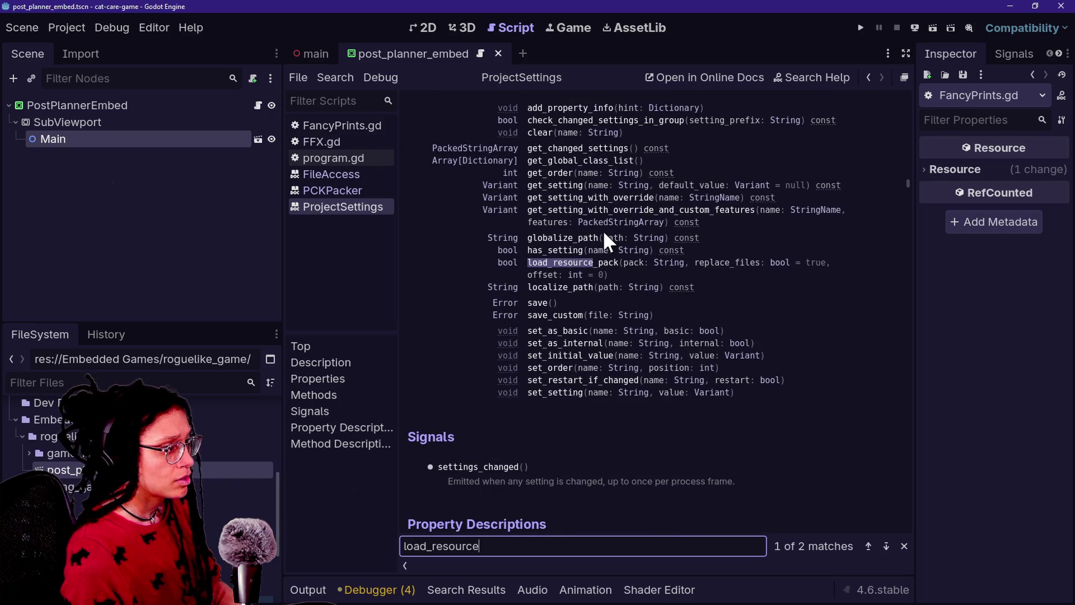
pyautogui.click(561, 262)
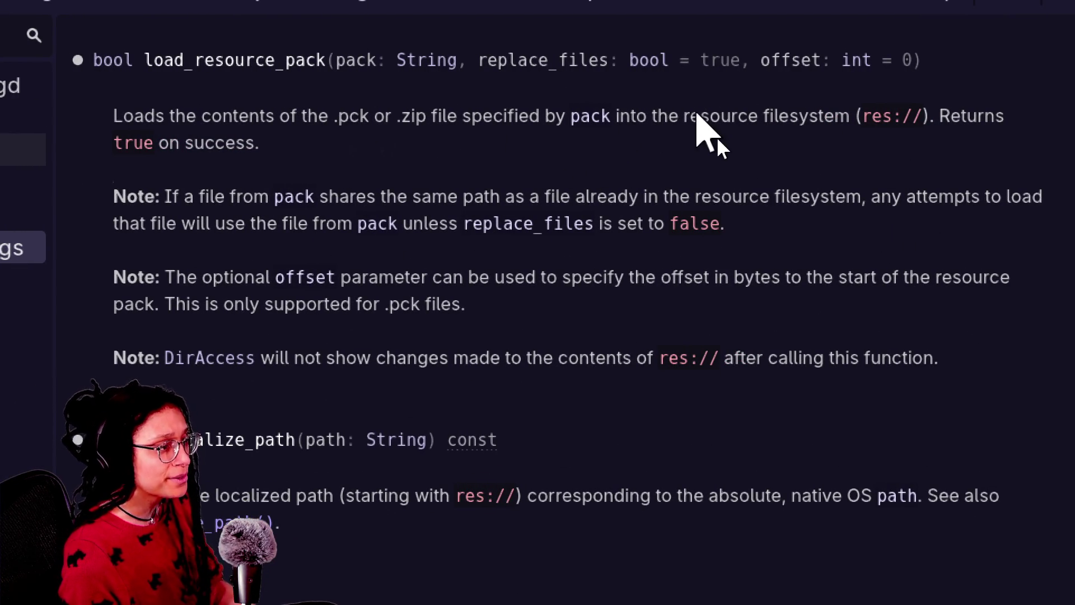
# Highlight the res://, replace_files/offset and .zip notes in load_resource_pack's description
pyautogui.moveTo(708, 115); pyautogui.dragTo(853, 118)
pyautogui.moveTo(657, 115)
pyautogui.mouseDown()
pyautogui.moveTo(834, 117)
pyautogui.moveTo(869, 134)
pyautogui.moveTo(930, 119)
pyautogui.mouseUp()
pyautogui.click(927, 116)
pyautogui.moveTo(869, 132)
pyautogui.mouseDown()
pyautogui.moveTo(939, 115)
pyautogui.moveTo(917, 116)
pyautogui.moveTo(919, 140)
pyautogui.moveTo(881, 115)
pyautogui.moveTo(930, 132)
pyautogui.moveTo(906, 115)
pyautogui.mouseUp()
pyautogui.click(874, 124)
pyautogui.click(870, 124)
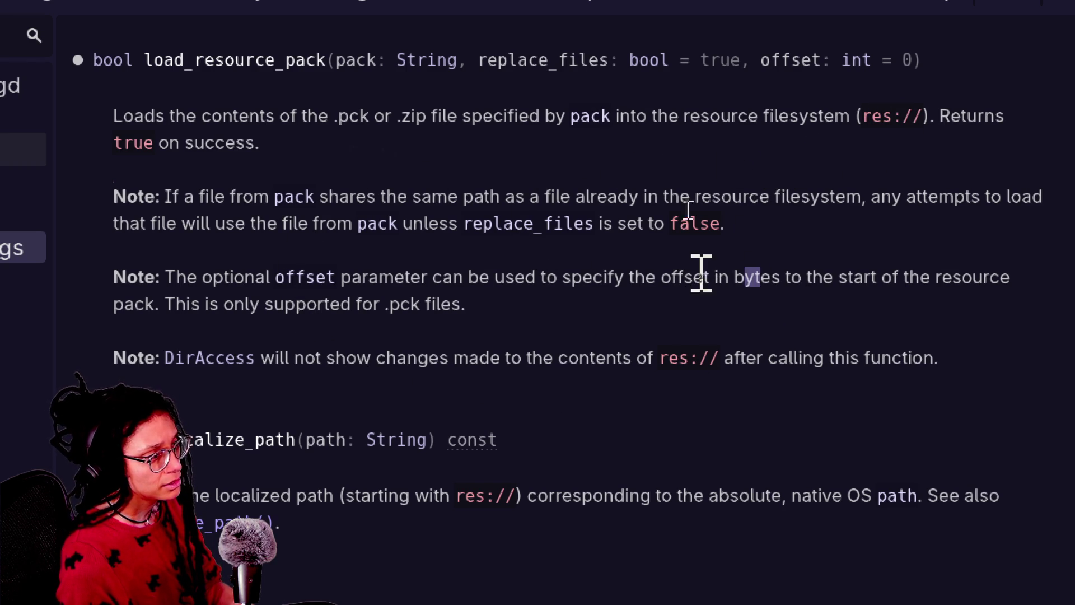
pyautogui.moveTo(760, 278); pyautogui.dragTo(483, 223)
pyautogui.click(559, 181)
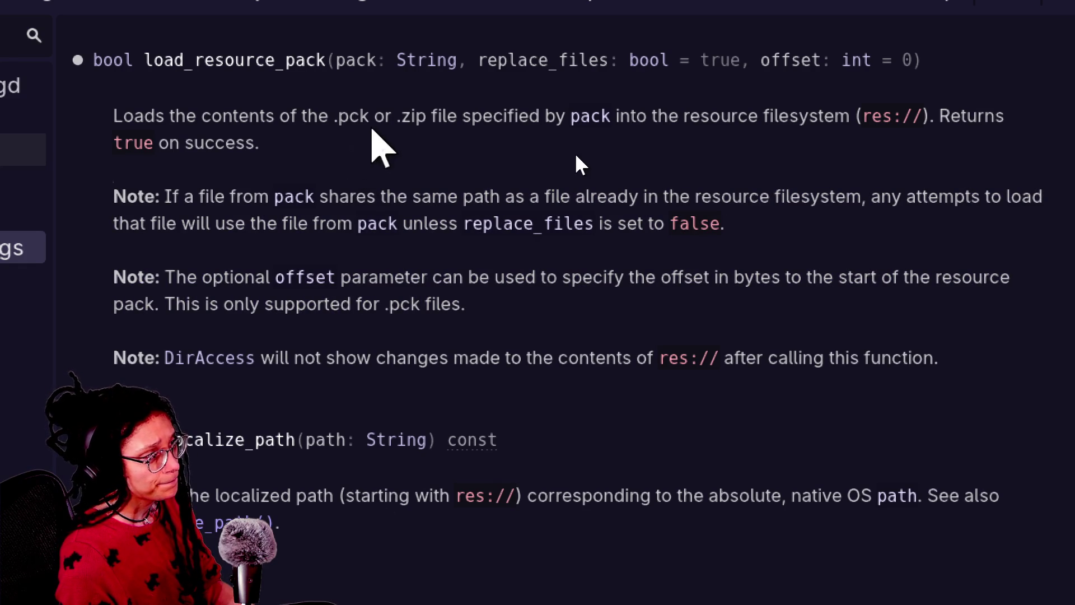
pyautogui.moveTo(397, 117); pyautogui.dragTo(434, 116)
pyautogui.click(421, 128)
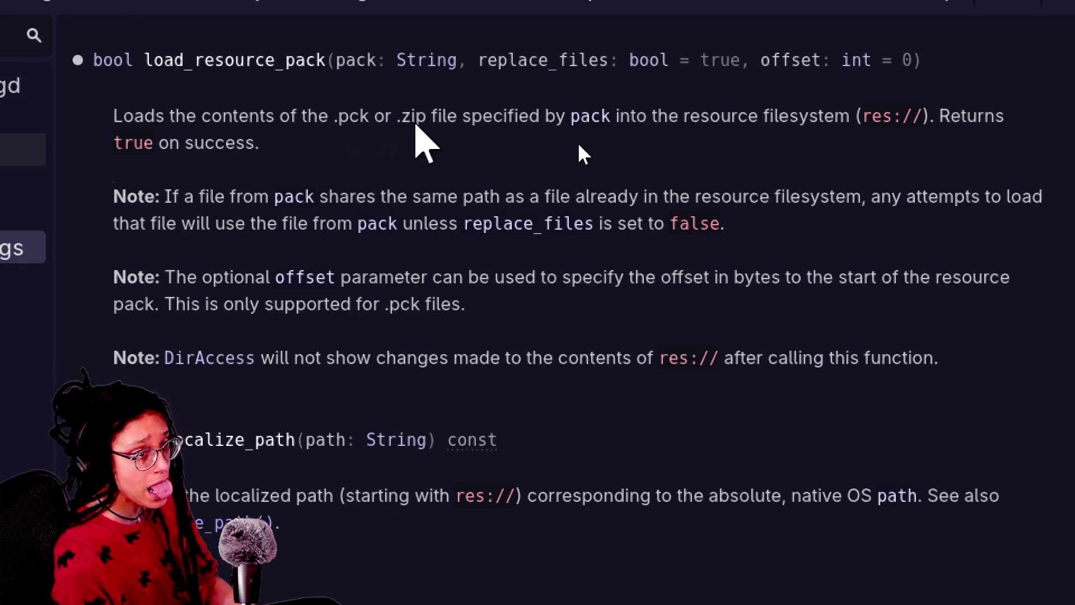
# Open the cat-care-game3 folder in File Explorer and move its window aside
pyautogui.hotkey('alt', 'Tab')
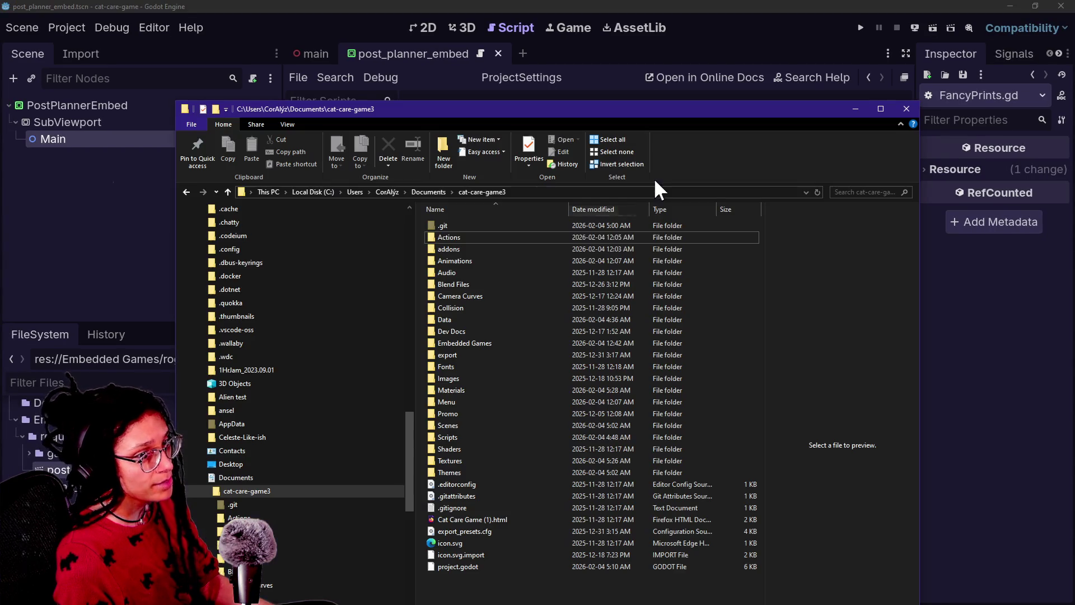
pyautogui.moveTo(532, 112); pyautogui.dragTo(562, 82)
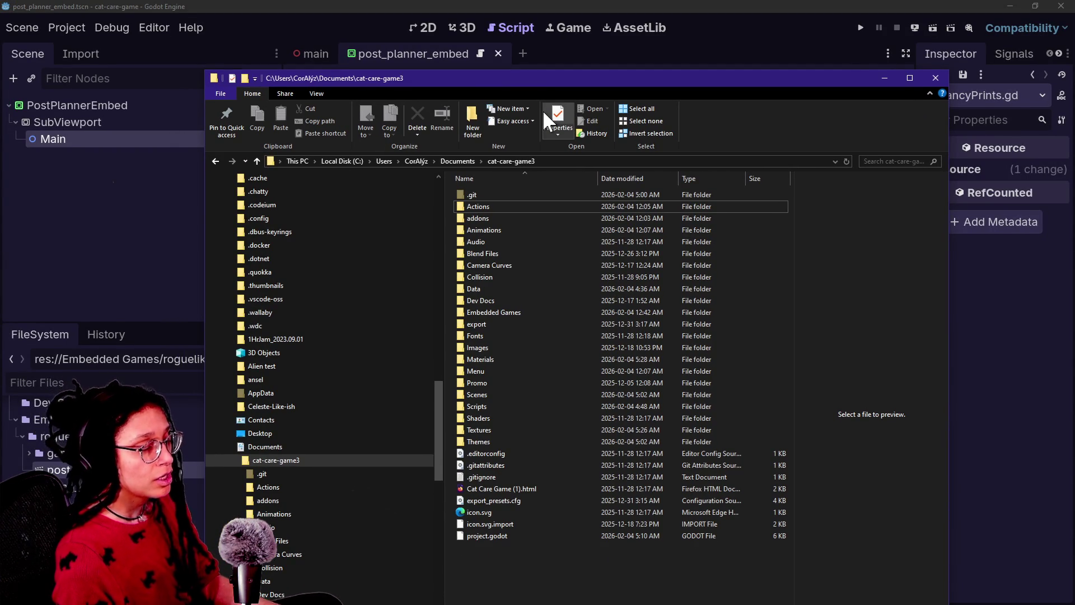
pyautogui.hotkey('alt', 'Tab')
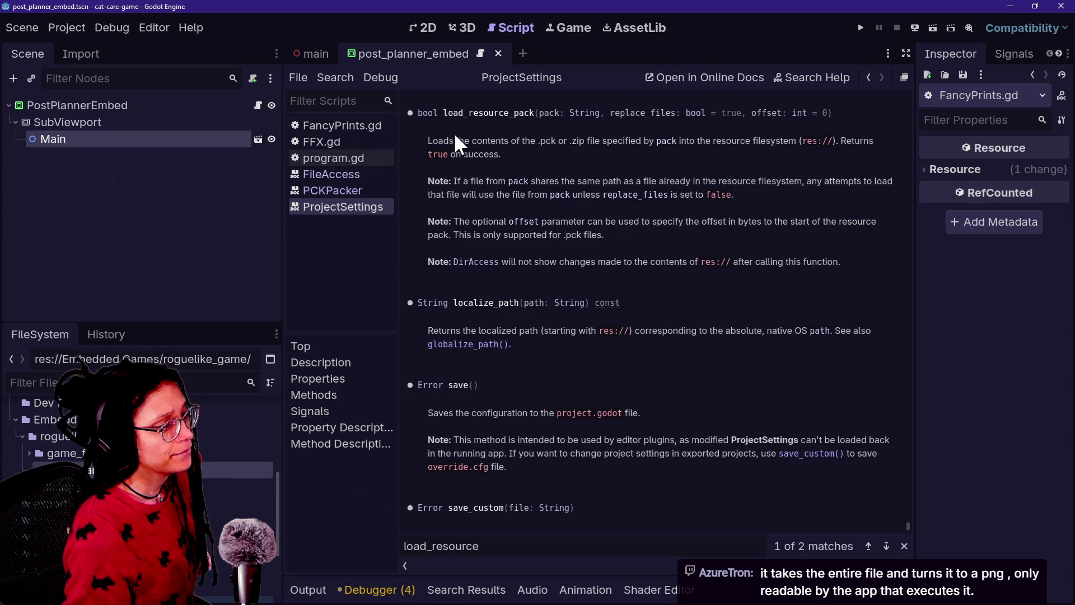
# Highlight load_resource_pack's 'true on success' sentence, then deselect it
pyautogui.moveTo(656, 158); pyautogui.dragTo(653, 136)
pyautogui.click(652, 143)
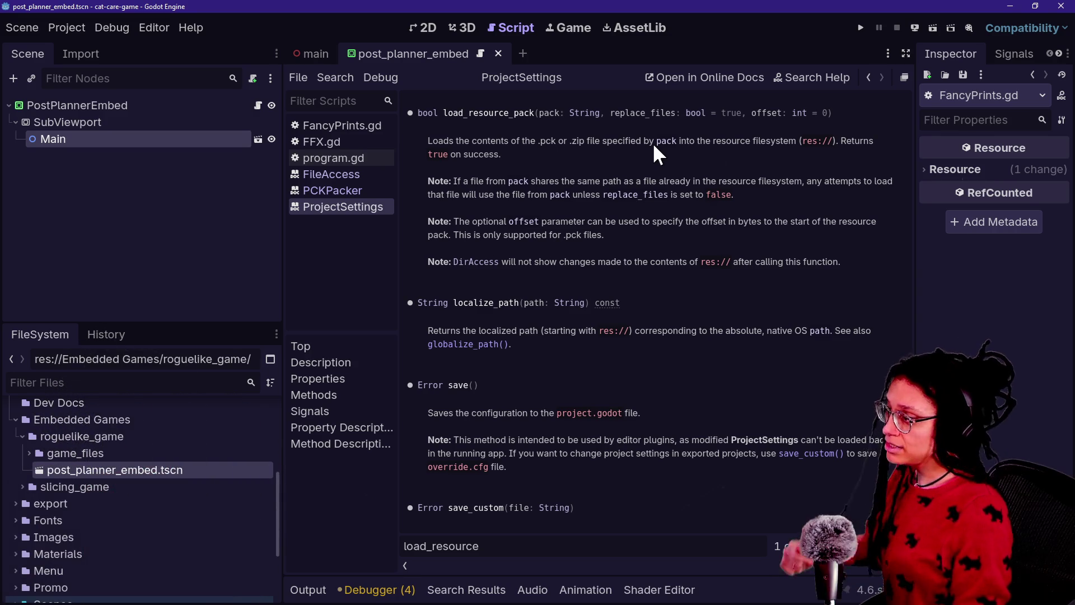
# Highlight and review load_resource_pack's signature and summary in the ProjectSettings reference
pyautogui.moveTo(653, 142); pyautogui.dragTo(385, 108)
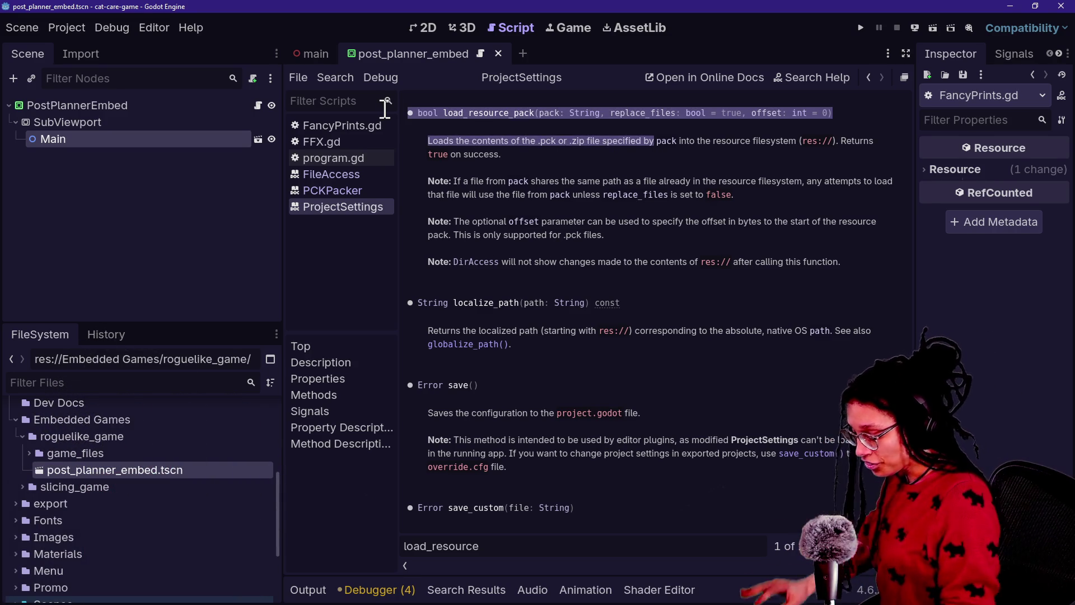
pyautogui.click(519, 262)
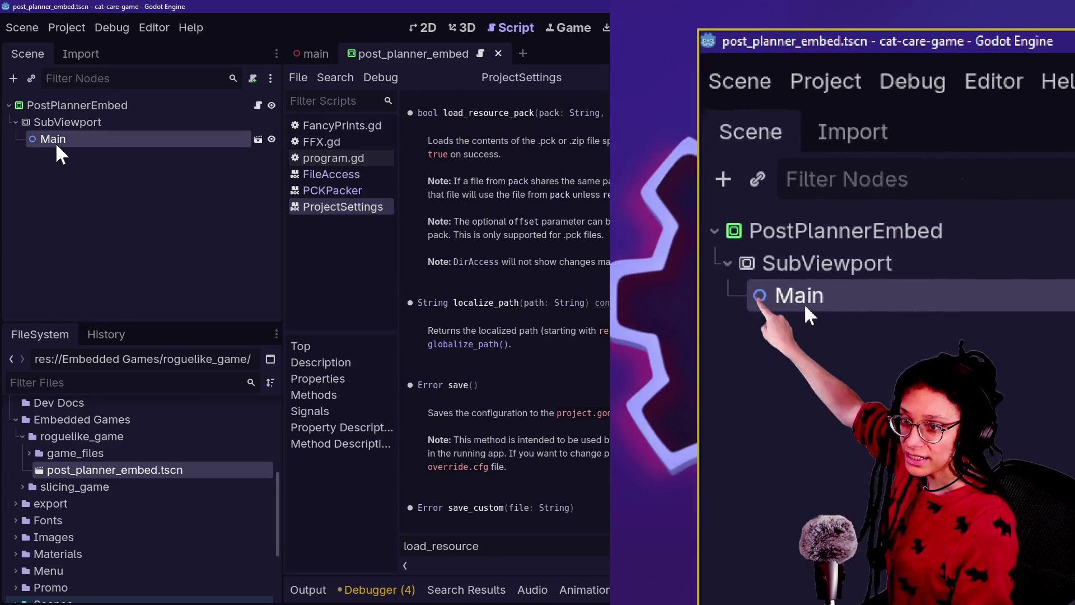
pyautogui.moveTo(55, 142)
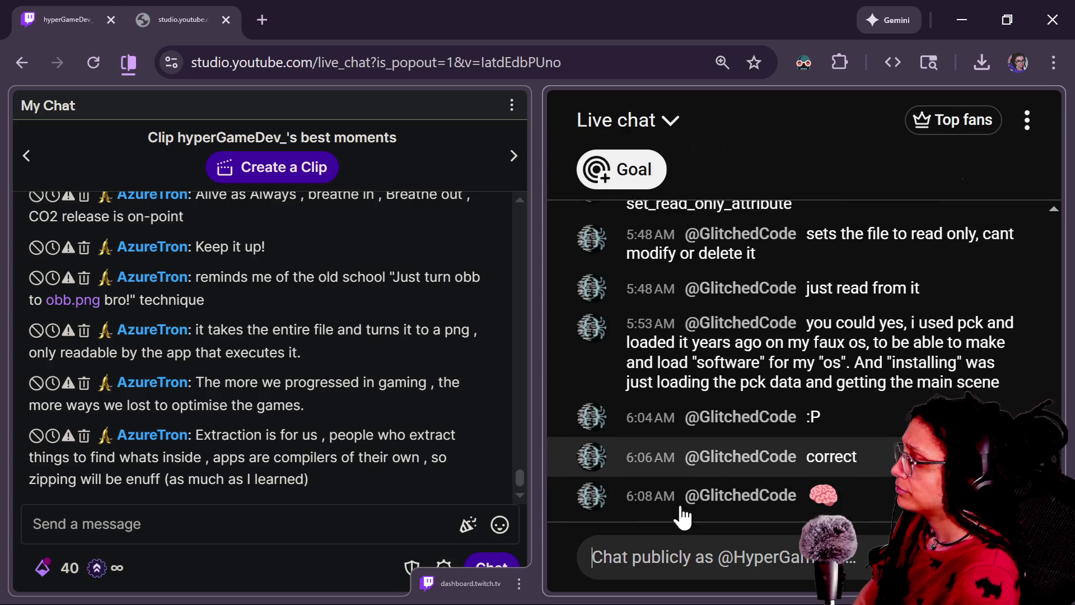
pyautogui.hotkey('alt', 'Tab')
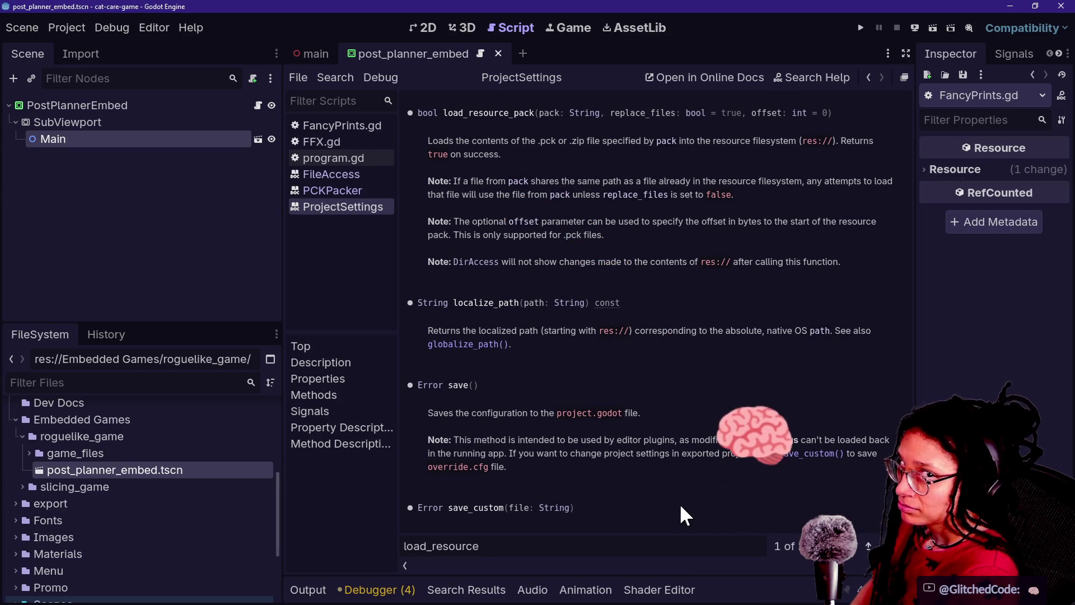
# Mark the save() passage in the docs, then resume searching for load_resource
pyautogui.moveTo(680, 503)
pyautogui.mouseDown()
pyautogui.moveTo(660, 367)
pyautogui.moveTo(639, 385)
pyautogui.moveTo(636, 375)
pyautogui.mouseUp()
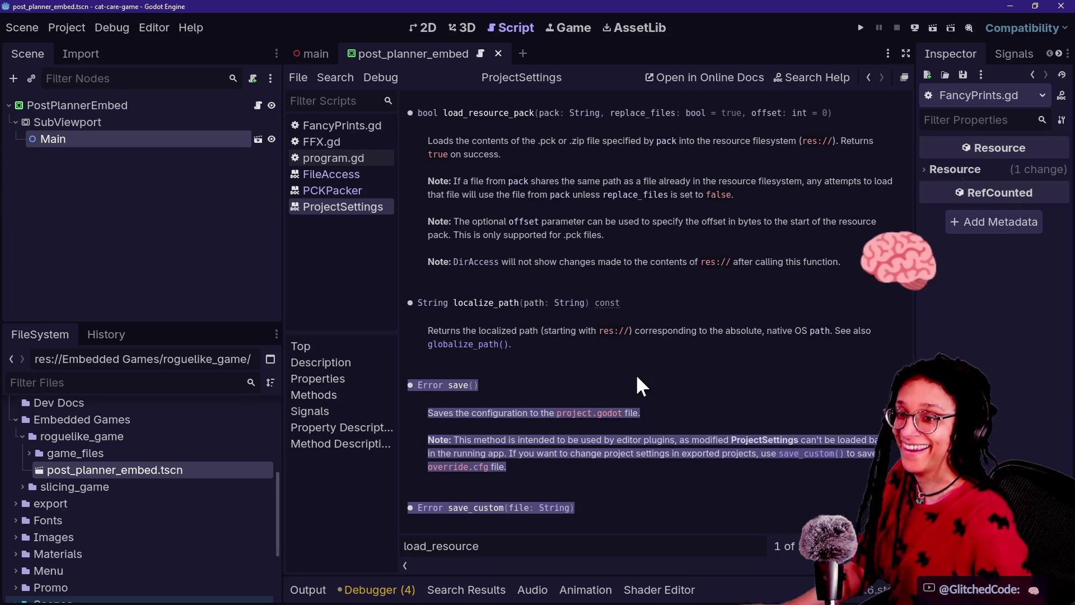
pyautogui.click(652, 445)
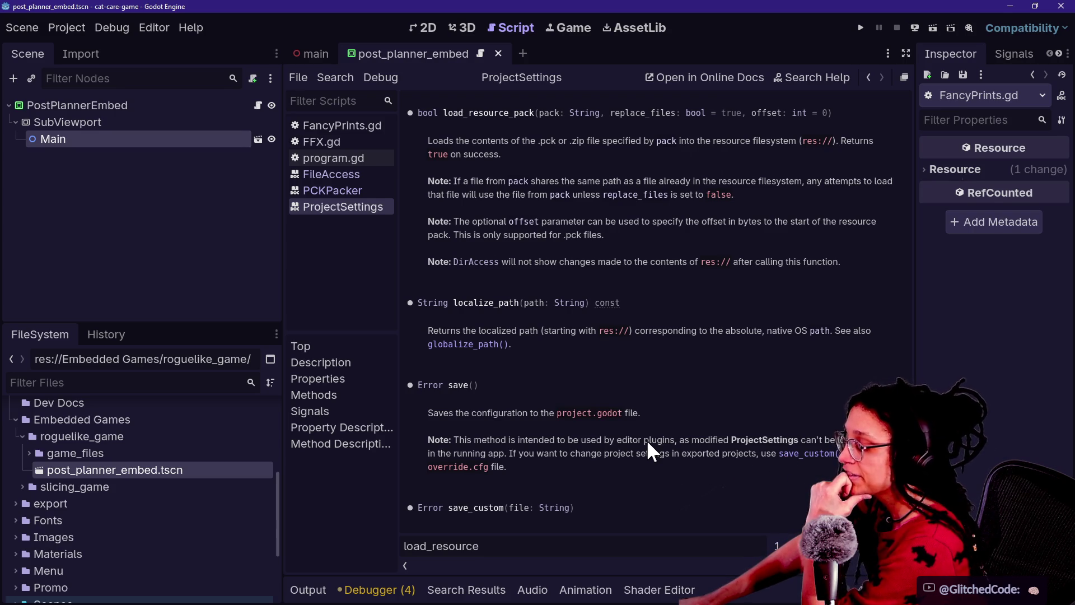
pyautogui.hotkey('ctrl', 'f')
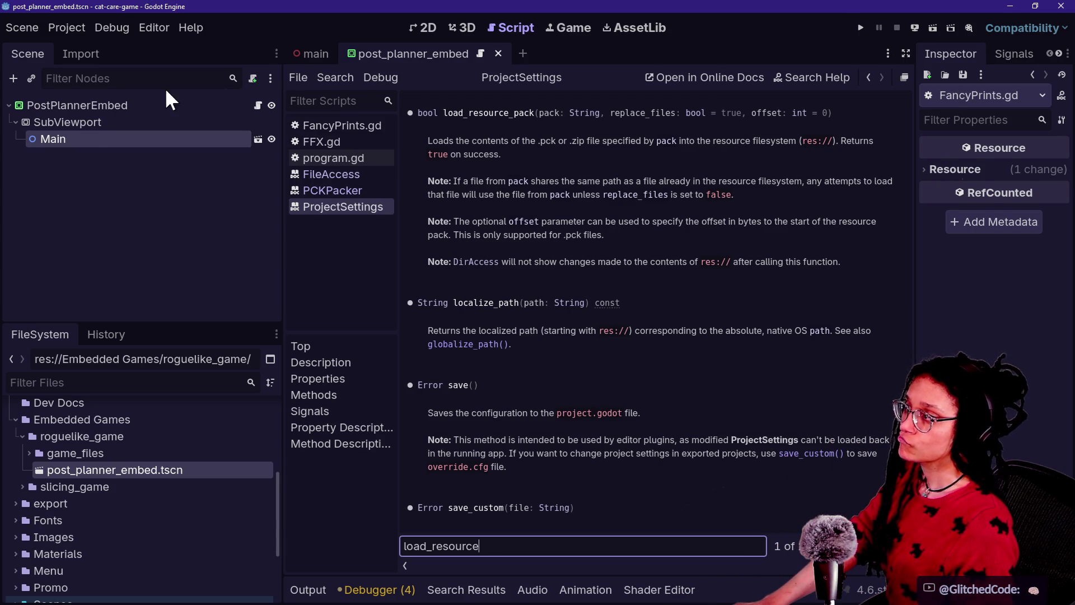
# Start deleting the Main node, cancel it, and bring up GitHub Desktop's repository list
pyautogui.click(84, 163)
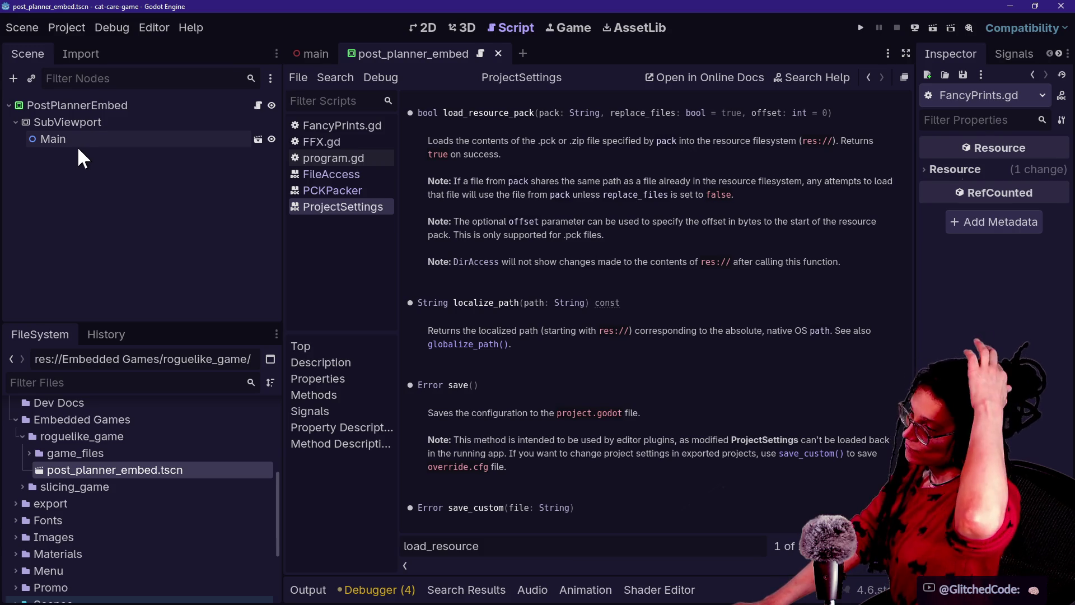
pyautogui.click(74, 139)
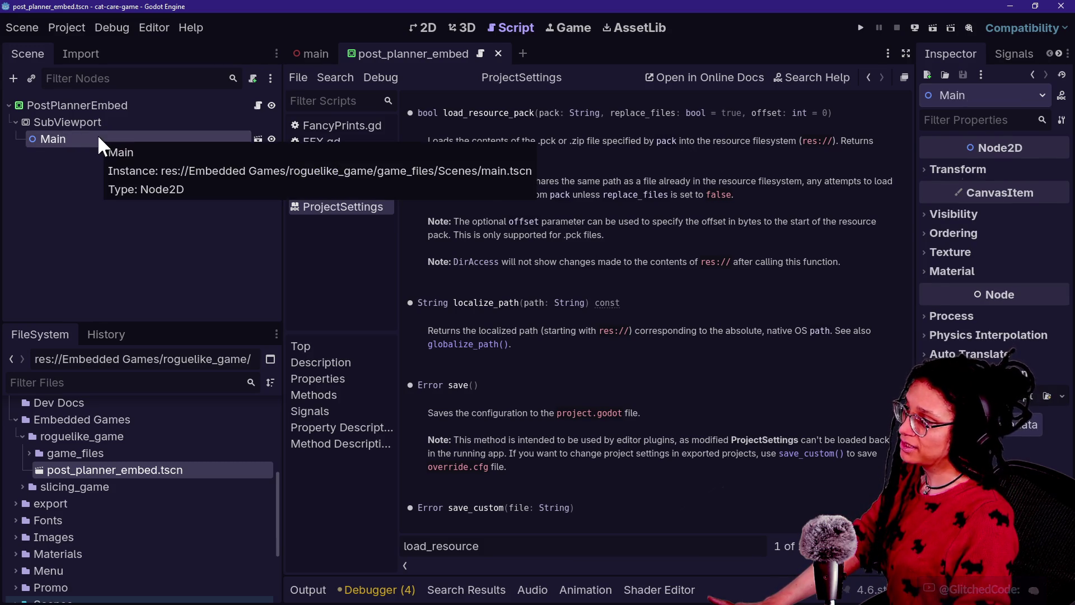
pyautogui.press('Delete')
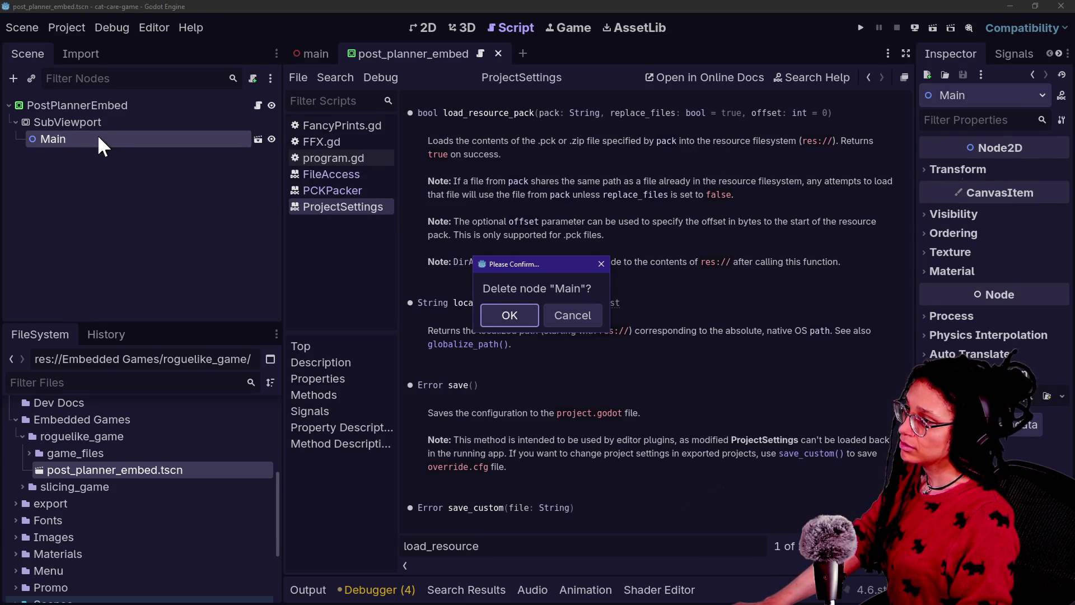
pyautogui.press('Escape')
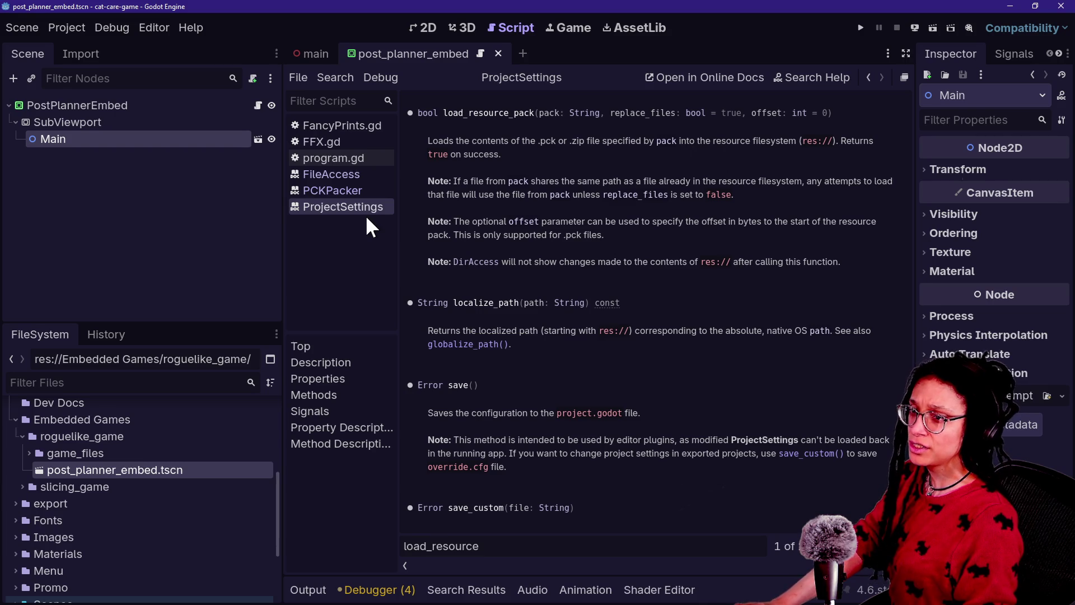
pyautogui.hotkey('alt', 'Tab')
pyautogui.click(80, 65)
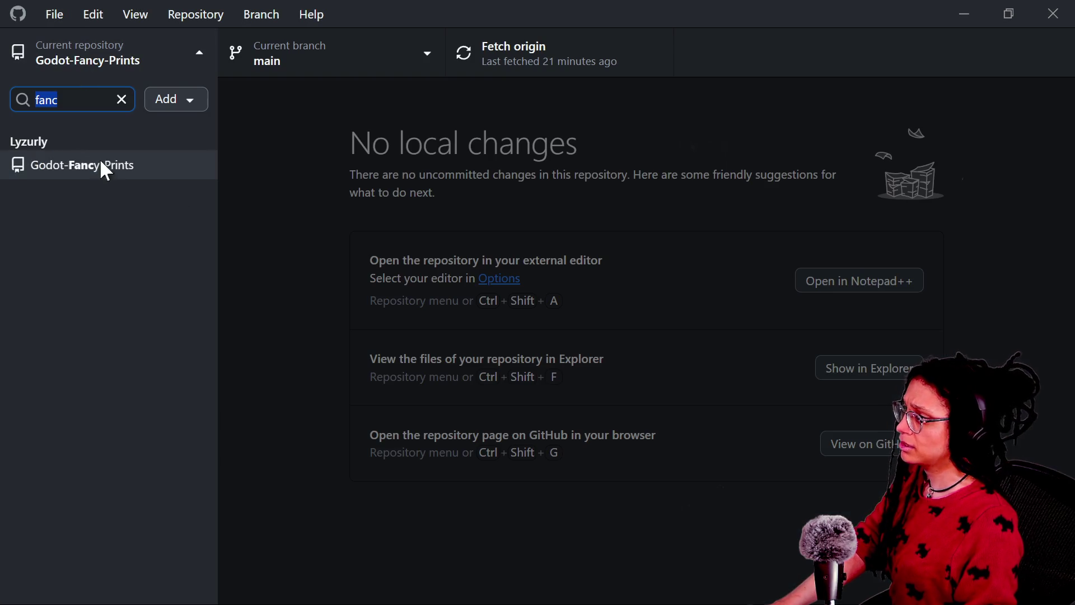
# Switch the current repository to cat-care-game
pyautogui.click(122, 101)
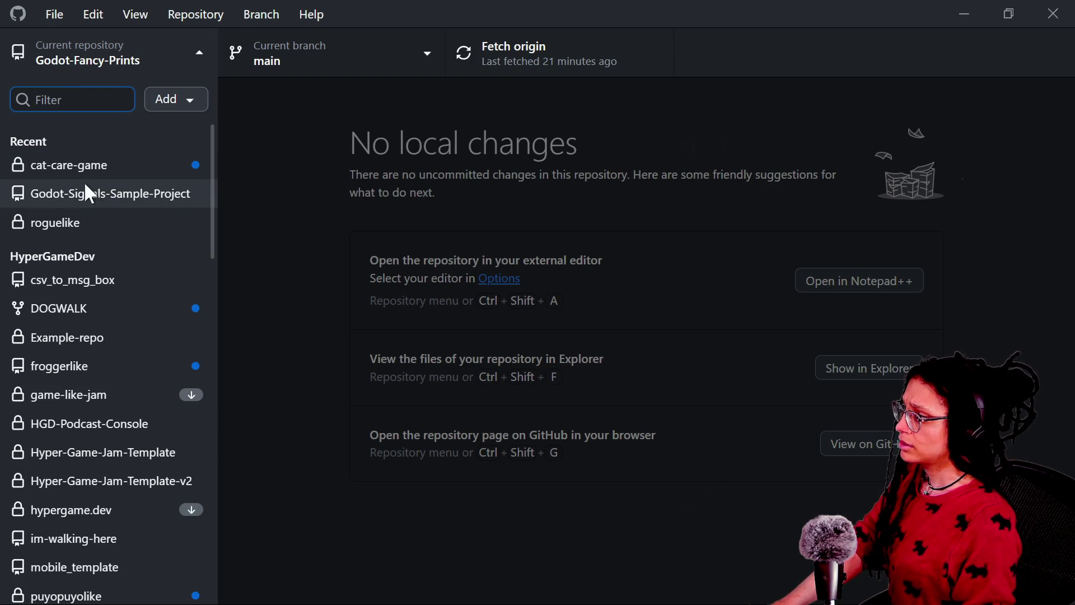
pyautogui.click(76, 166)
pyautogui.hotkey('alt', 'Tab')
pyautogui.hotkey('alt', 'Tab')
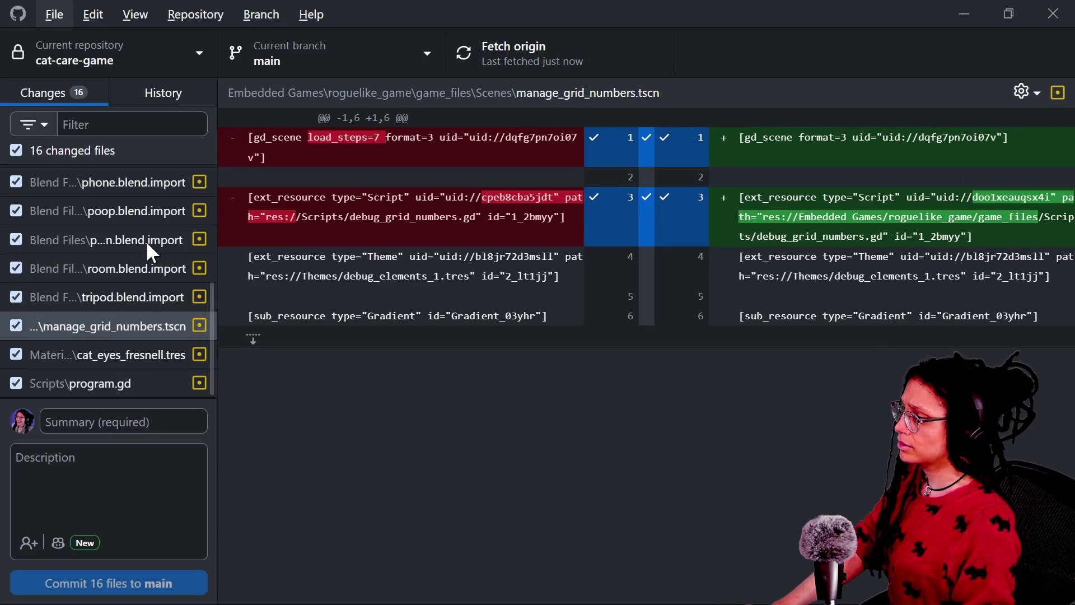
# Commit 16 files to main as 'game embed good but mixed in much' and push to origin
pyautogui.click(147, 424)
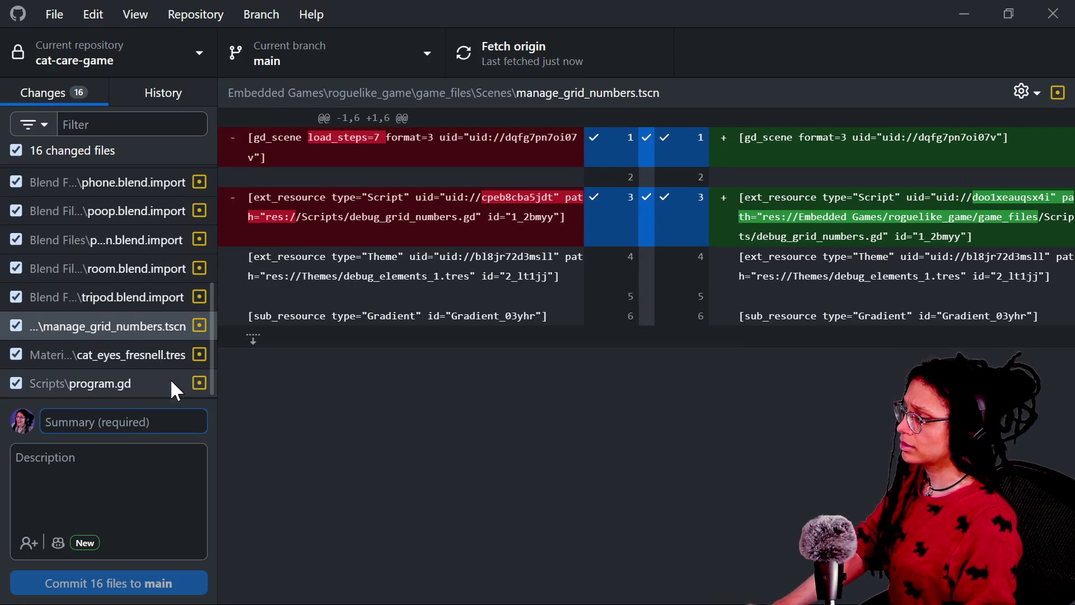
pyautogui.write('gam')
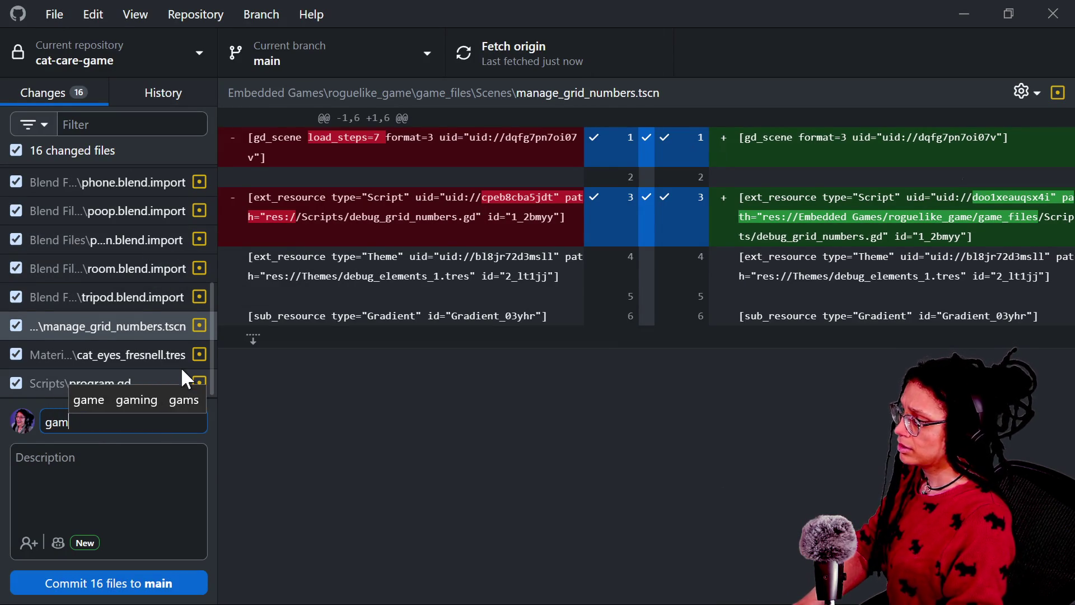
pyautogui.write('e embed good but miz')
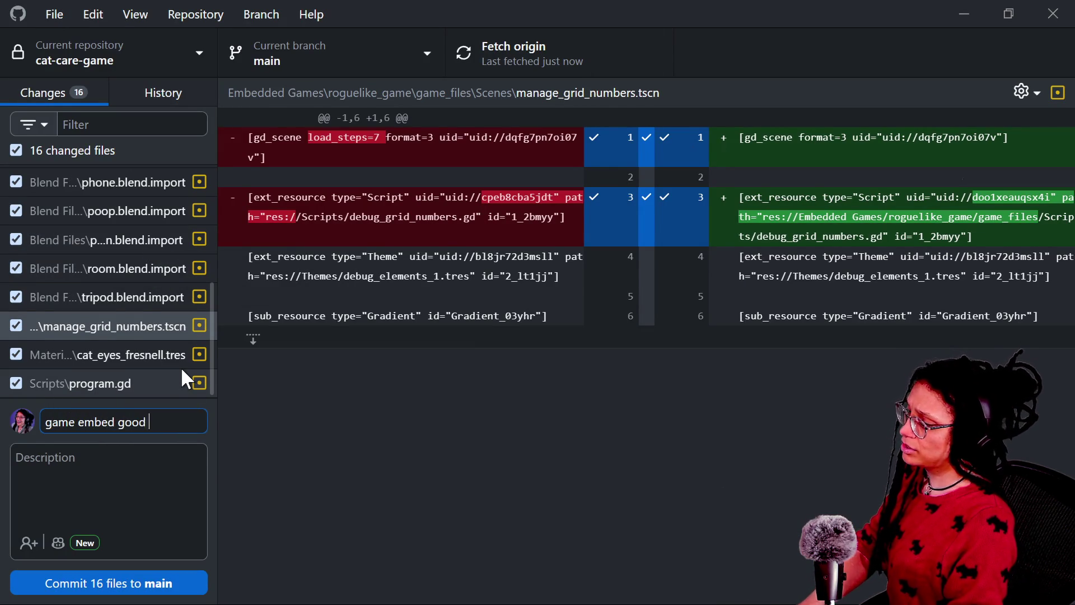
pyautogui.press('BackSpace')
pyautogui.write('xed in')
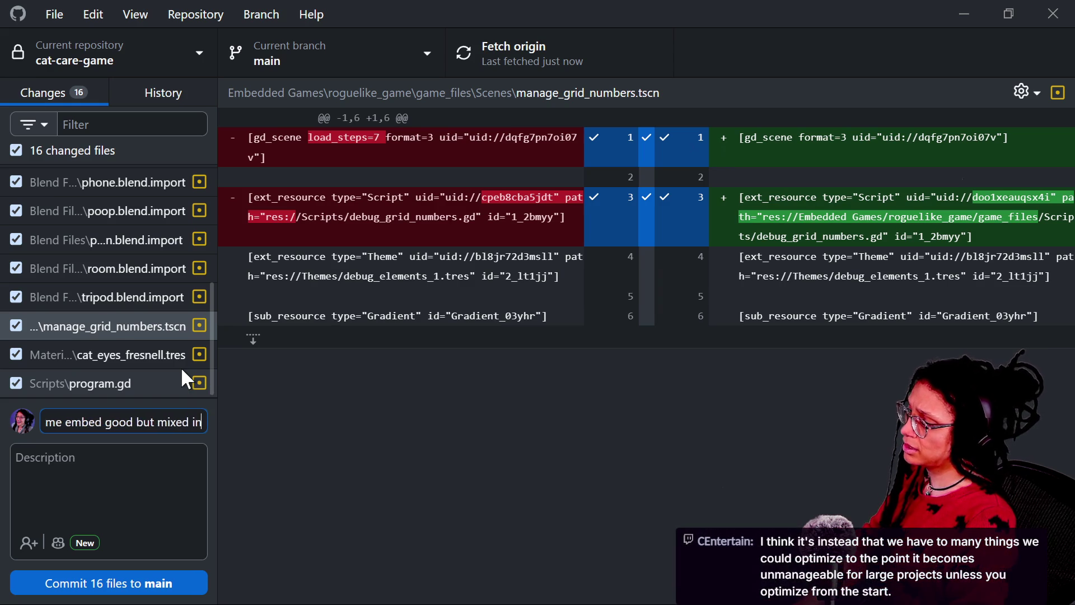
pyautogui.write(' much')
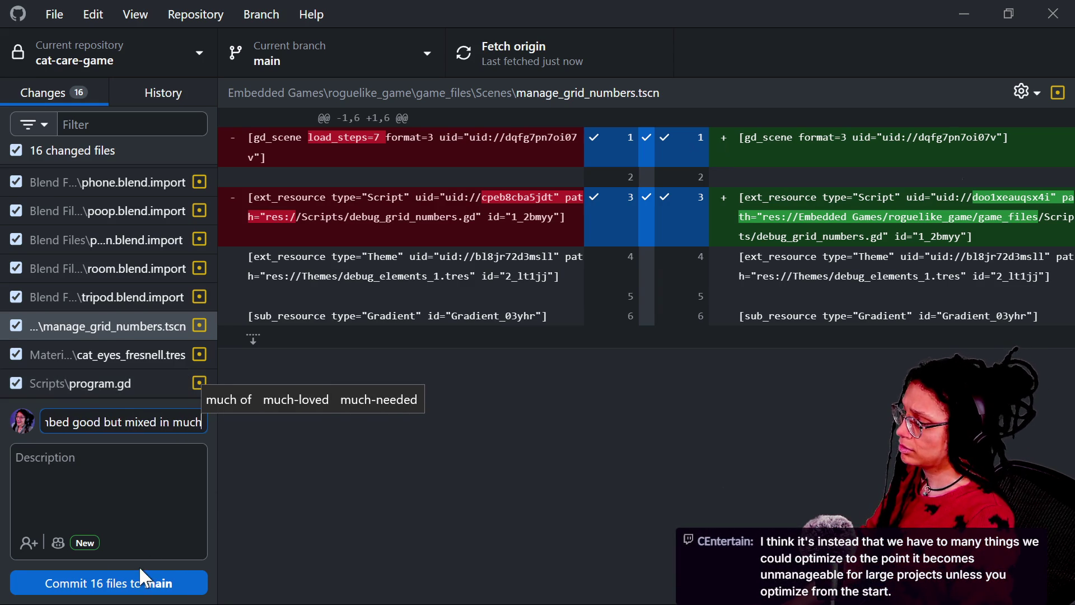
pyautogui.click(145, 584)
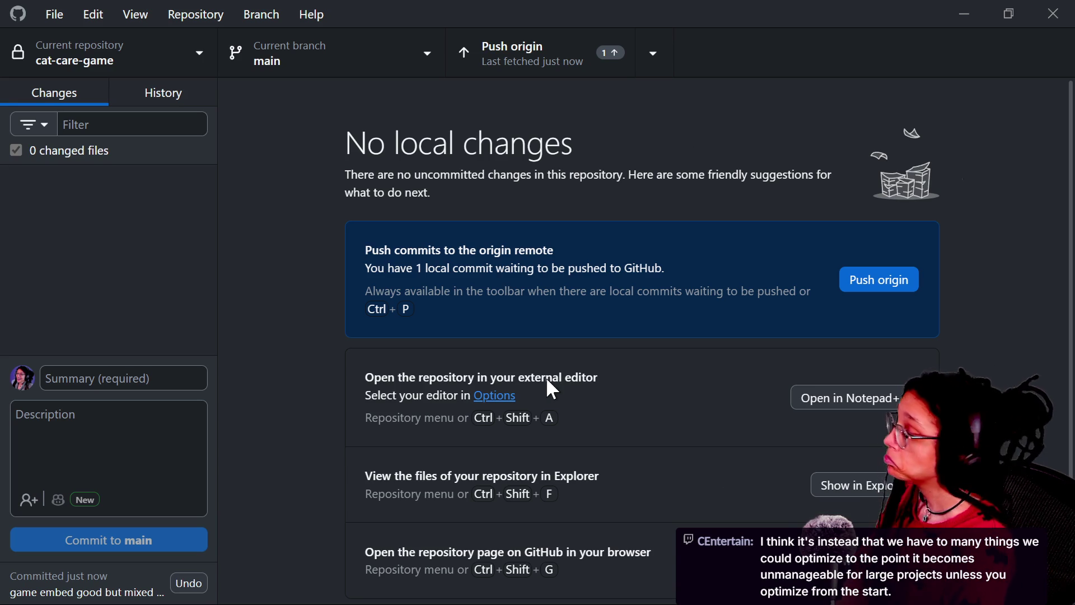
pyautogui.click(907, 281)
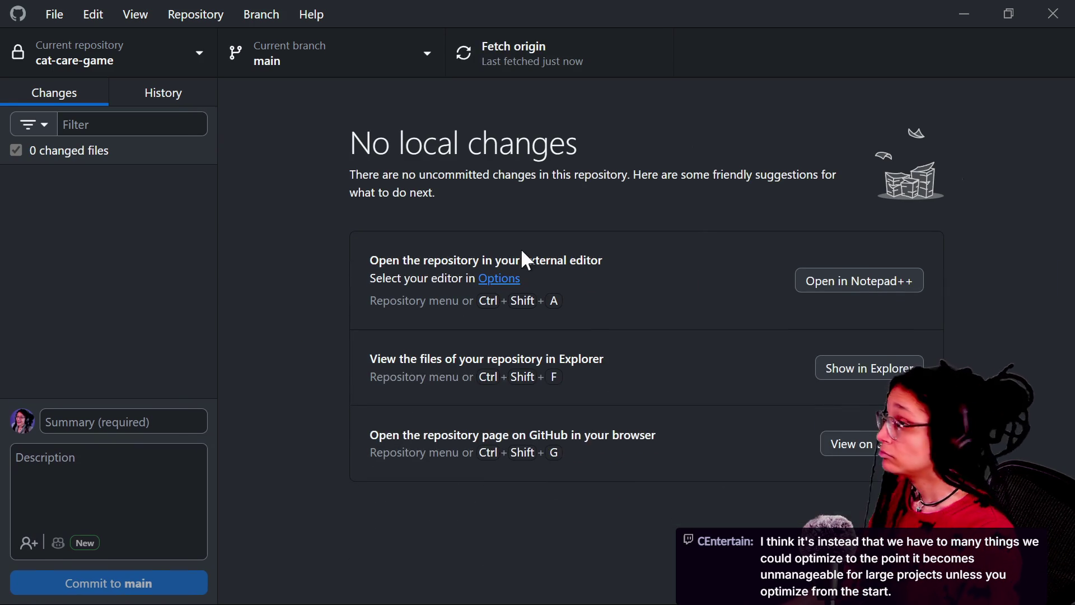
pyautogui.hotkey('alt', 'Tab')
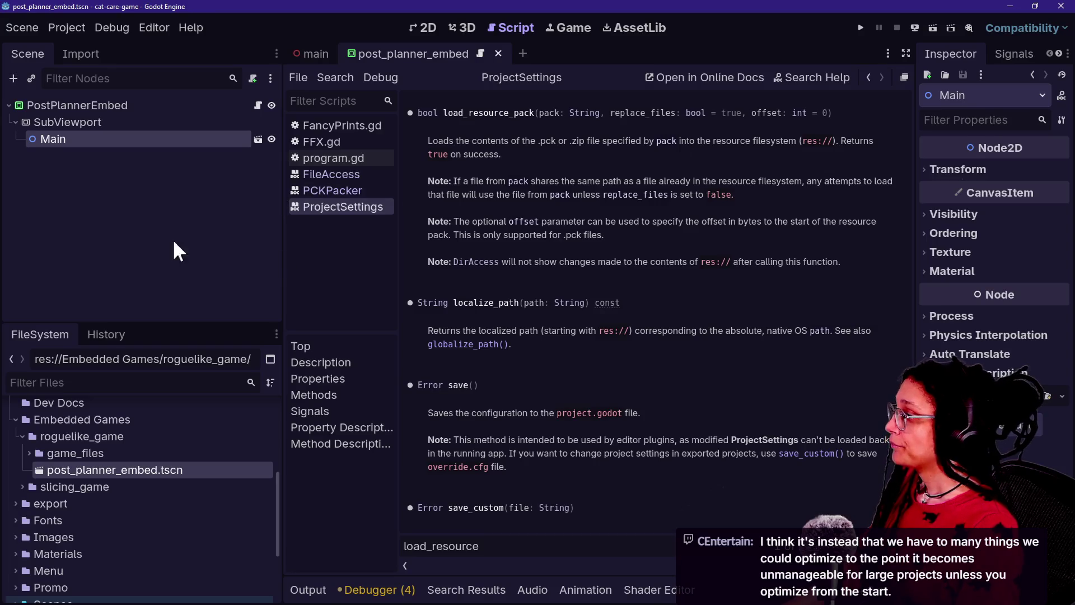
# Delete the Main node so post_planner_embed keeps only PostPlannerEmbed and SubViewport
pyautogui.click(79, 451)
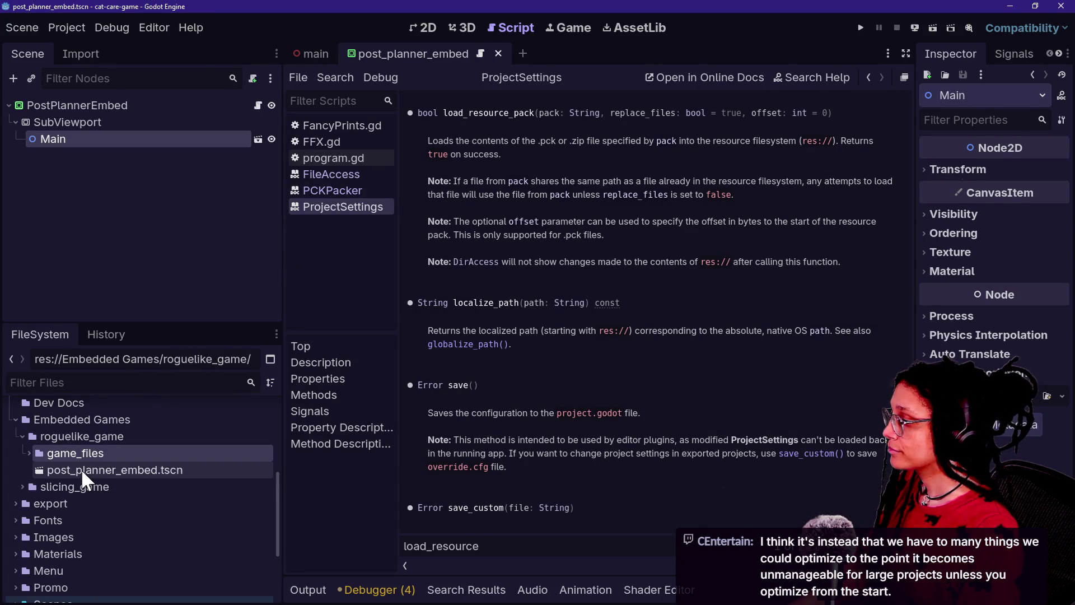
pyautogui.click(88, 235)
pyautogui.click(80, 137)
pyautogui.press('Delete')
pyautogui.press('Return')
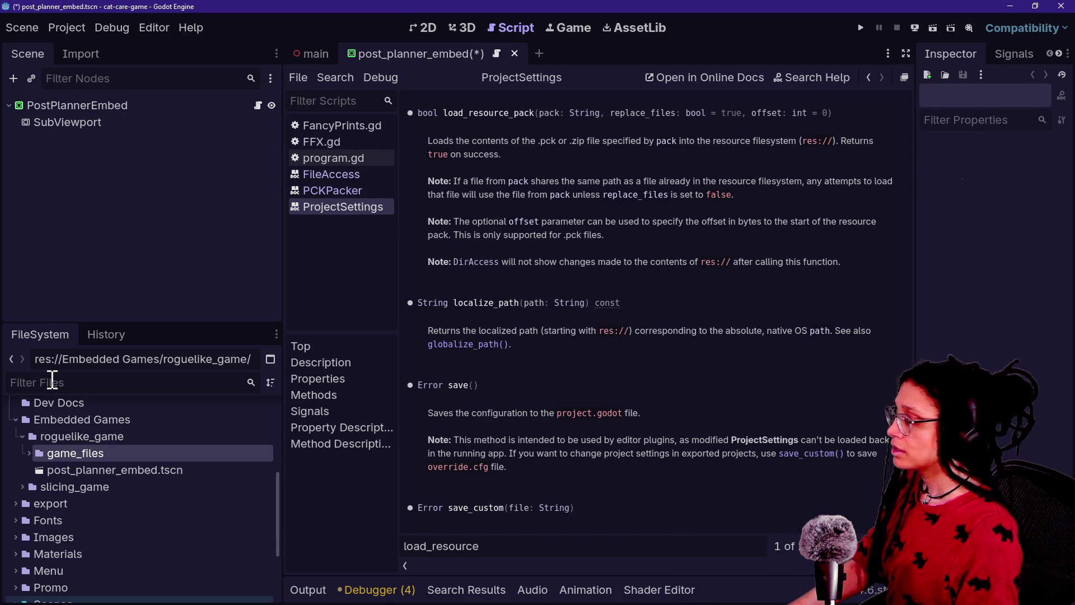
pyautogui.hotkey('alt', 'Tab')
pyautogui.hotkey('alt', 'Tab')
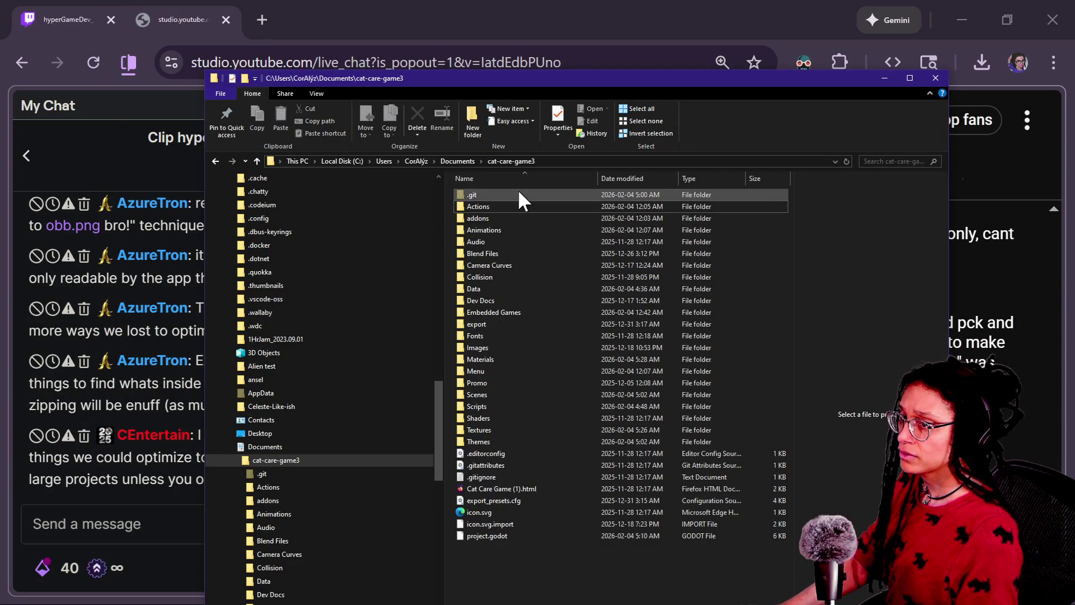
# Bring the cat-care-game3 folder window forward and open Embedded Games\roguelike_game
pyautogui.hotkey('alt', 'Tab')
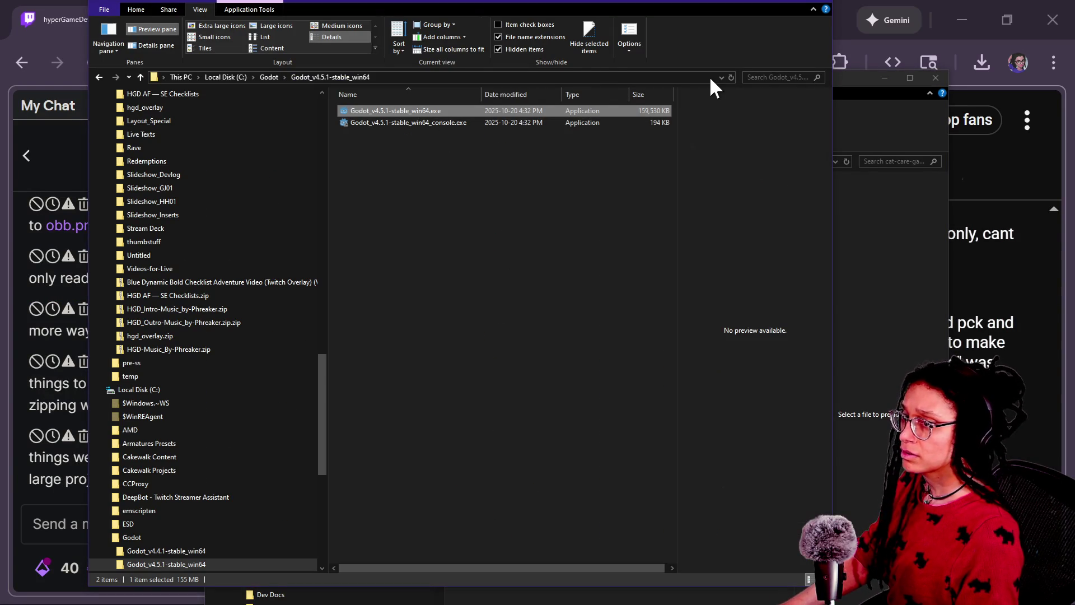
pyautogui.hotkey('alt', 'Tab')
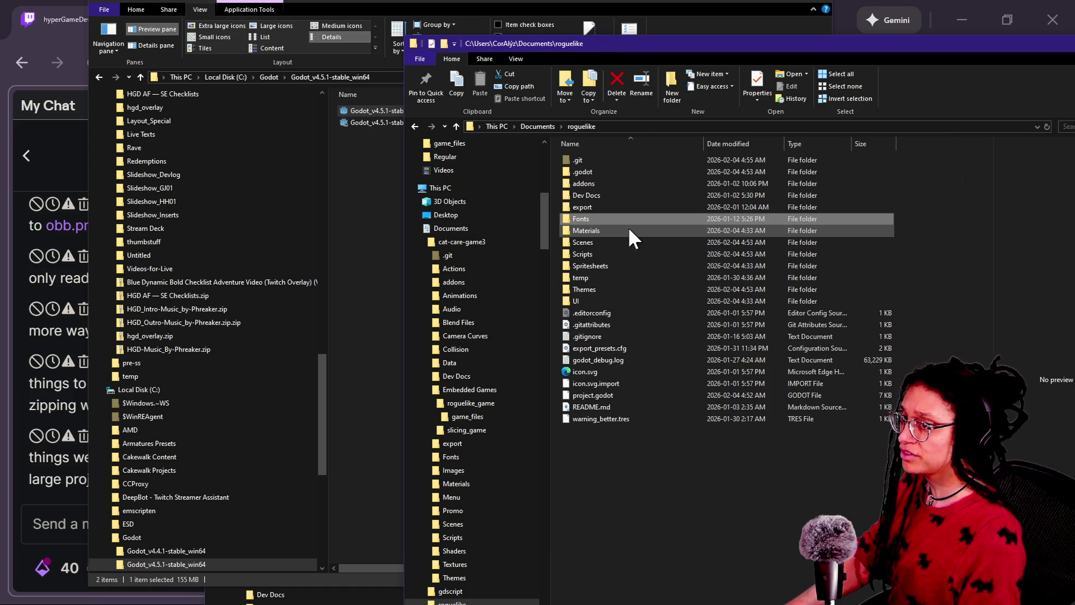
pyautogui.hotkey('alt', 'Tab')
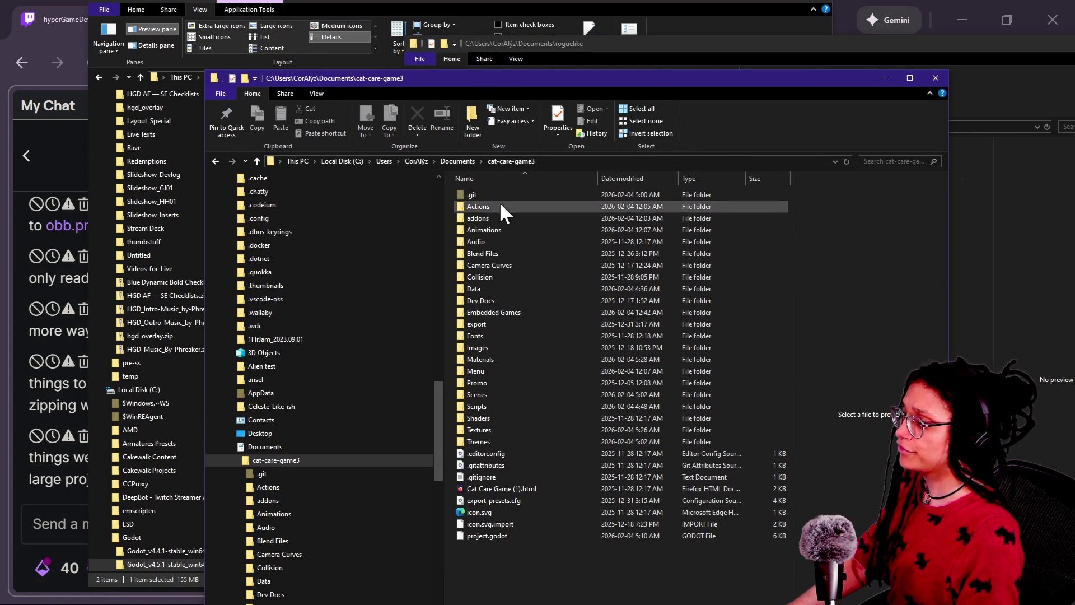
pyautogui.moveTo(488, 79)
pyautogui.mouseDown()
pyautogui.moveTo(483, 304)
pyautogui.moveTo(452, 76)
pyautogui.mouseUp()
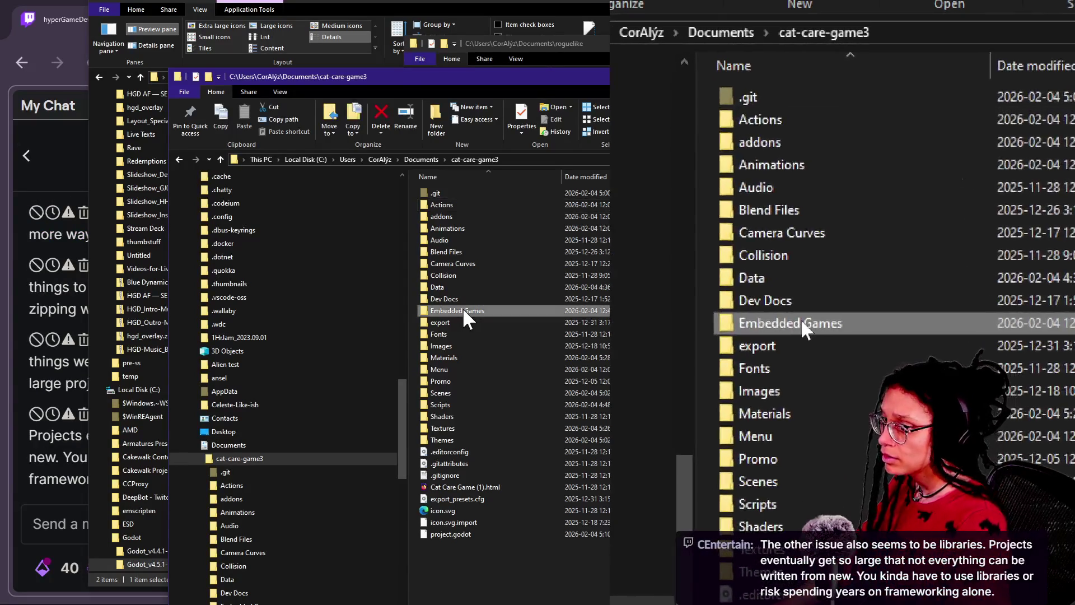
pyautogui.doubleClick(463, 308)
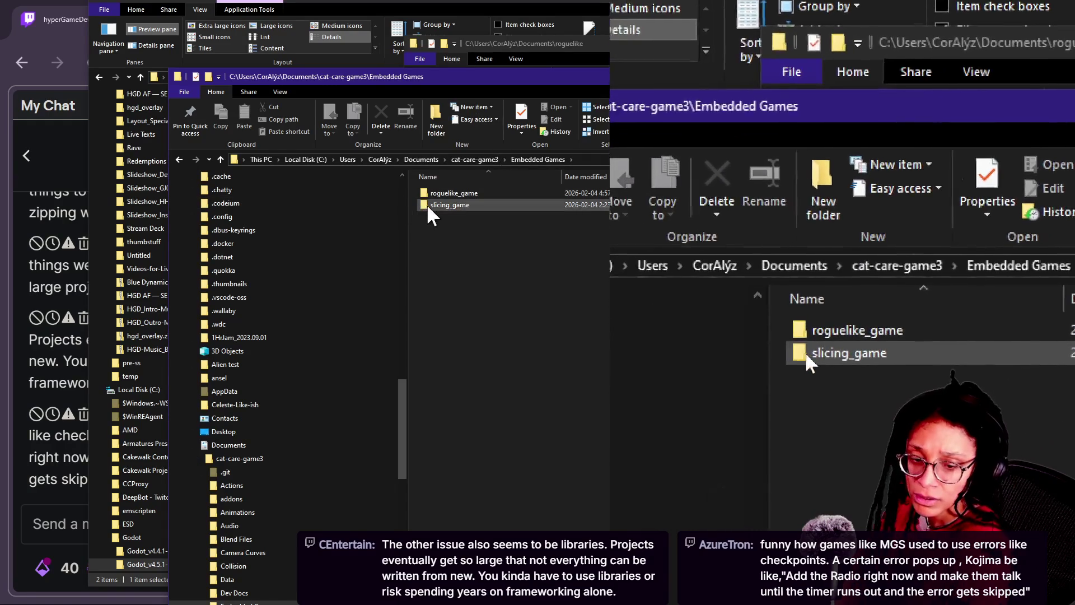
pyautogui.moveTo(436, 204)
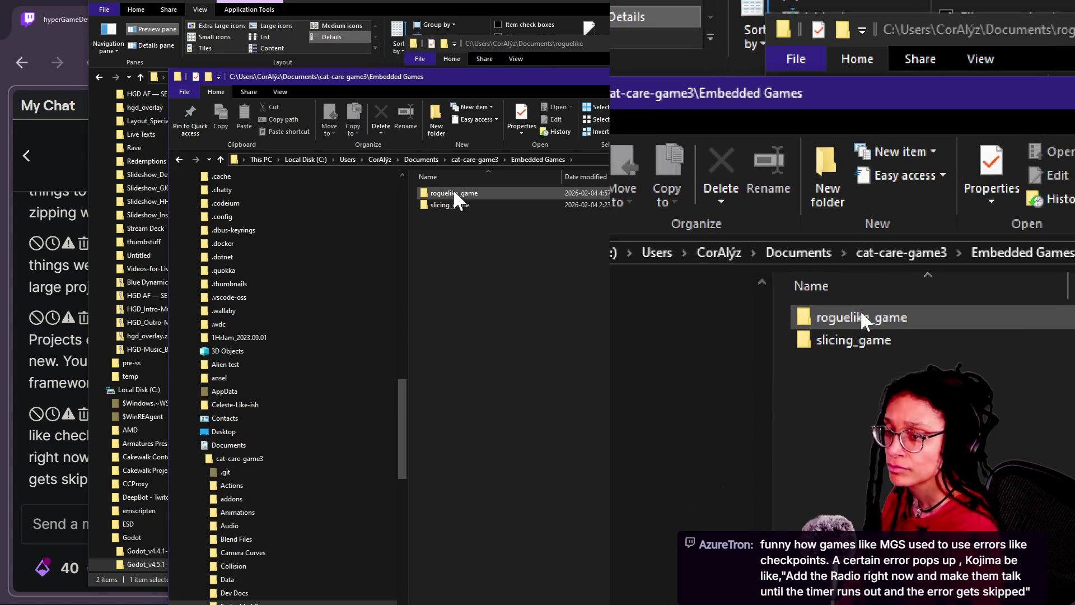
pyautogui.moveTo(452, 189)
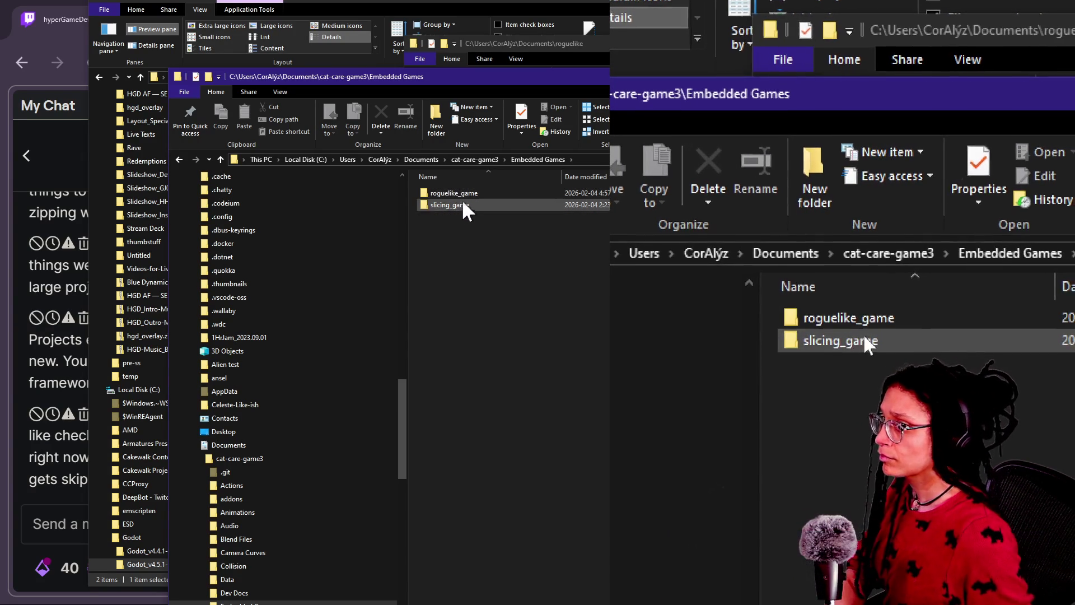
pyautogui.click(466, 190)
pyautogui.doubleClick(466, 190)
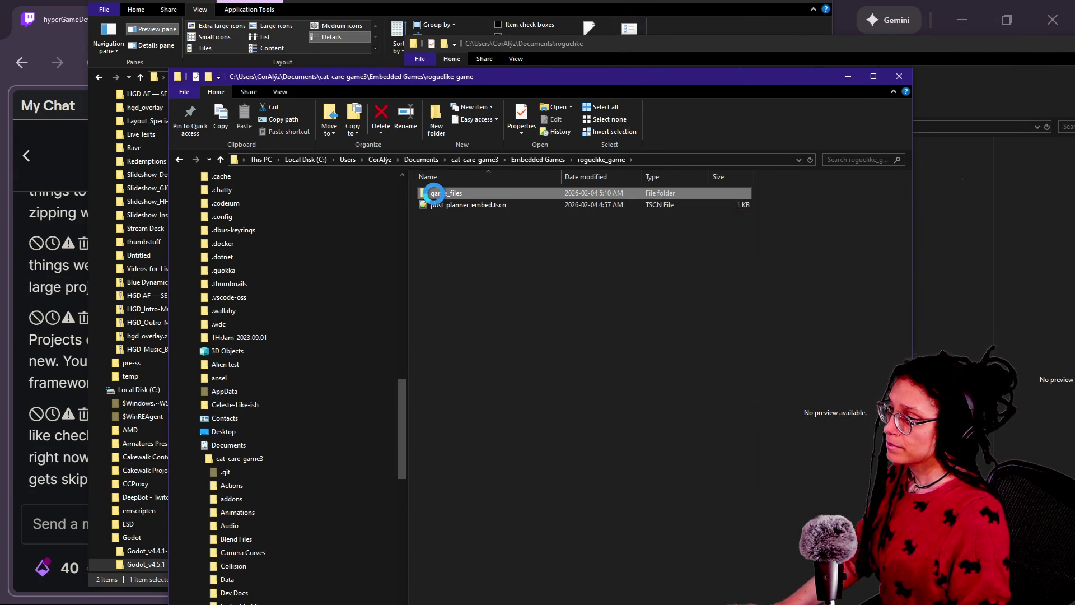
# Compress game_files into game_files.zip and delete the original game_files folder
pyautogui.rightClick(443, 192)
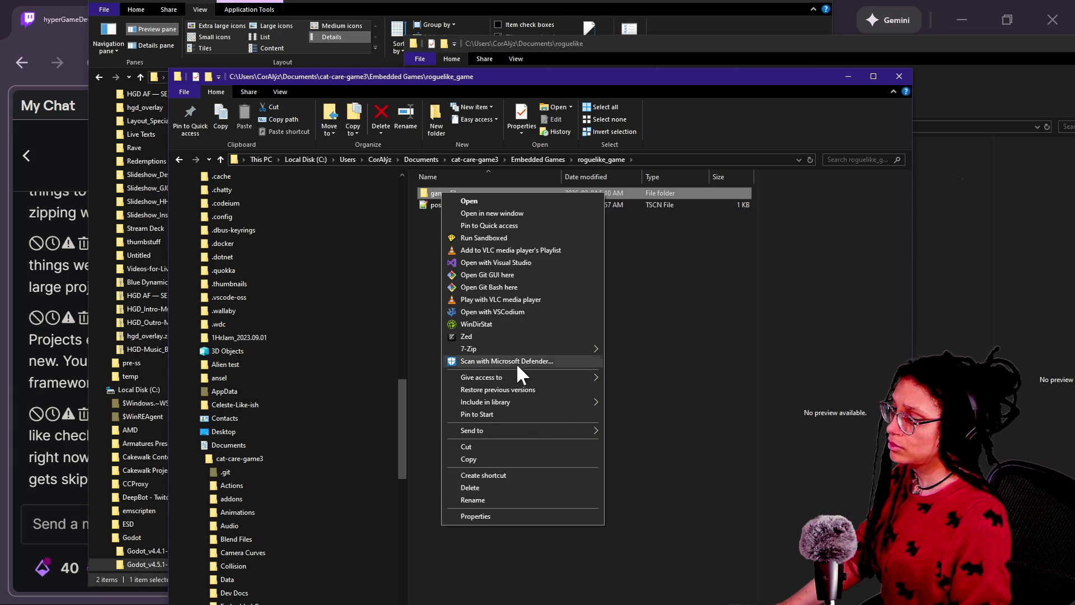
pyautogui.moveTo(517, 350)
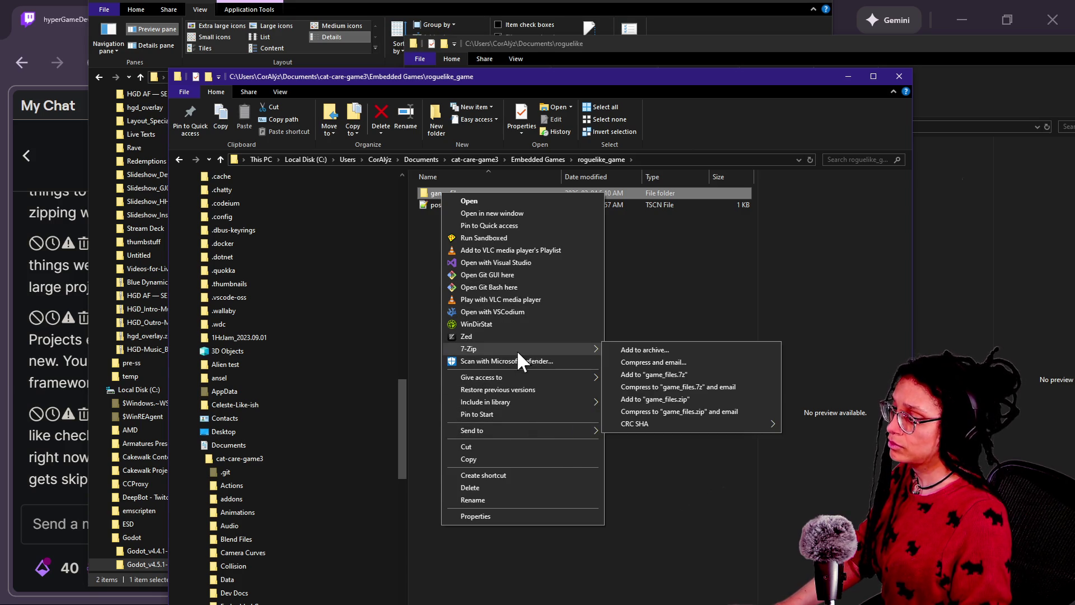
pyautogui.click(713, 399)
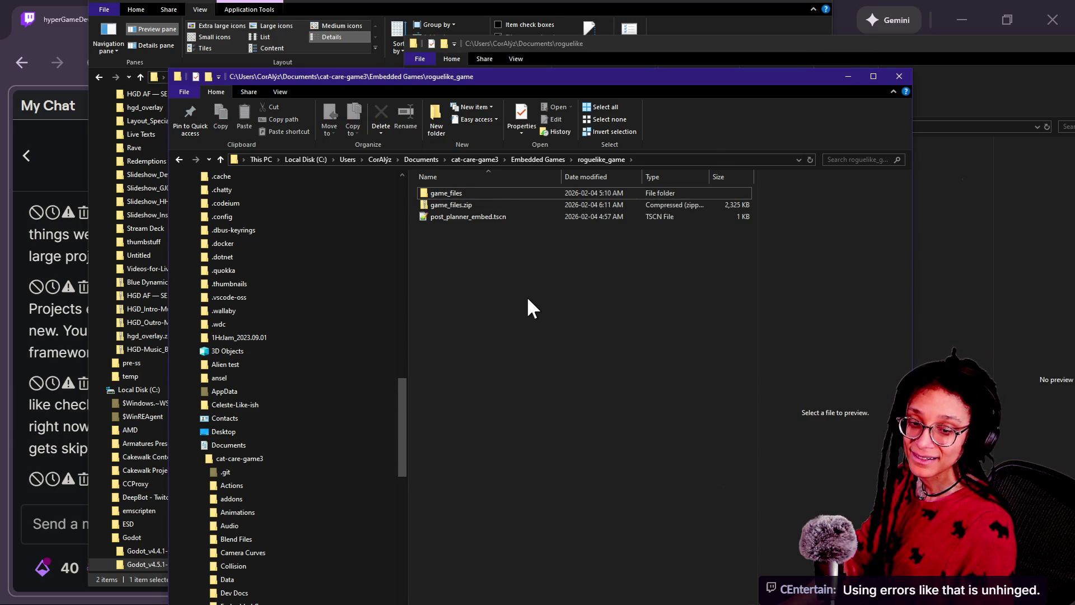
pyautogui.click(501, 205)
pyautogui.keyDown('ctrl'); pyautogui.click(507, 193); pyautogui.keyUp('ctrl')
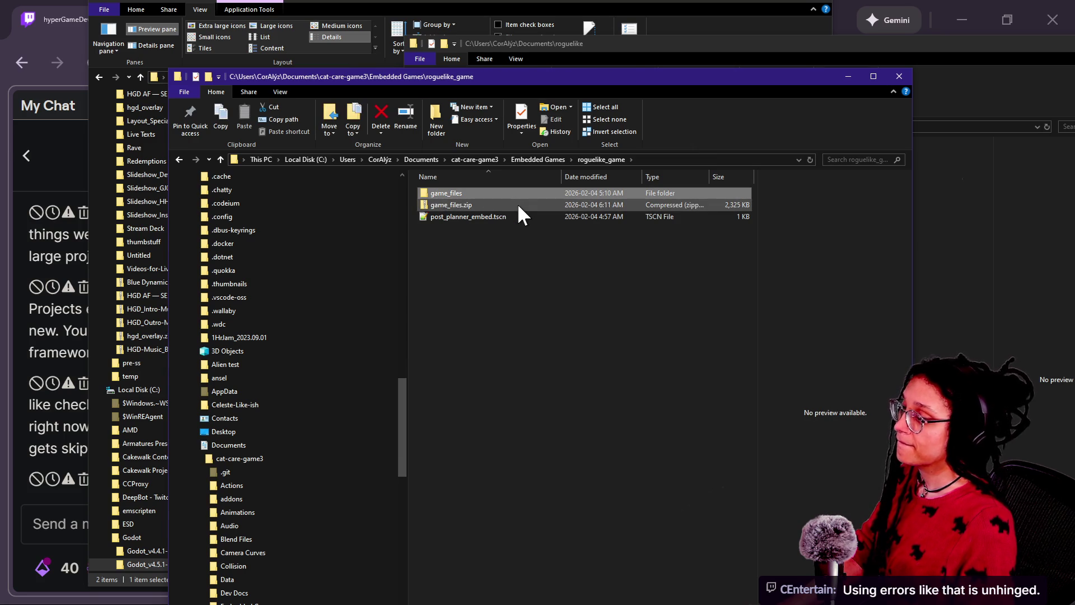
pyautogui.press('Delete')
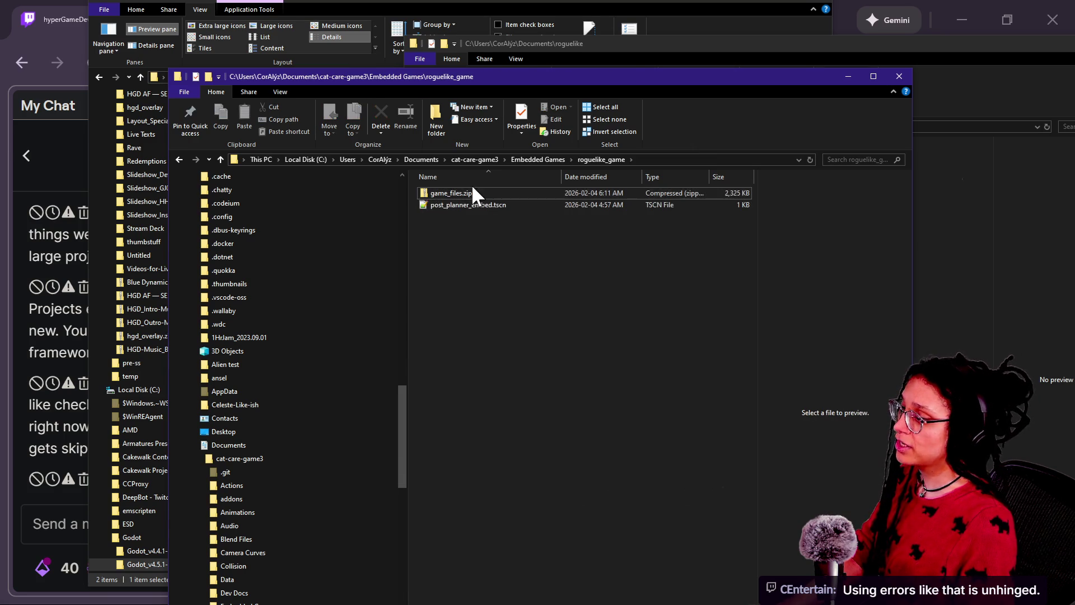
pyautogui.click(471, 191)
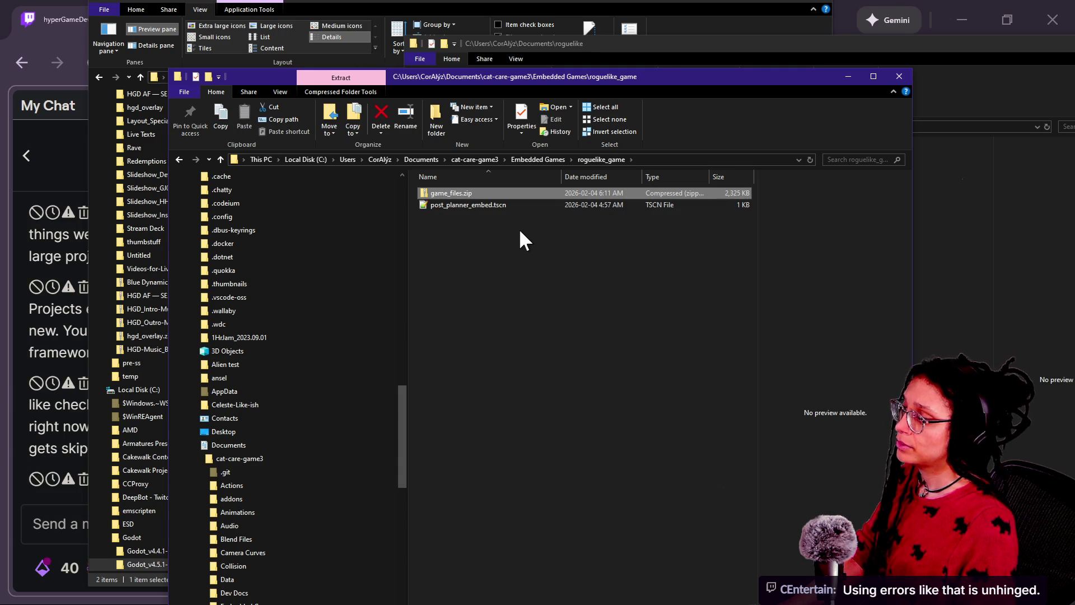
pyautogui.hotkey('alt', 'Tab')
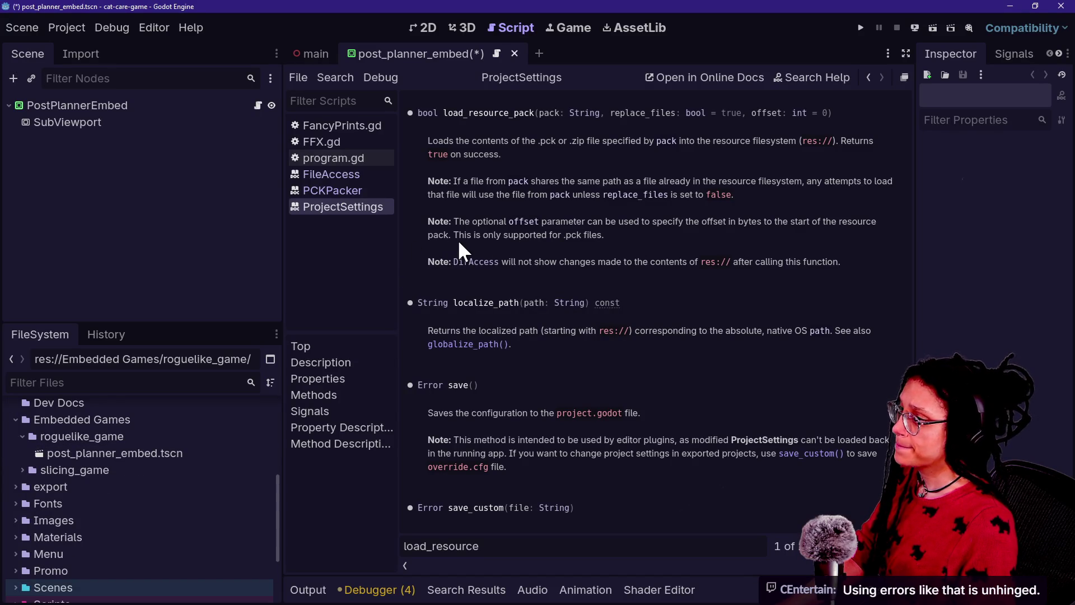
# Save the scene, run the project, and locate the failing Post Planner entry's code
pyautogui.hotkey('ctrl', 's')
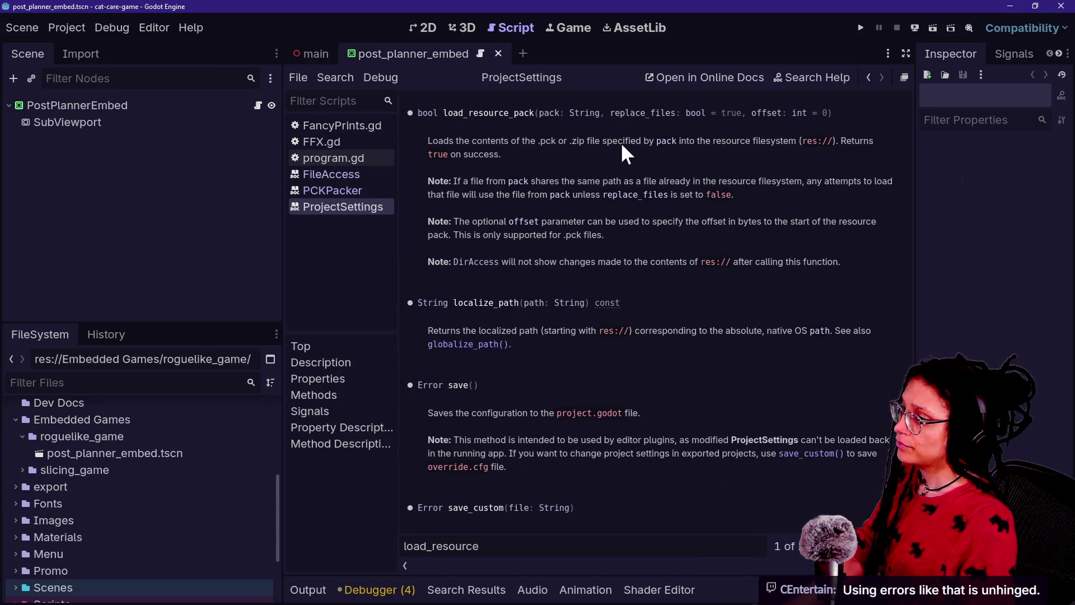
pyautogui.click(862, 28)
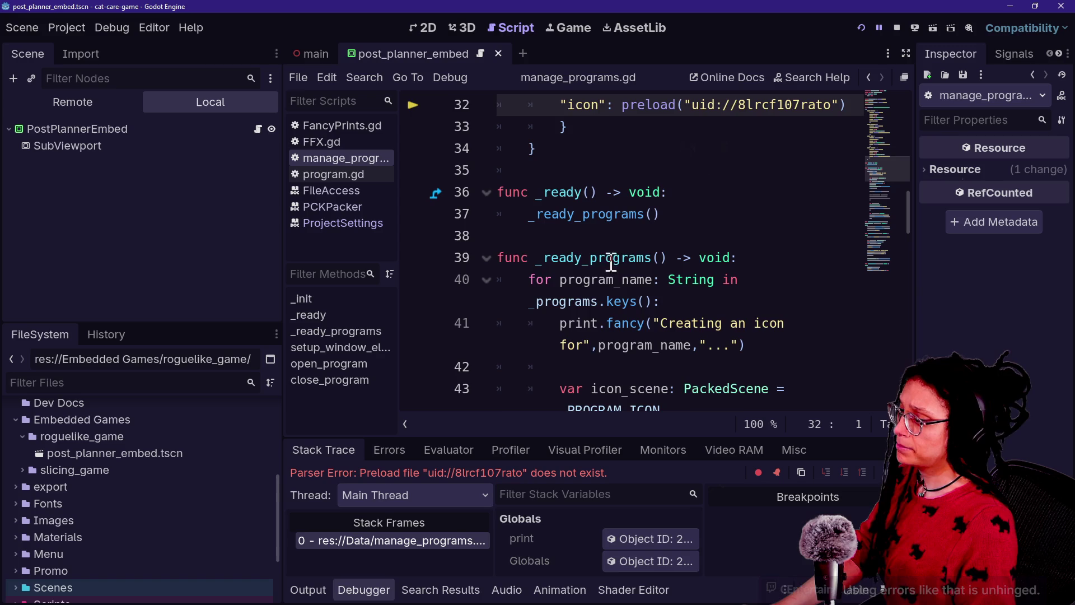
pyautogui.scroll(3, 602, 270)
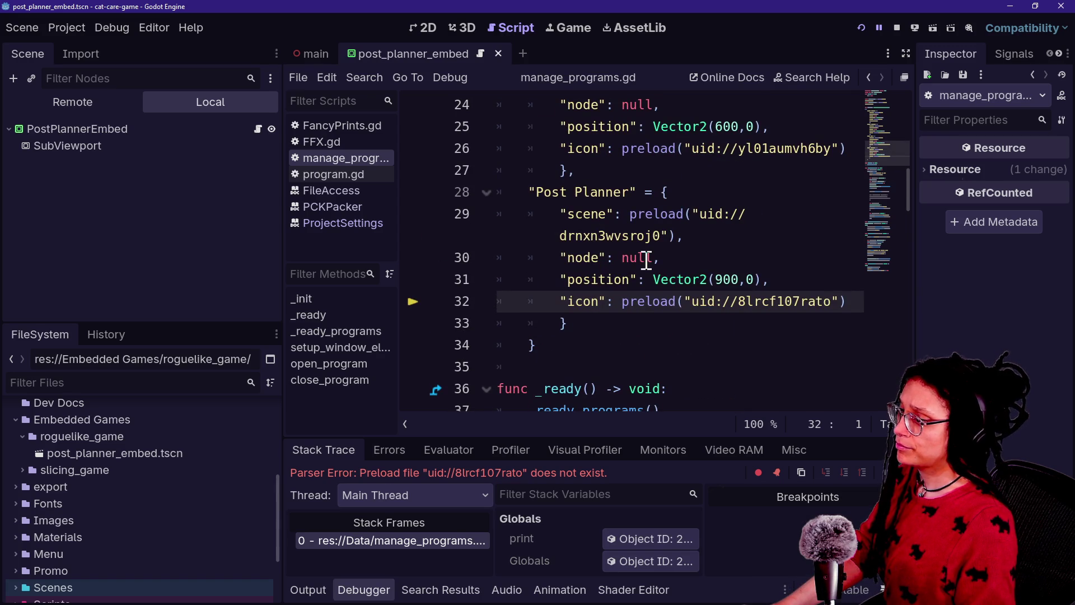
pyautogui.moveTo(676, 302)
pyautogui.mouseDown()
pyautogui.moveTo(793, 284)
pyautogui.moveTo(817, 300)
pyautogui.moveTo(631, 302)
pyautogui.mouseUp()
pyautogui.moveTo(590, 192)
pyautogui.mouseDown()
pyautogui.moveTo(660, 301)
pyautogui.moveTo(653, 233)
pyautogui.moveTo(532, 168)
pyautogui.moveTo(569, 233)
pyautogui.moveTo(646, 214)
pyautogui.mouseUp()
pyautogui.click(685, 214)
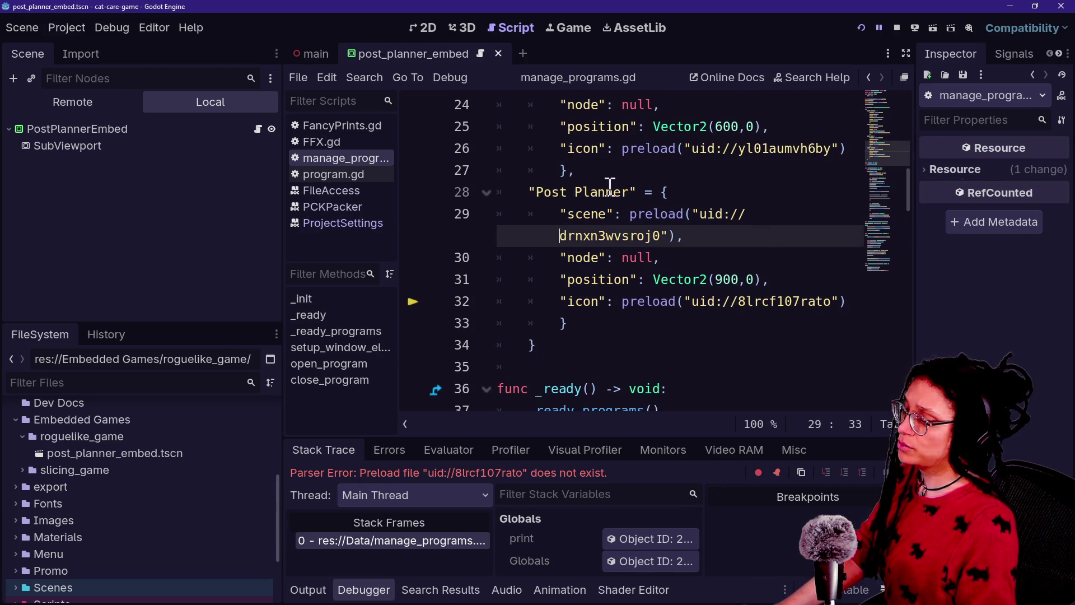
pyautogui.hotkey('ctrl', 'shift', 'F11')
# Change preload to load on lines 29 and 32, then rerun the project
pyautogui.moveTo(392, 214)
pyautogui.mouseDown()
pyautogui.moveTo(576, 214)
pyautogui.moveTo(402, 216)
pyautogui.moveTo(542, 217)
pyautogui.mouseUp()
pyautogui.click(549, 216)
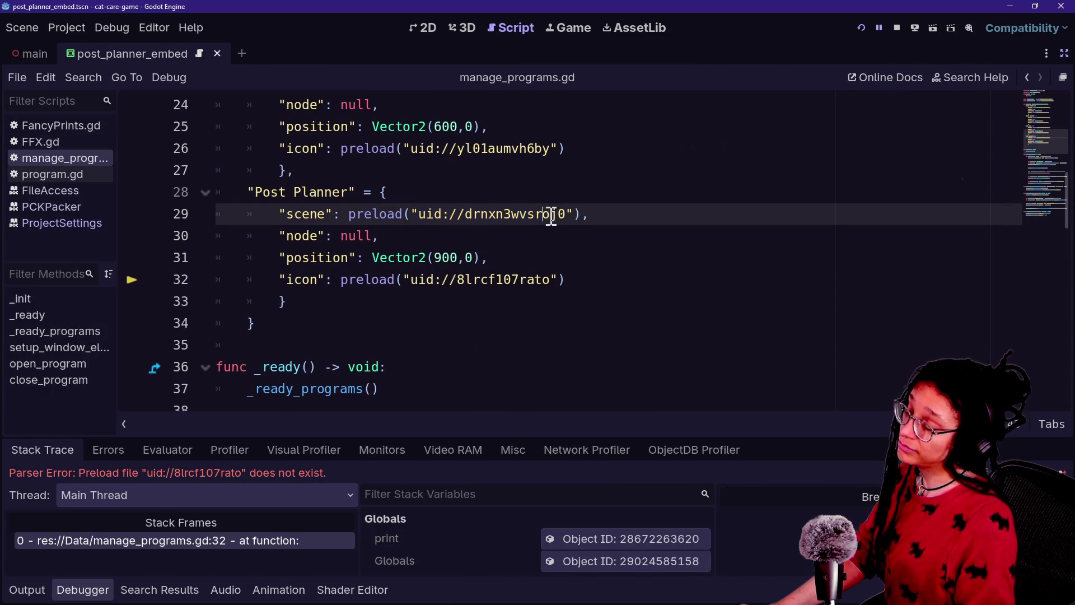
pyautogui.moveTo(395, 218); pyautogui.dragTo(471, 217)
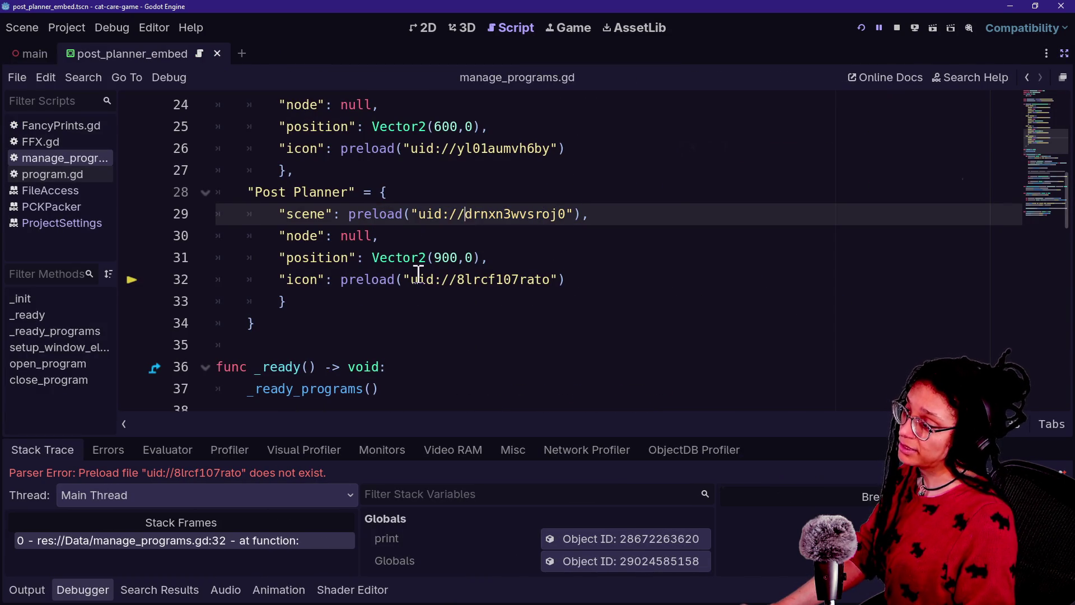
pyautogui.click(349, 283)
pyautogui.moveTo(340, 283); pyautogui.dragTo(355, 283)
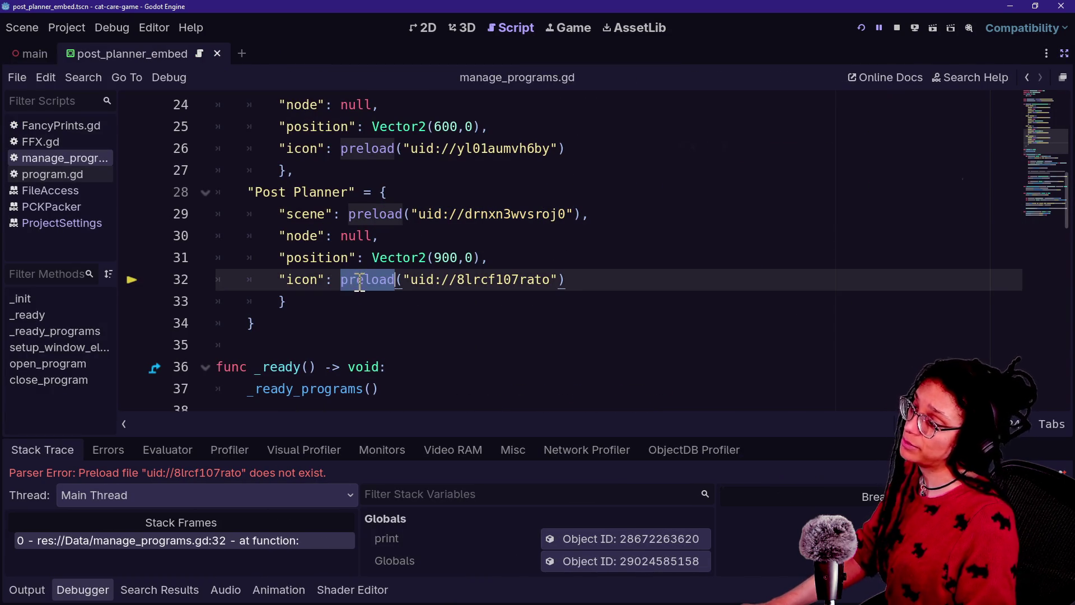
pyautogui.doubleClick(358, 282)
pyautogui.click(355, 282)
pyautogui.click(349, 219)
pyautogui.moveTo(354, 220); pyautogui.dragTo(374, 220)
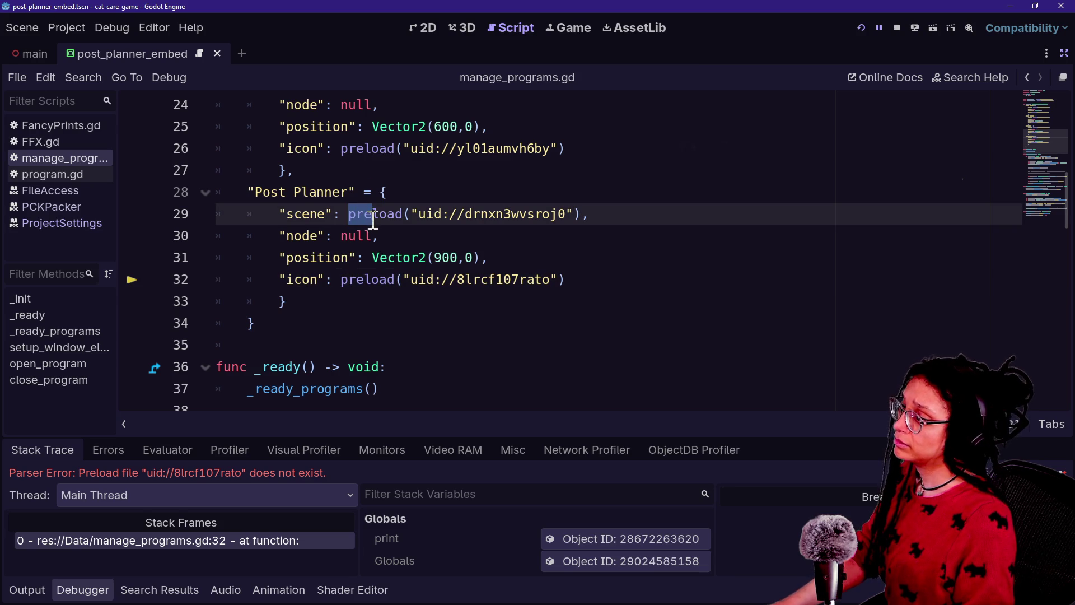
pyautogui.moveTo(342, 283); pyautogui.dragTo(349, 287)
pyautogui.press('BackSpace')
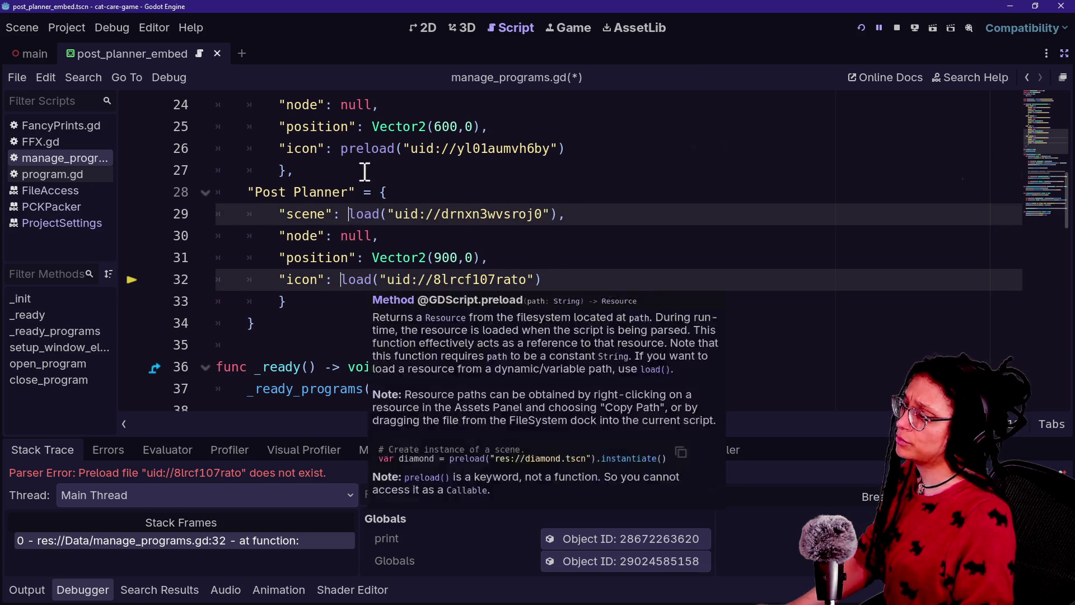
pyautogui.click(560, 170)
pyautogui.click(863, 29)
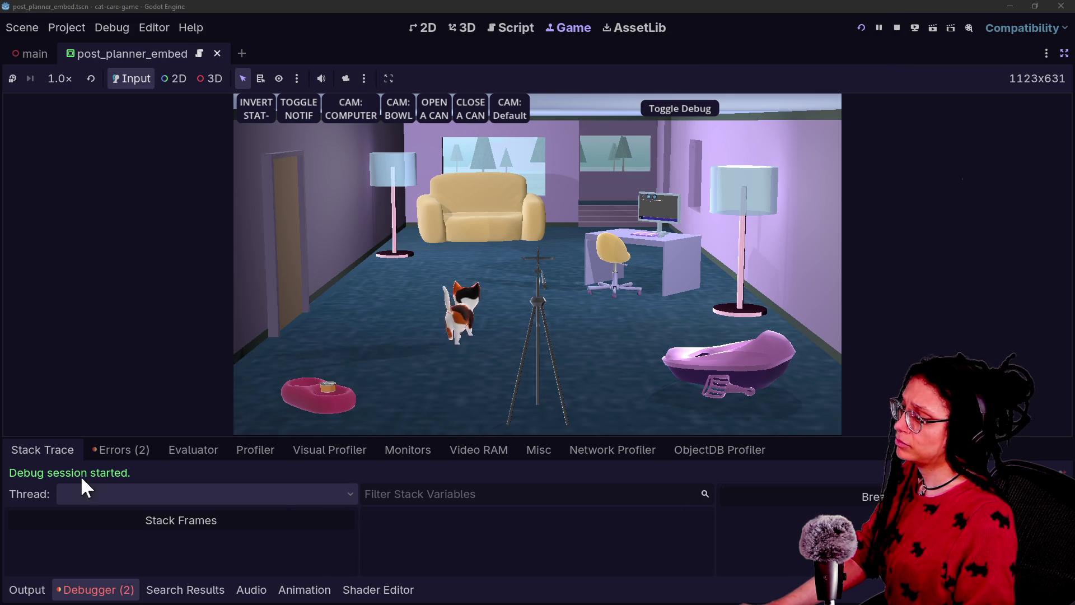
# View the run's error list and look over the Post Planner entry in manage_programs.gd
pyautogui.click(126, 451)
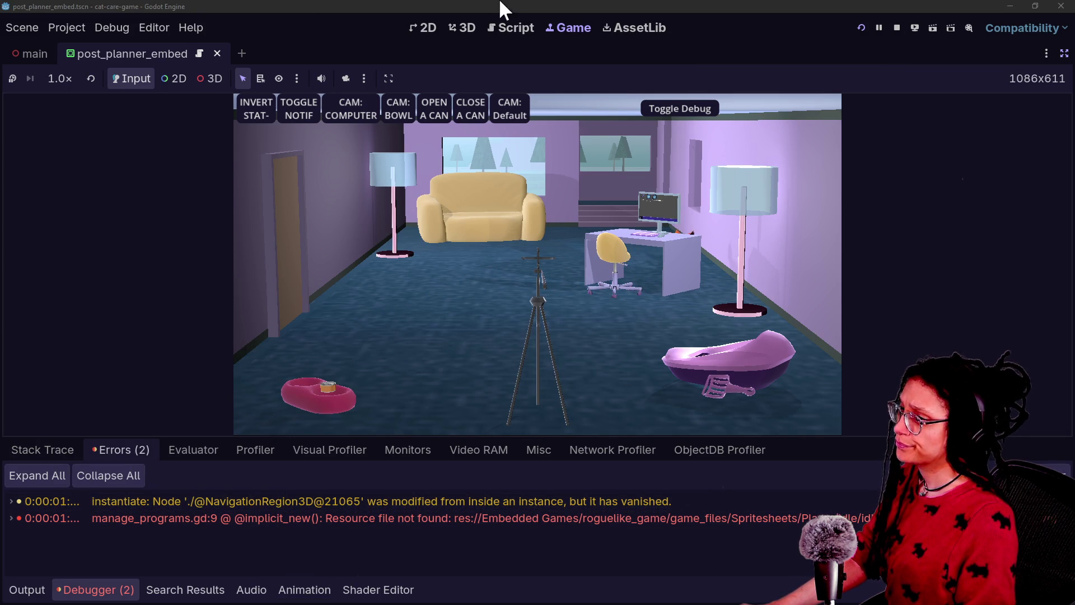
pyautogui.click(511, 28)
pyautogui.click(526, 236)
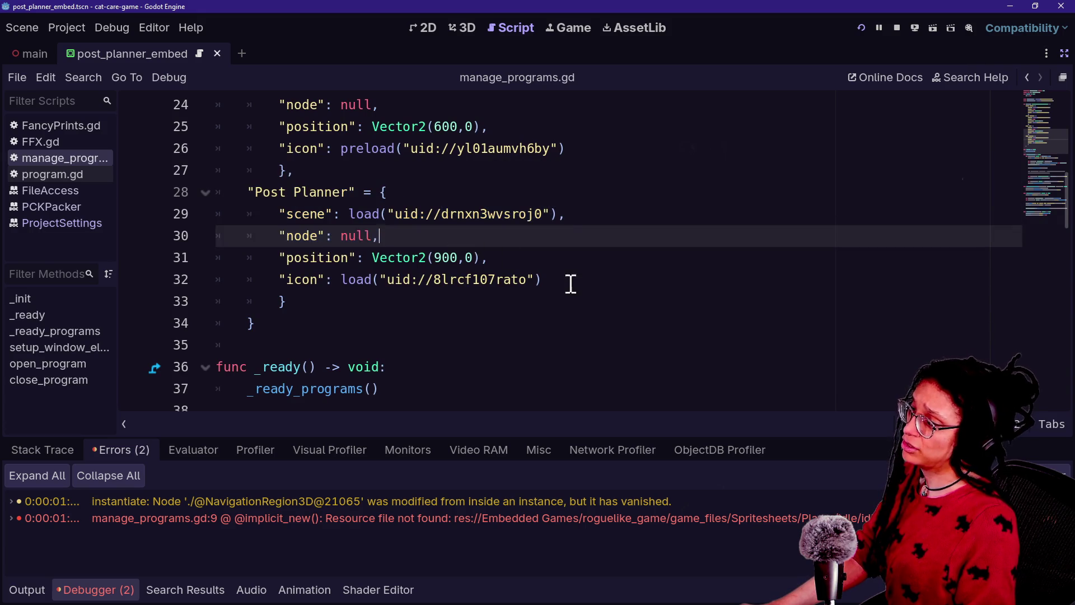
pyautogui.click(461, 188)
pyautogui.click(516, 238)
pyautogui.click(561, 300)
pyautogui.click(487, 214)
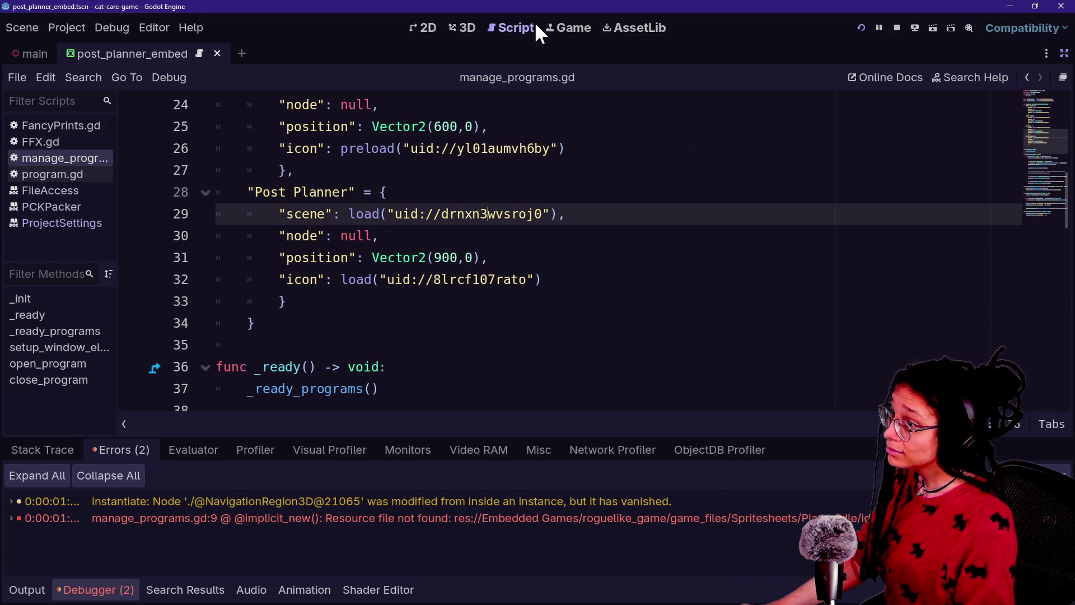
# In the running game, move the camera to the computer, open the empty Post Planner, and close it
pyautogui.click(560, 28)
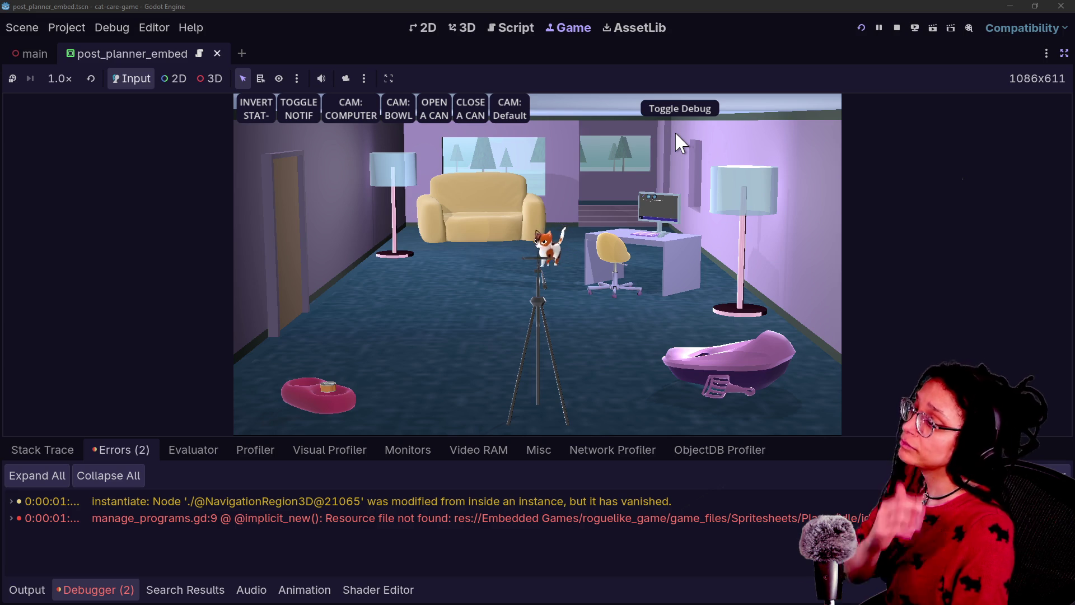
pyautogui.click(325, 100)
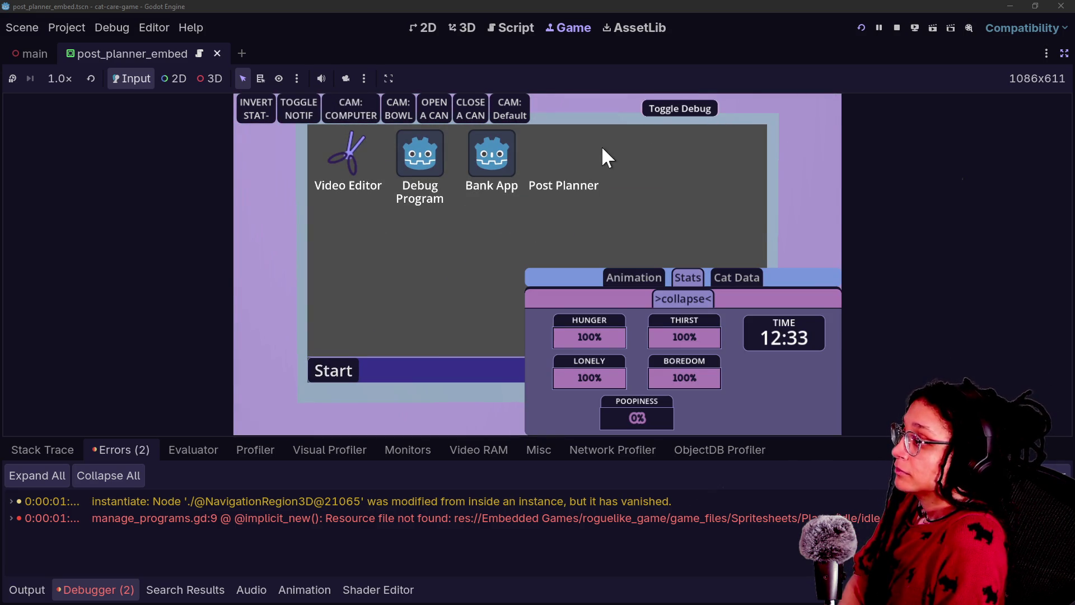
pyautogui.click(661, 107)
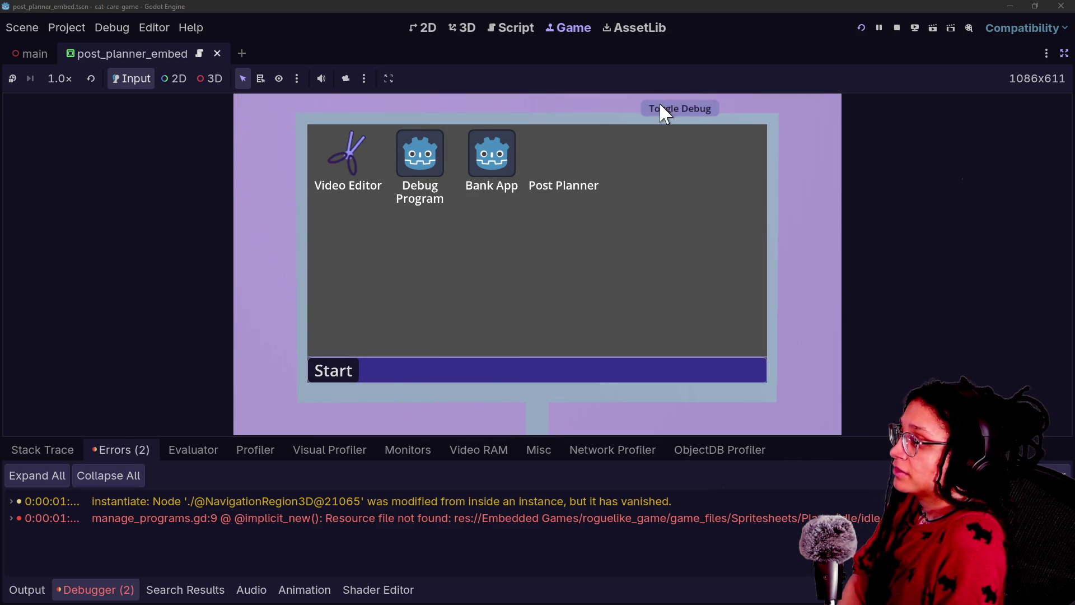
pyautogui.click(561, 151)
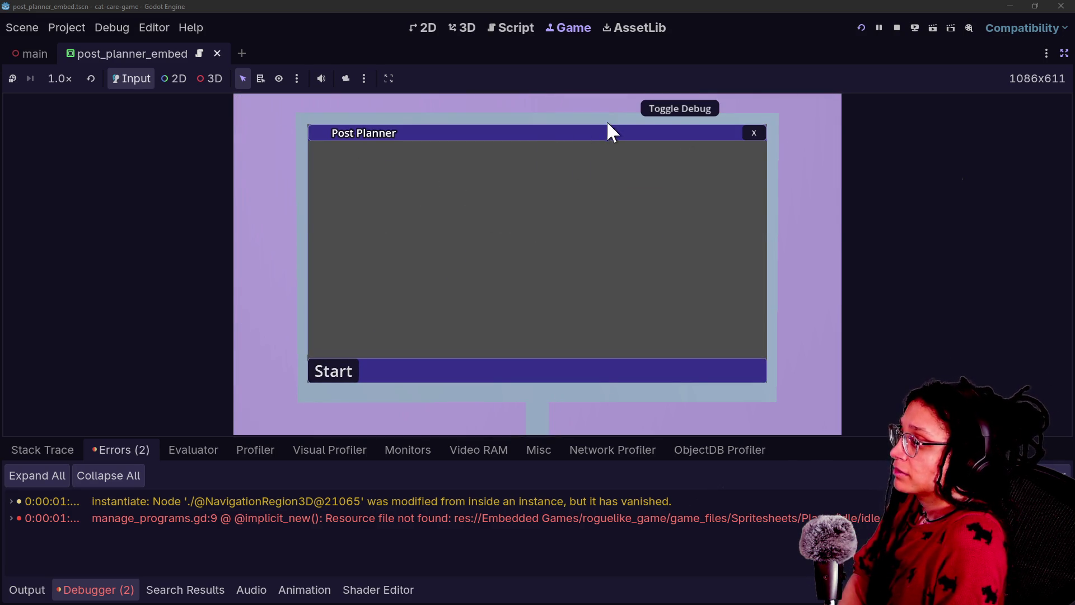
pyautogui.click(754, 137)
pyautogui.click(663, 112)
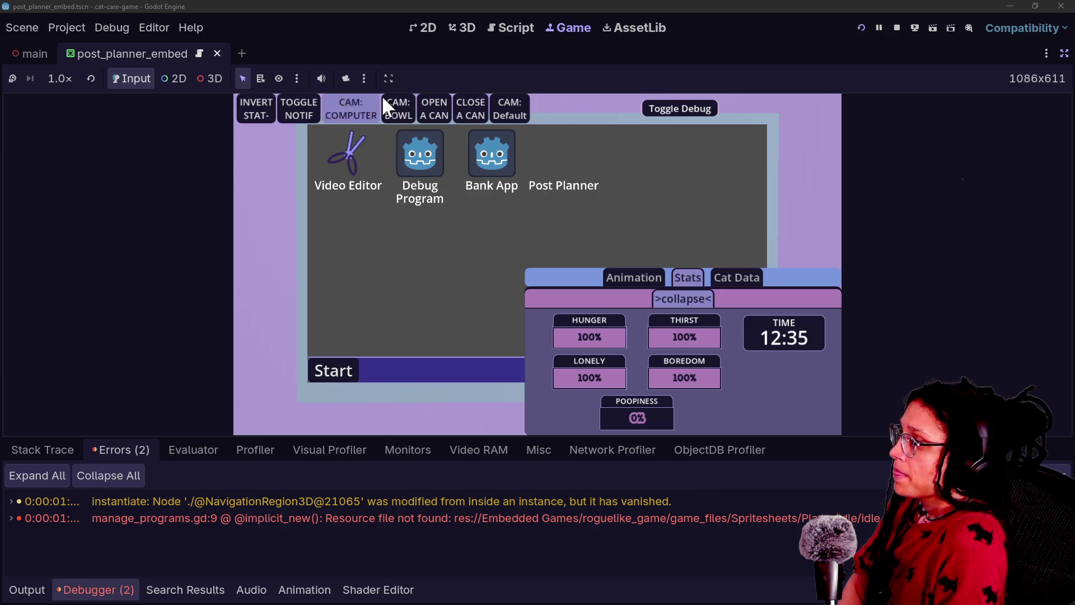
pyautogui.click(500, 110)
pyautogui.click(654, 106)
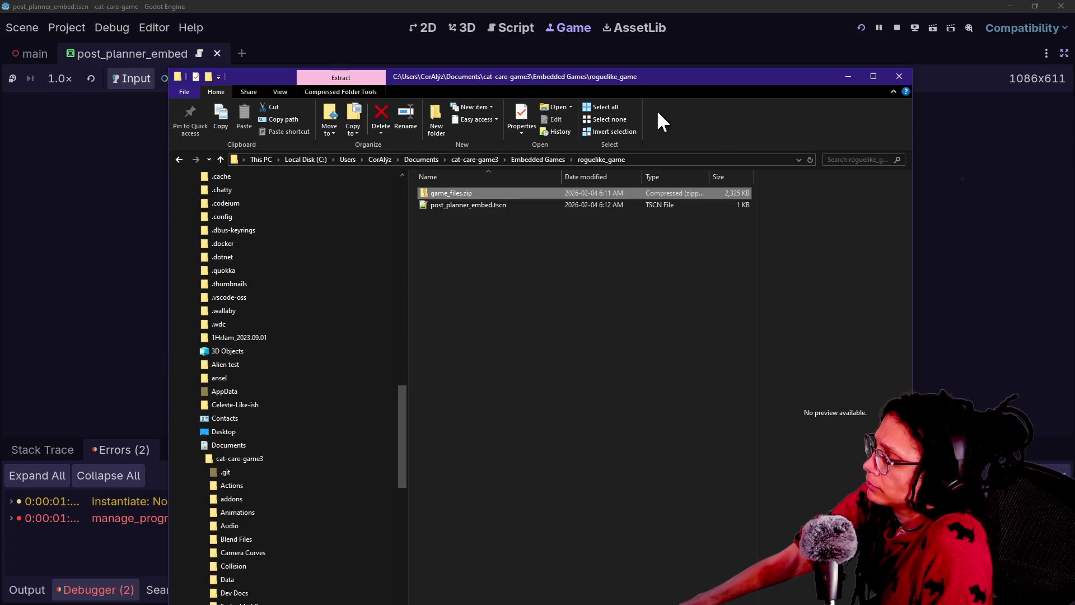
# Read the error reporting idle_1.png not found, then return to manage_programs.gd
pyautogui.hotkey('alt', 'Tab')
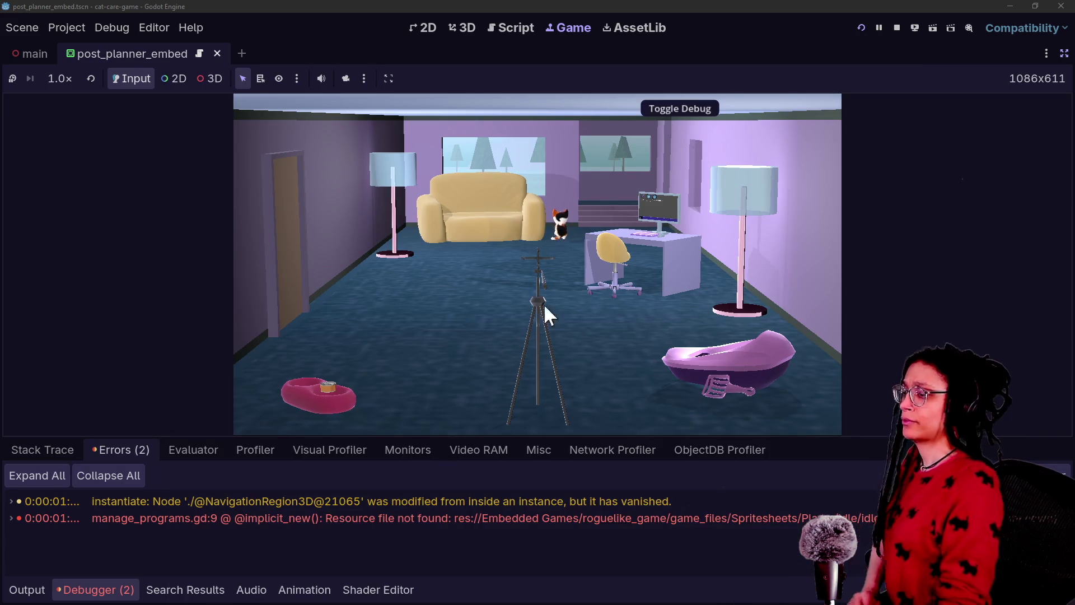
pyautogui.moveTo(373, 503)
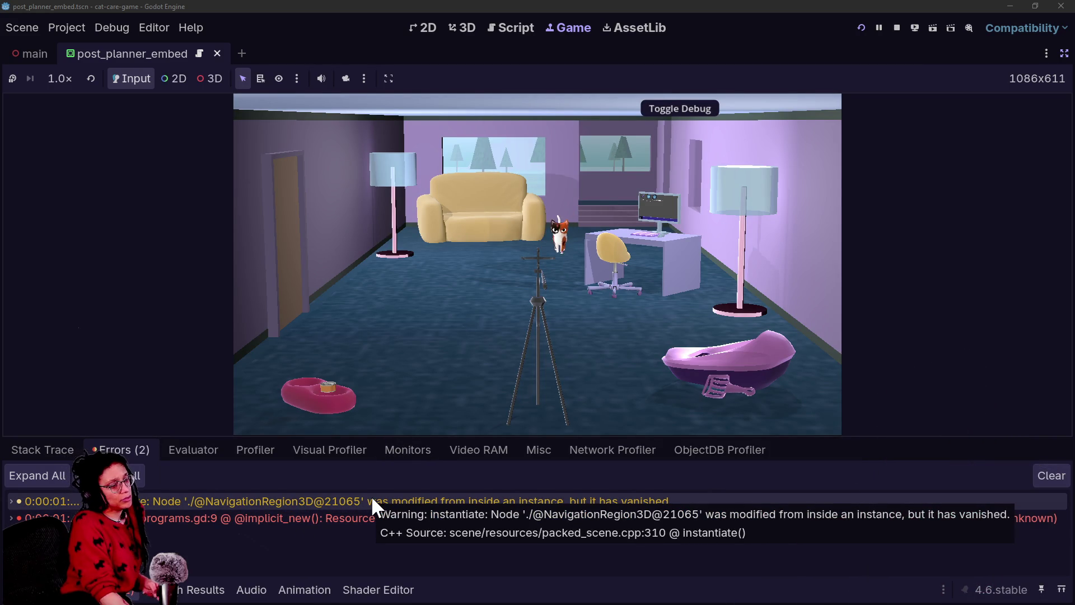
pyautogui.moveTo(310, 515)
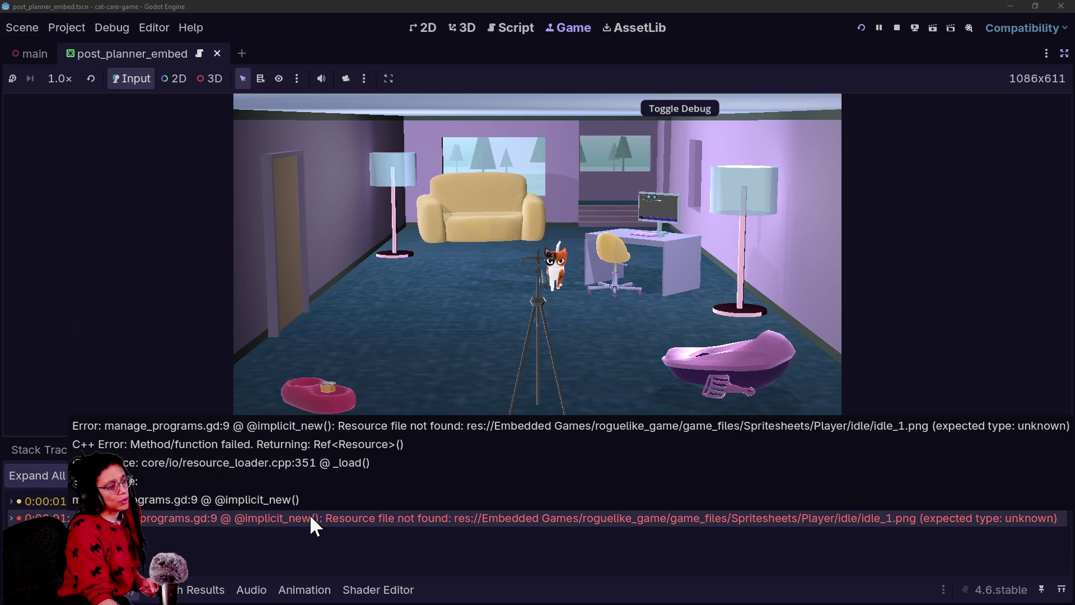
pyautogui.click(506, 28)
pyautogui.click(321, 165)
pyautogui.click(508, 304)
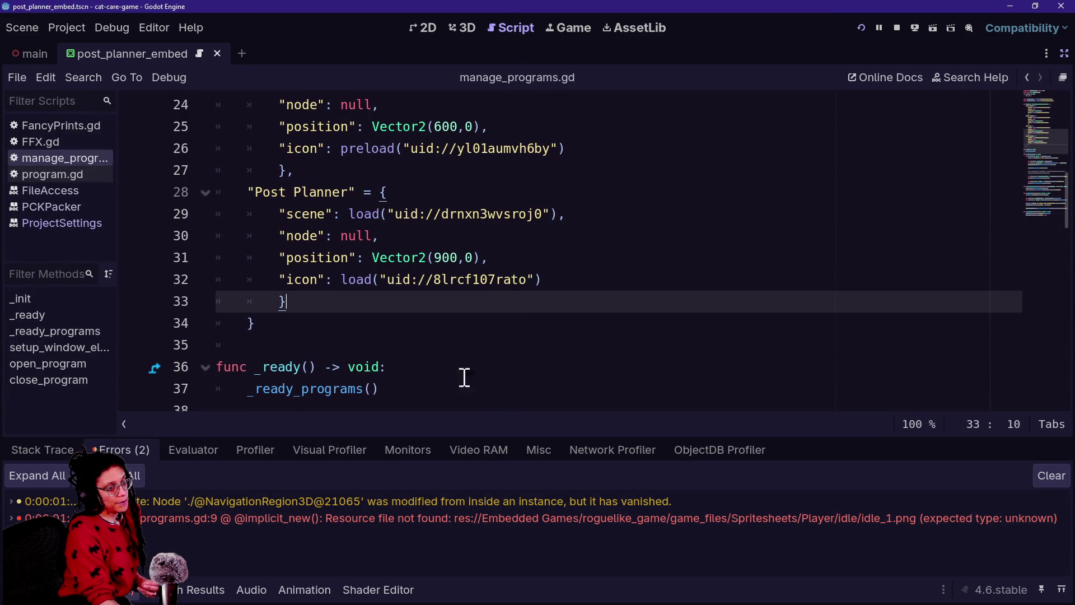
# Collapse the bottom panel and look through manage_programs.gd's program entries
pyautogui.click(327, 345)
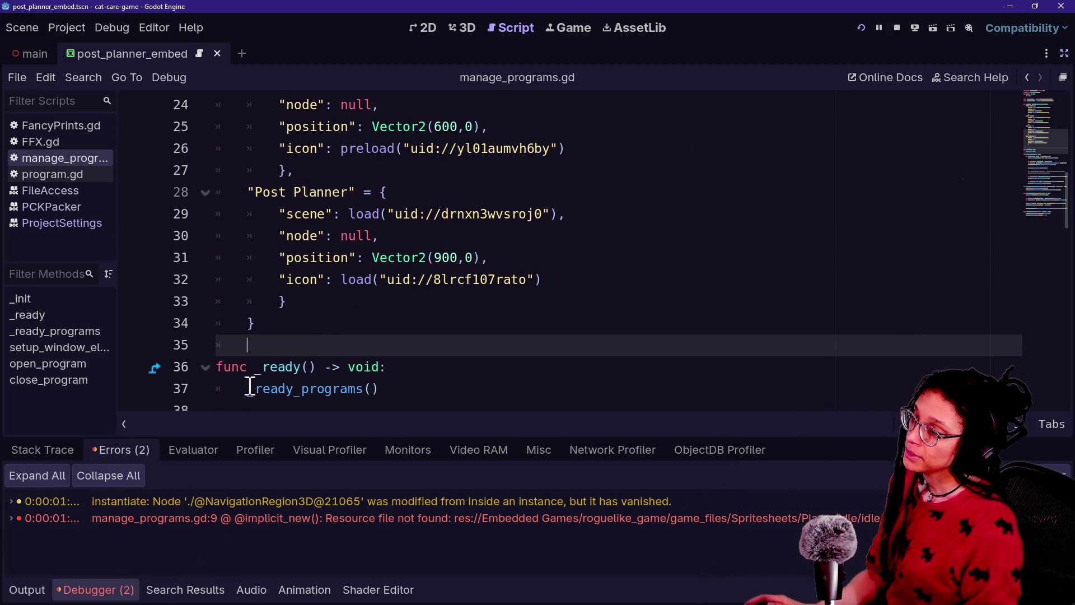
pyautogui.scroll(7, 315, 213)
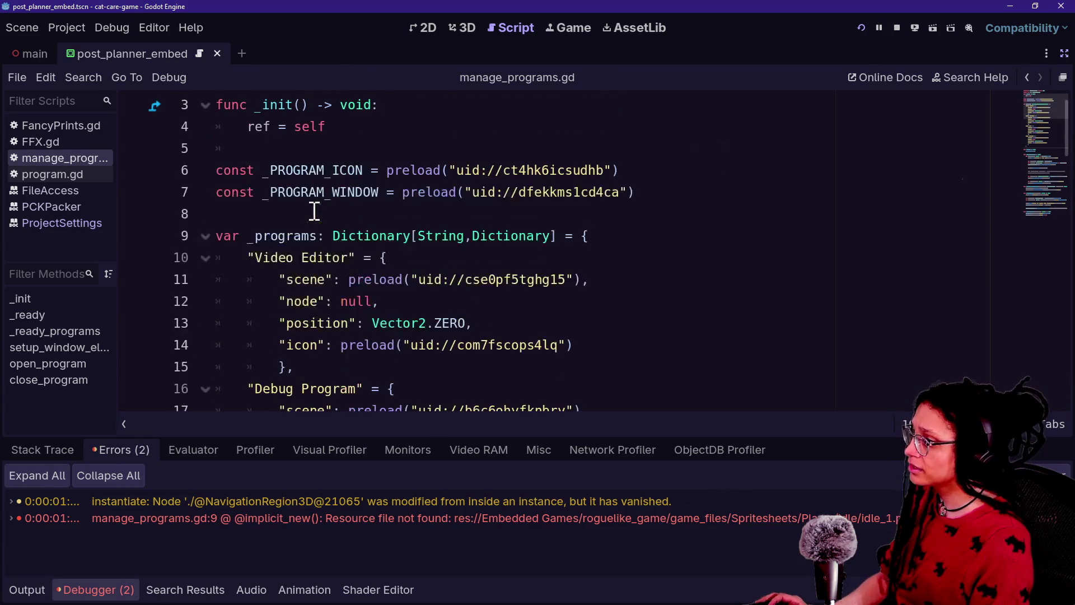
pyautogui.click(311, 216)
pyautogui.hotkey('alt', 'o')
pyautogui.hotkey('alt', 'o')
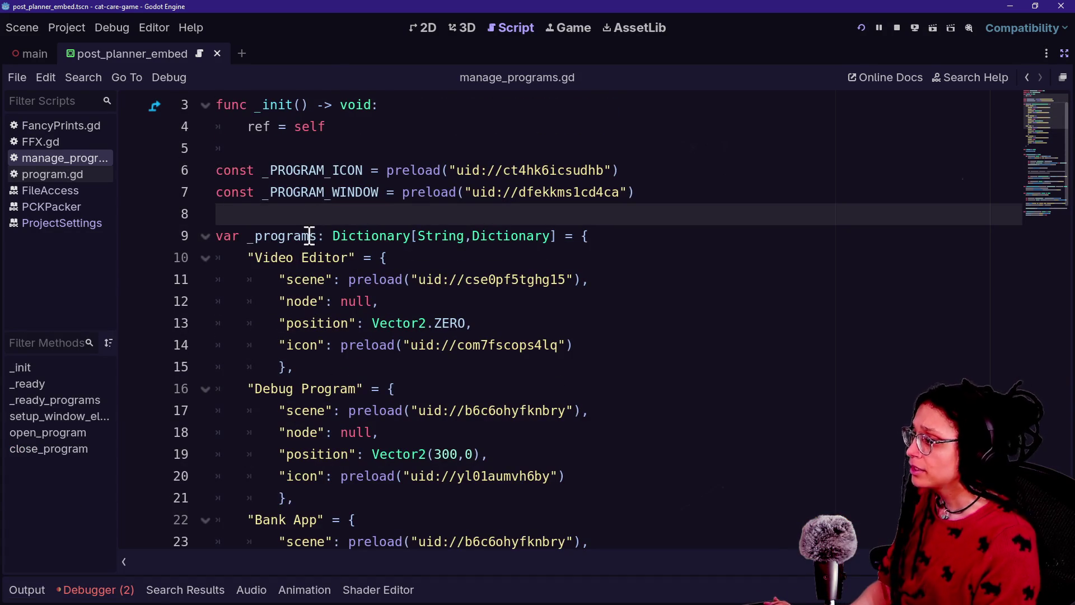
pyautogui.scroll(-3, 300, 353)
pyautogui.moveTo(303, 258); pyautogui.dragTo(360, 264)
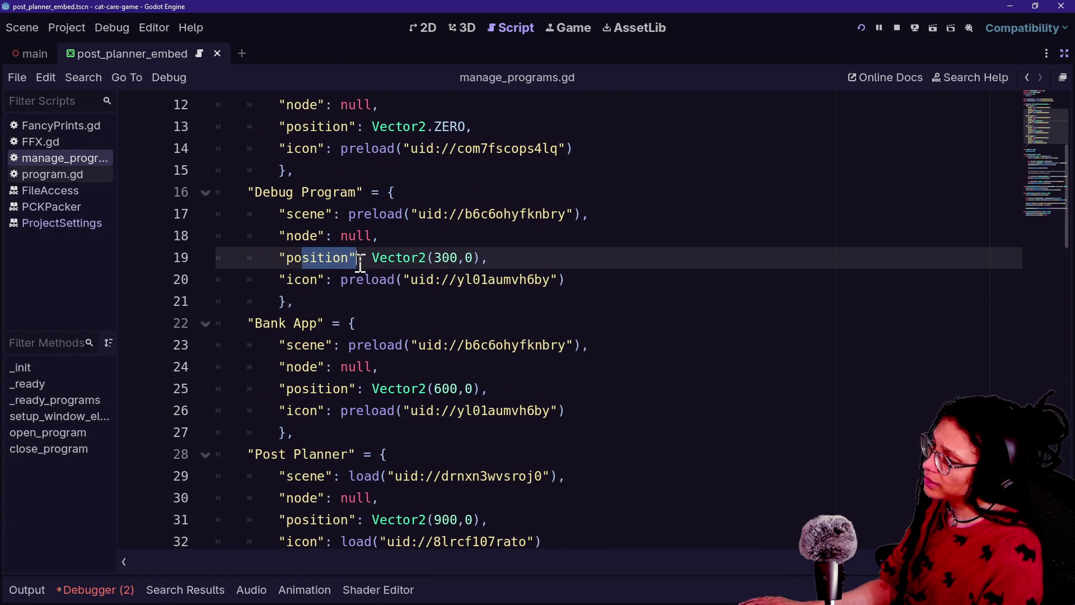
pyautogui.moveTo(309, 350); pyautogui.dragTo(333, 349)
pyautogui.scroll(-2, 336, 350)
pyautogui.moveTo(281, 260); pyautogui.dragTo(566, 261)
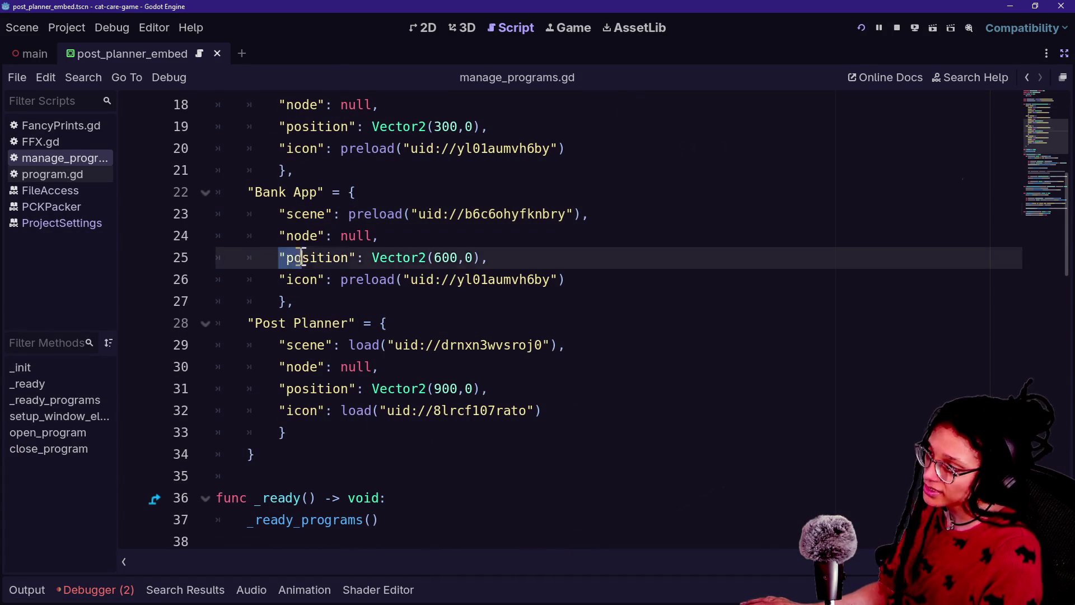
pyautogui.click(566, 261)
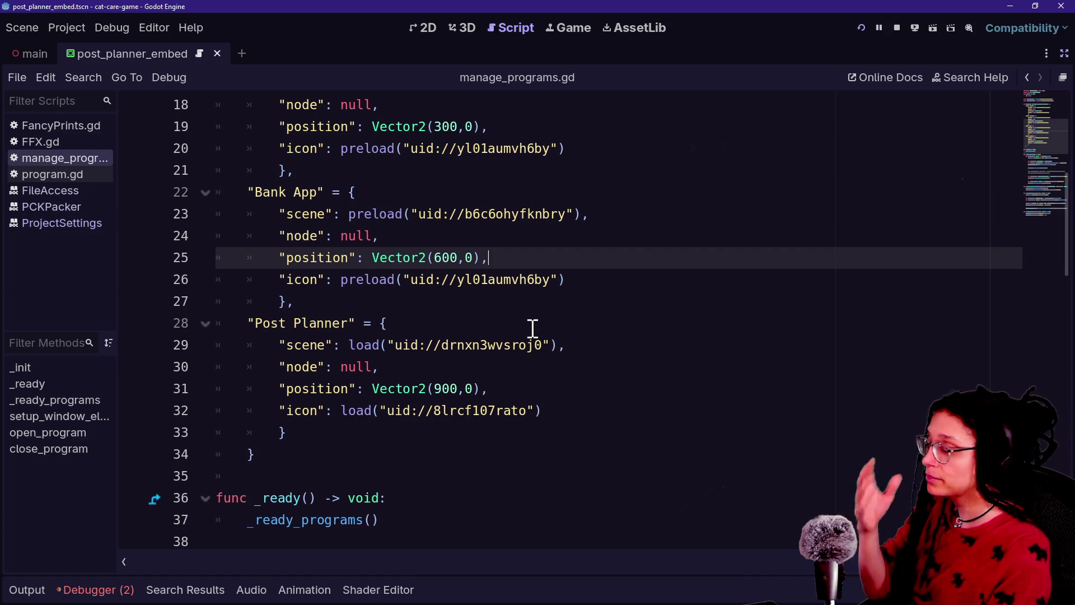
pyautogui.moveTo(541, 336)
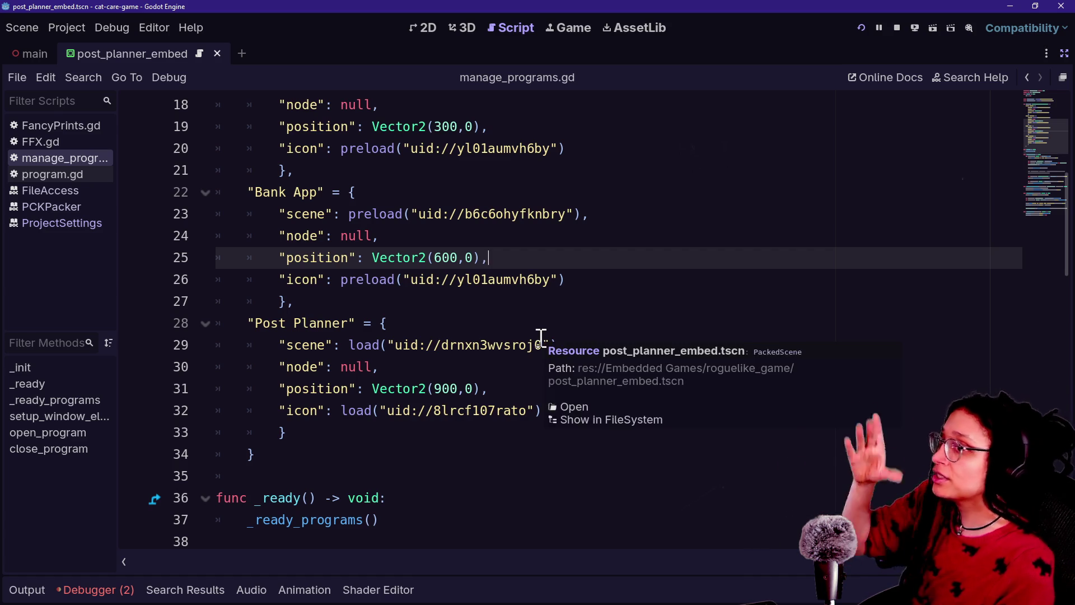
# Try preload on both Post Planner calls, undo back to load, and restore the side docks
pyautogui.click(469, 403)
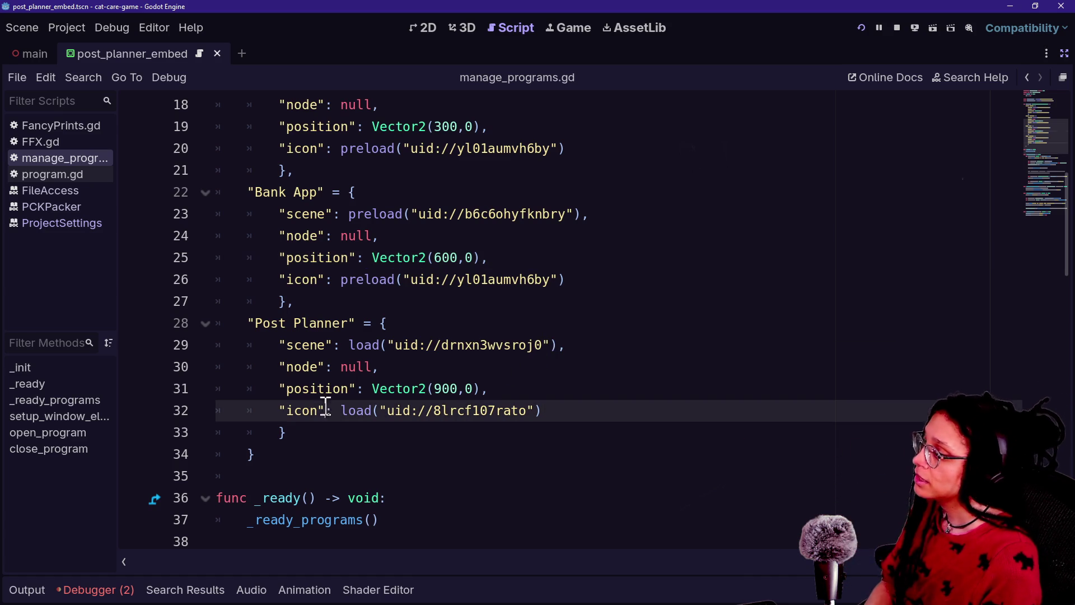
pyautogui.moveTo(338, 416); pyautogui.dragTo(536, 420)
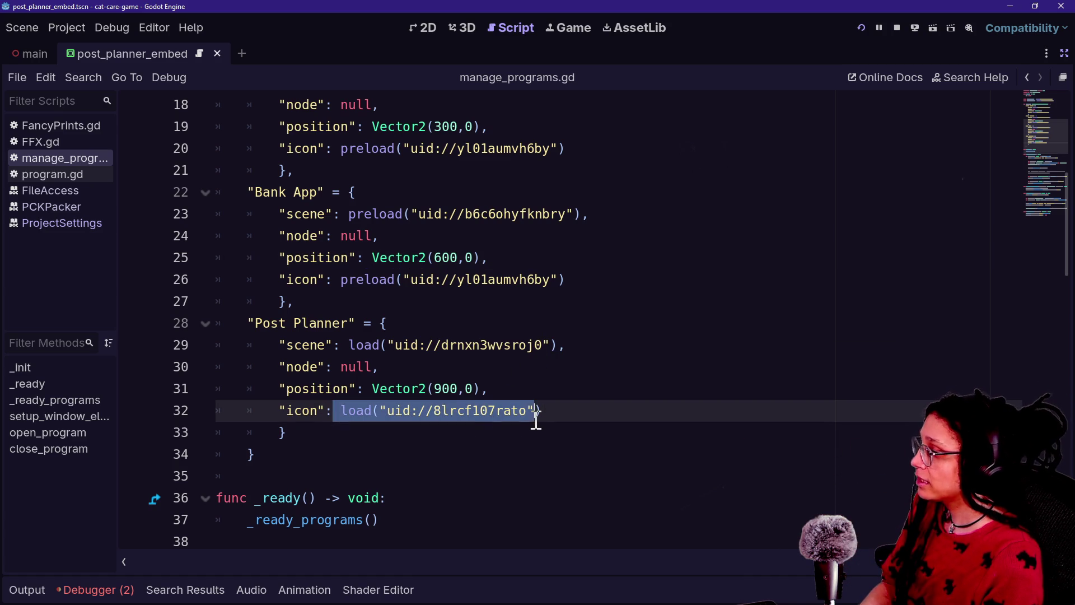
pyautogui.doubleClick(348, 410)
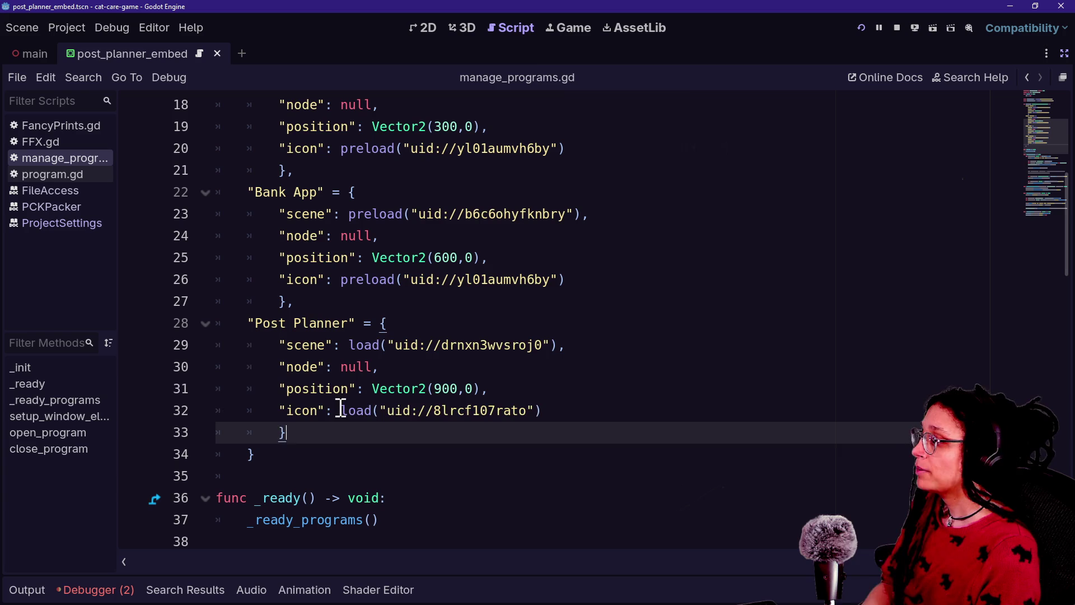
pyautogui.hotkey('ctrl', 'd')
pyautogui.write('preload')
pyautogui.click(440, 420)
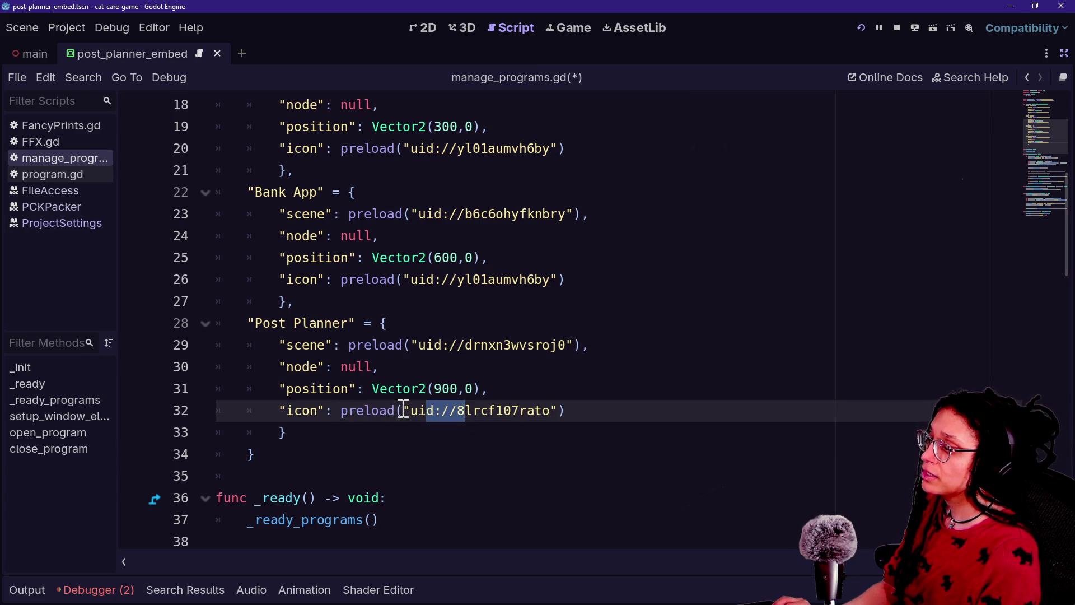
pyautogui.hotkey('ctrl', 'z')
pyautogui.click(387, 411)
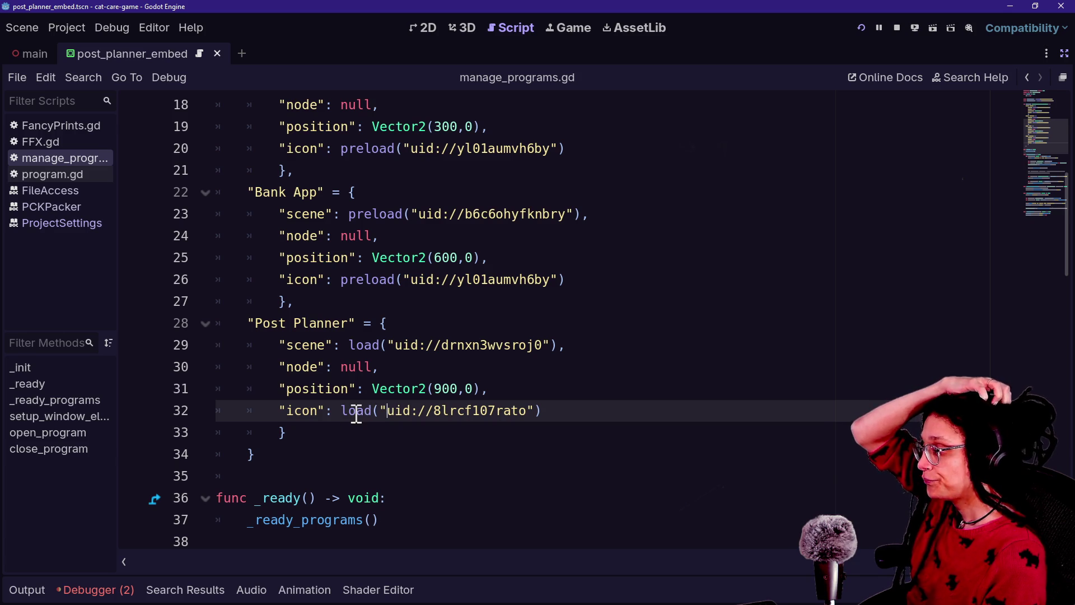
pyautogui.scroll(6, 356, 414)
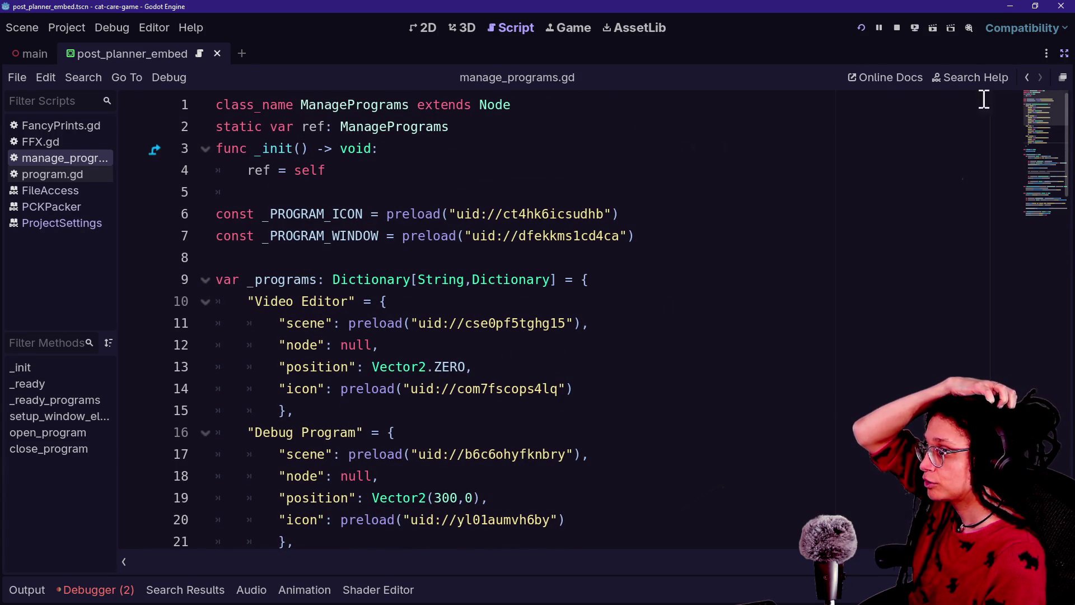
pyautogui.click(1066, 54)
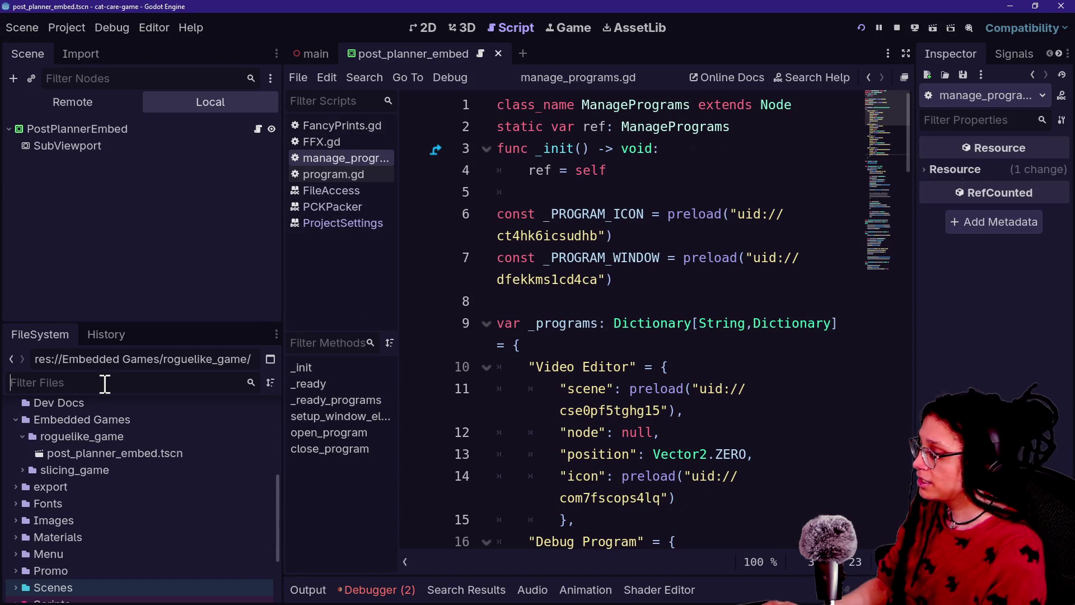
# Filter FileSystem for 'game_files', compare the slicing game's game_files with roguelike_game, then hide the docks
pyautogui.write('game_files')
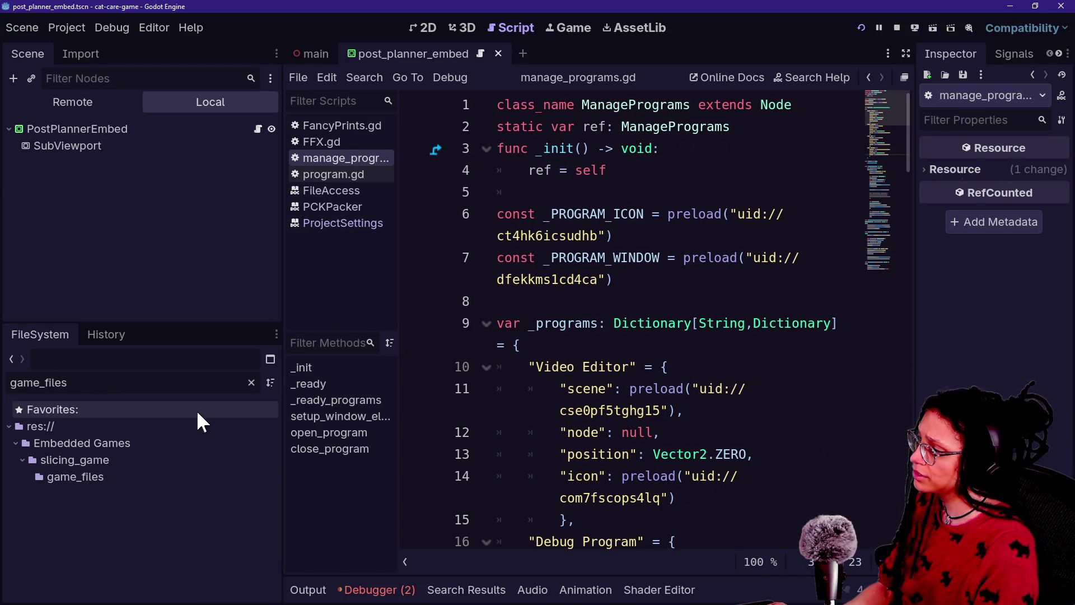
pyautogui.click(70, 476)
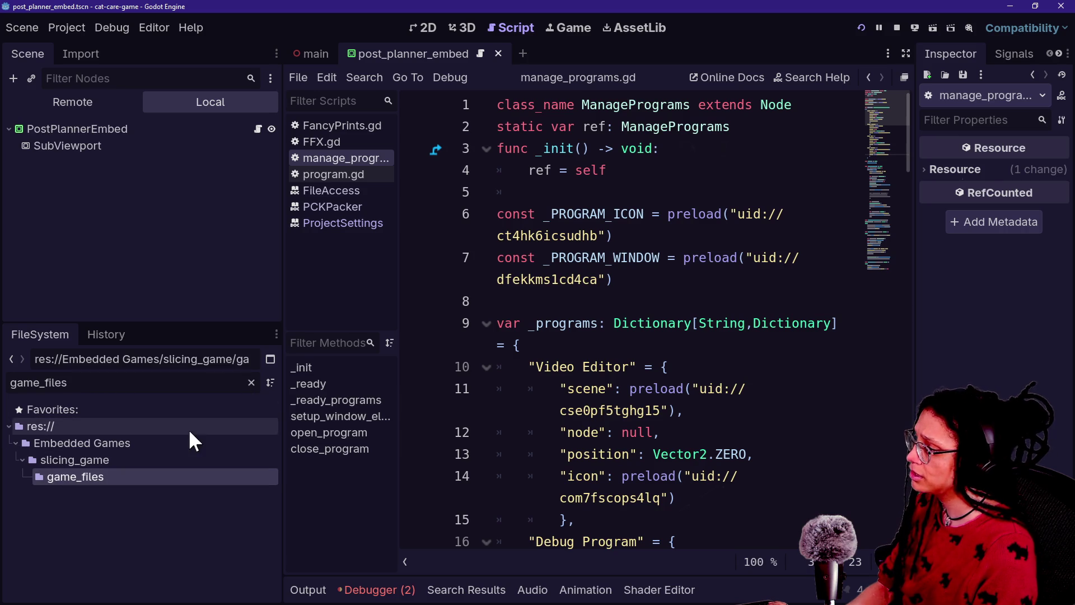
pyautogui.click(251, 383)
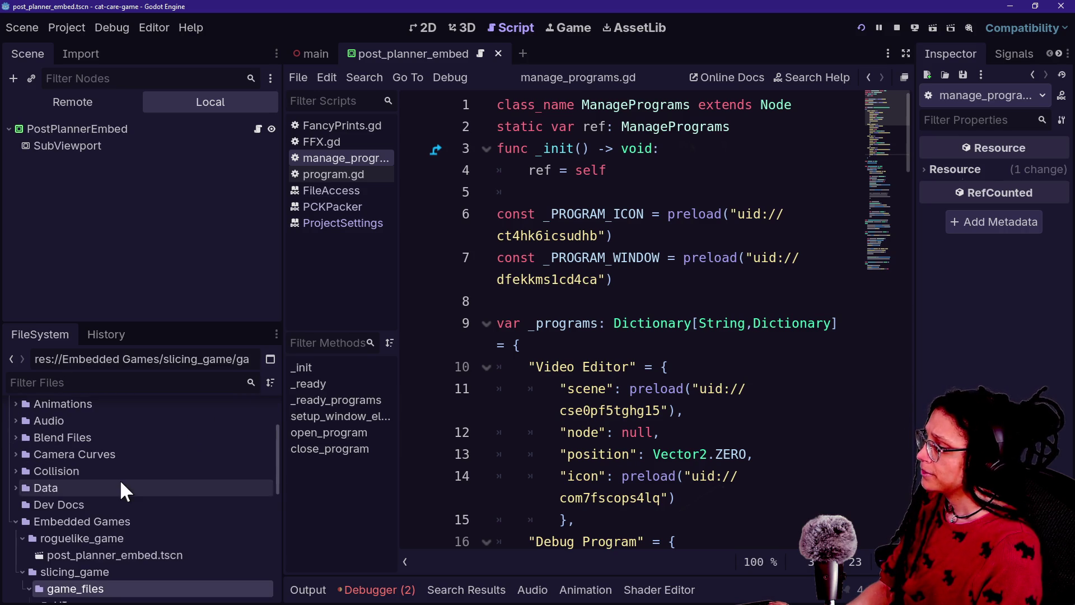
pyautogui.scroll(-3, 120, 479)
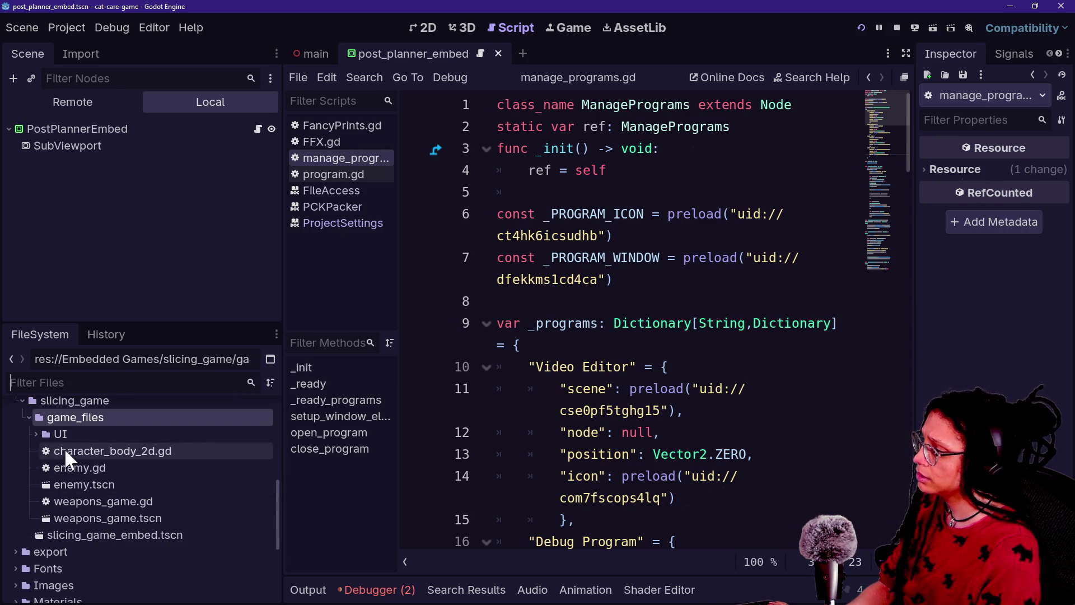
pyautogui.scroll(2, 51, 438)
pyautogui.click(52, 422)
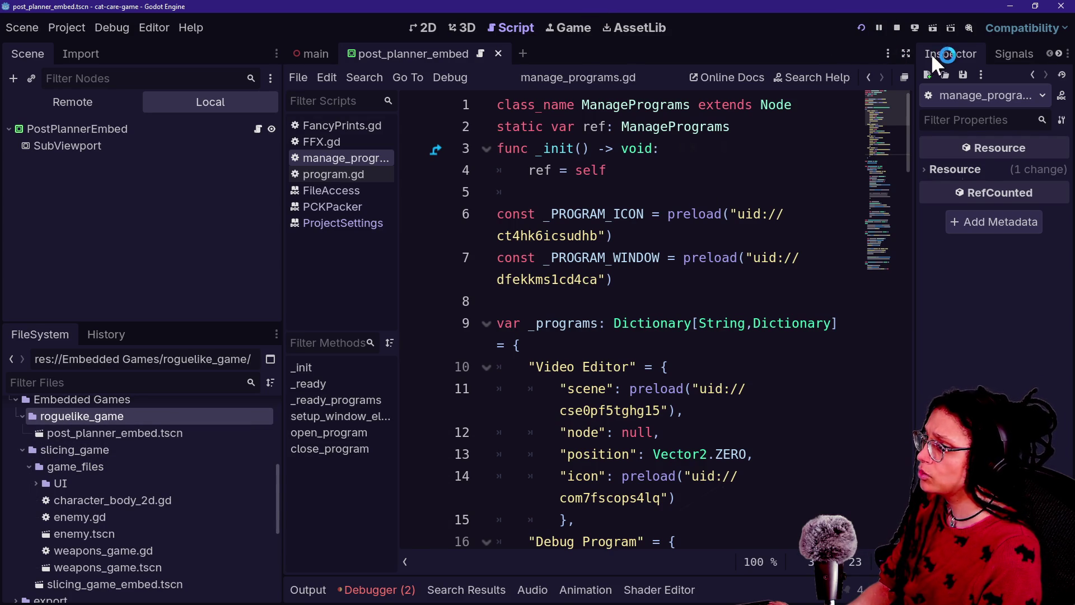
pyautogui.click(906, 53)
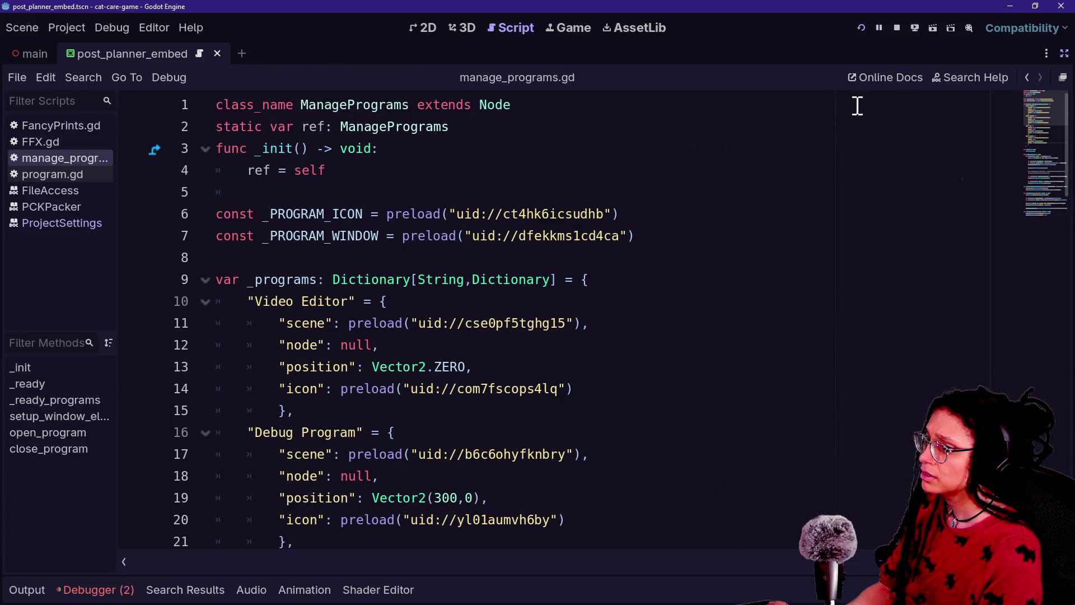
# Search the built-in help for load_resource_pack and open its ProjectSettings page
pyautogui.click(1003, 75)
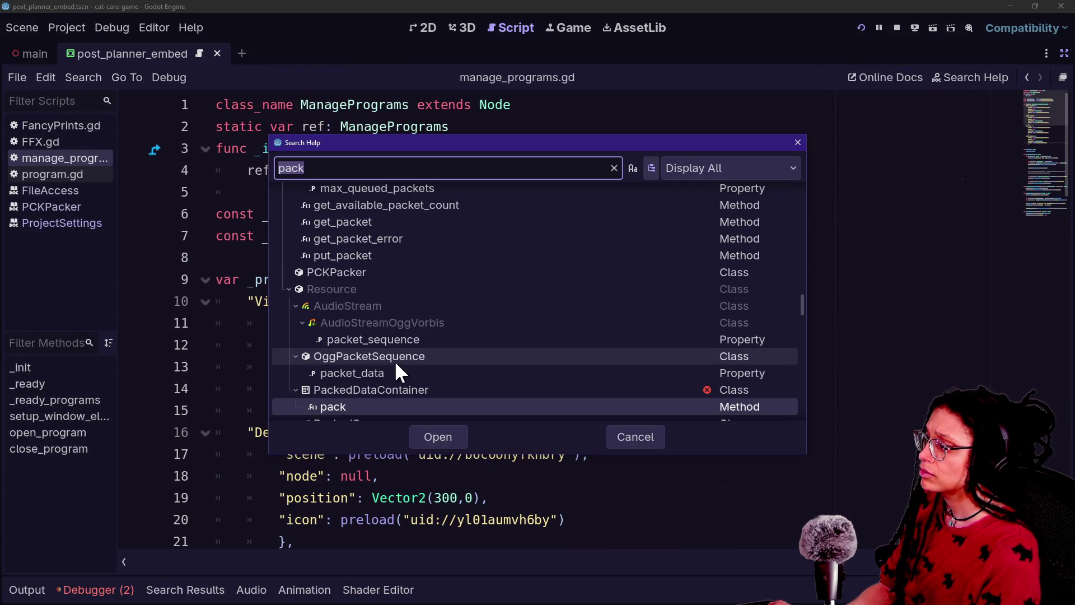
pyautogui.write('load_')
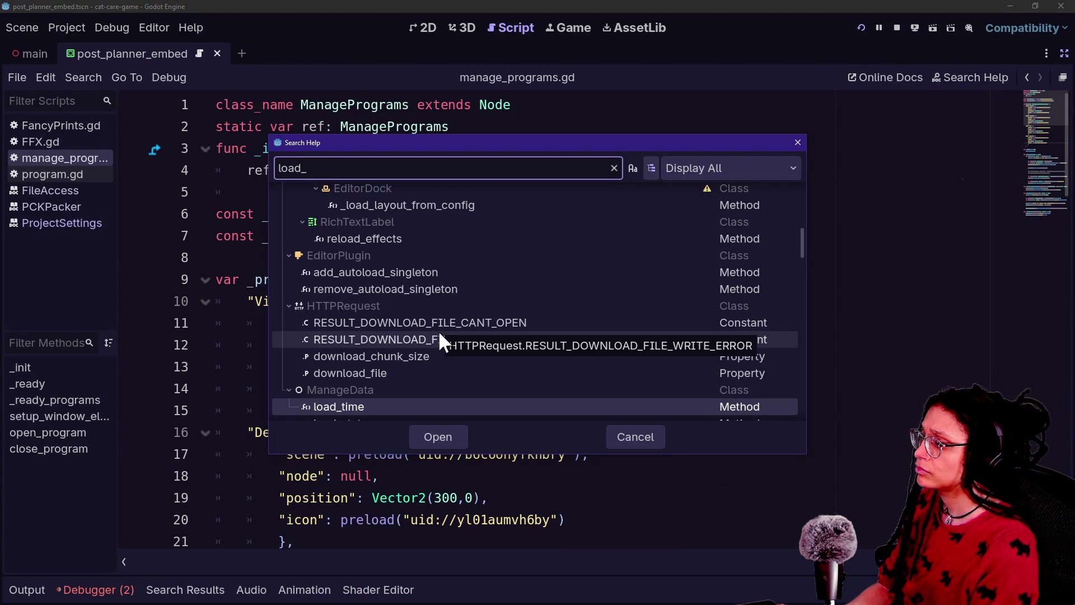
pyautogui.write('r')
pyautogui.press('Return')
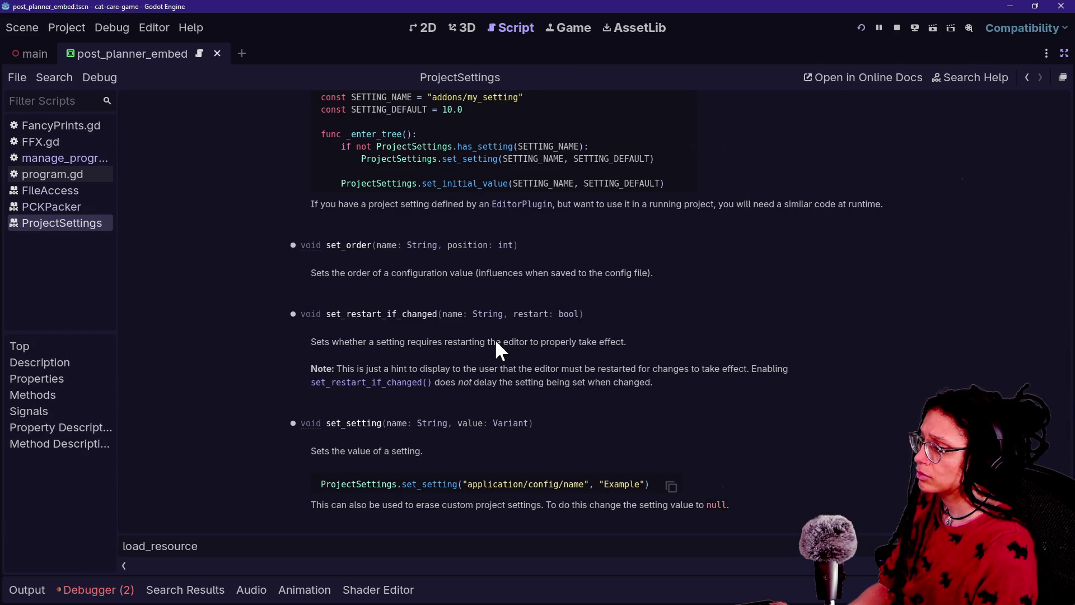
pyautogui.scroll(3, 496, 342)
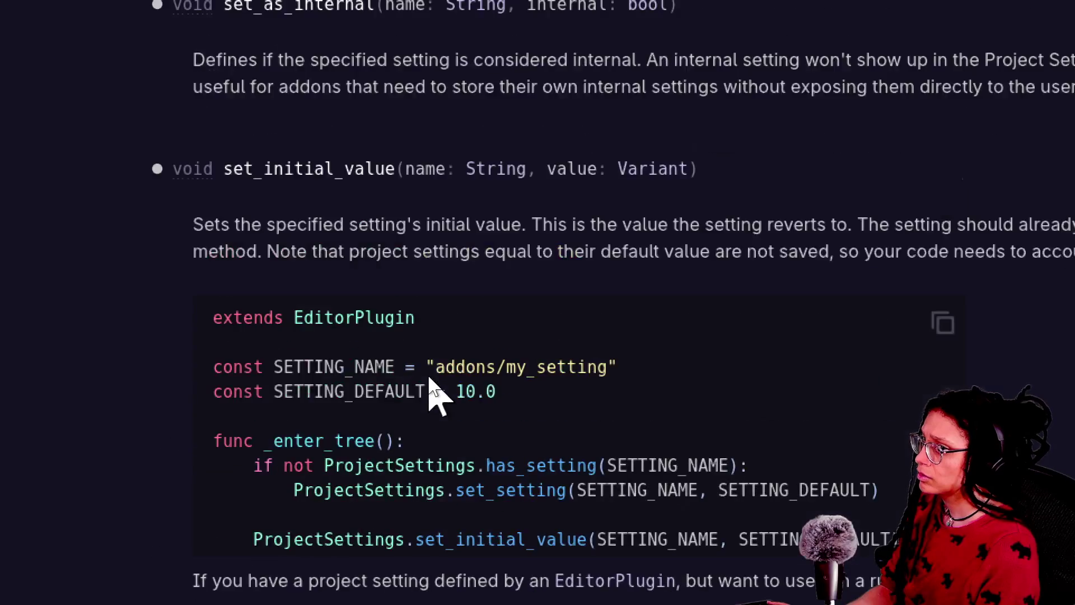
pyautogui.scroll(3, 430, 380)
pyautogui.scroll(-9, 429, 381)
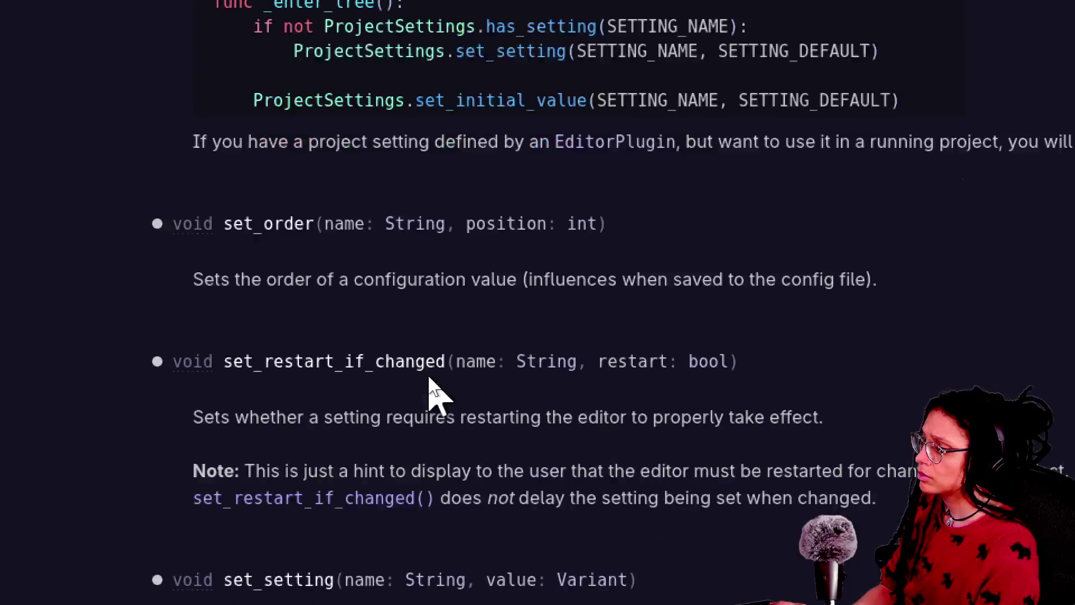
pyautogui.scroll(-15, 430, 380)
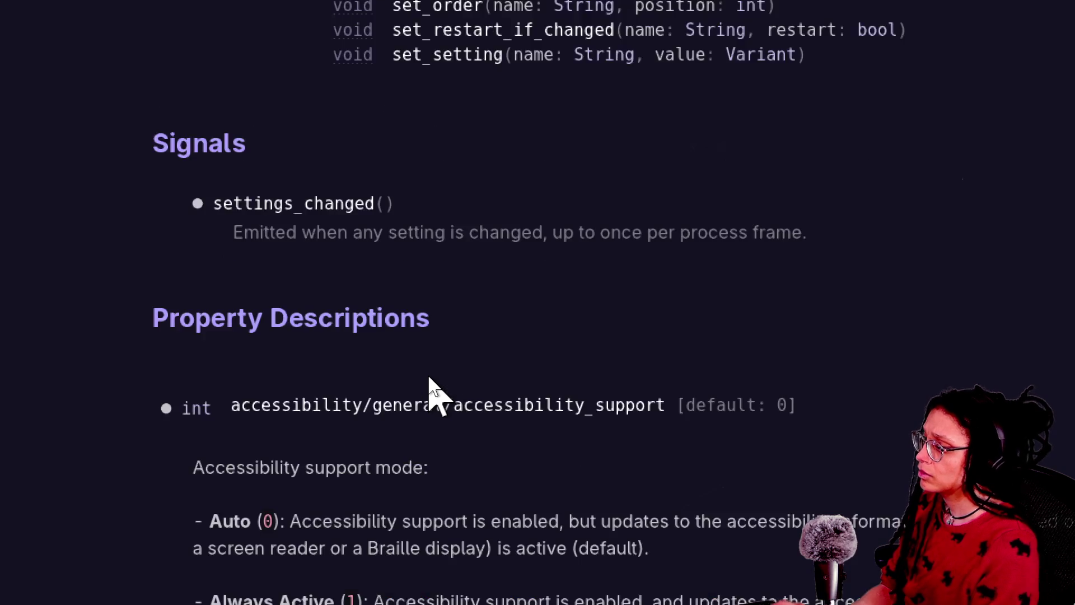
pyautogui.scroll(20, 429, 380)
pyautogui.scroll(-15, 430, 380)
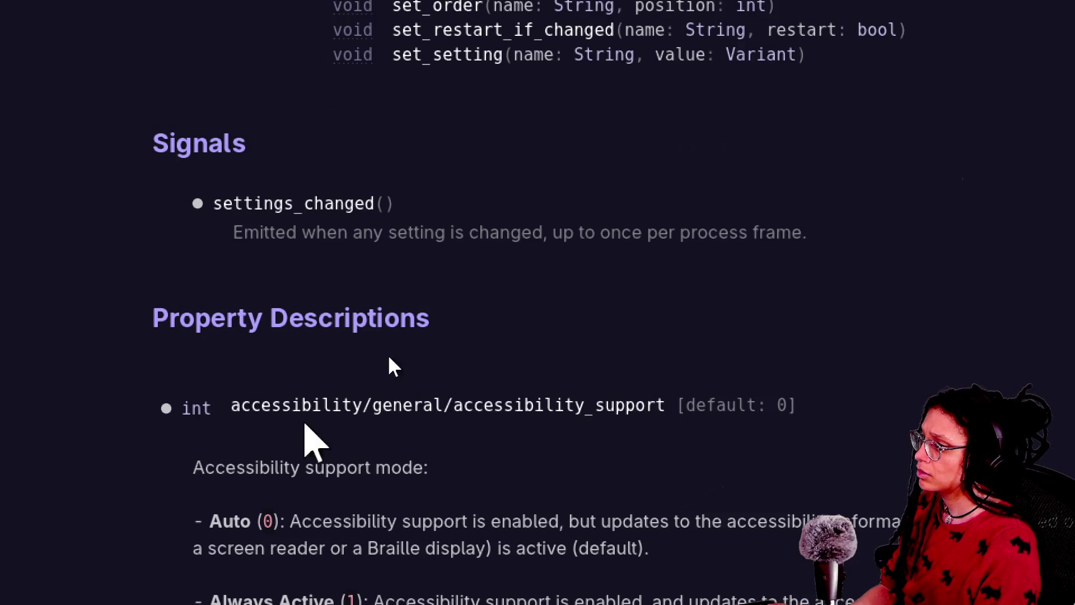
pyautogui.scroll(15, 421, 293)
pyautogui.scroll(-1, 583, 532)
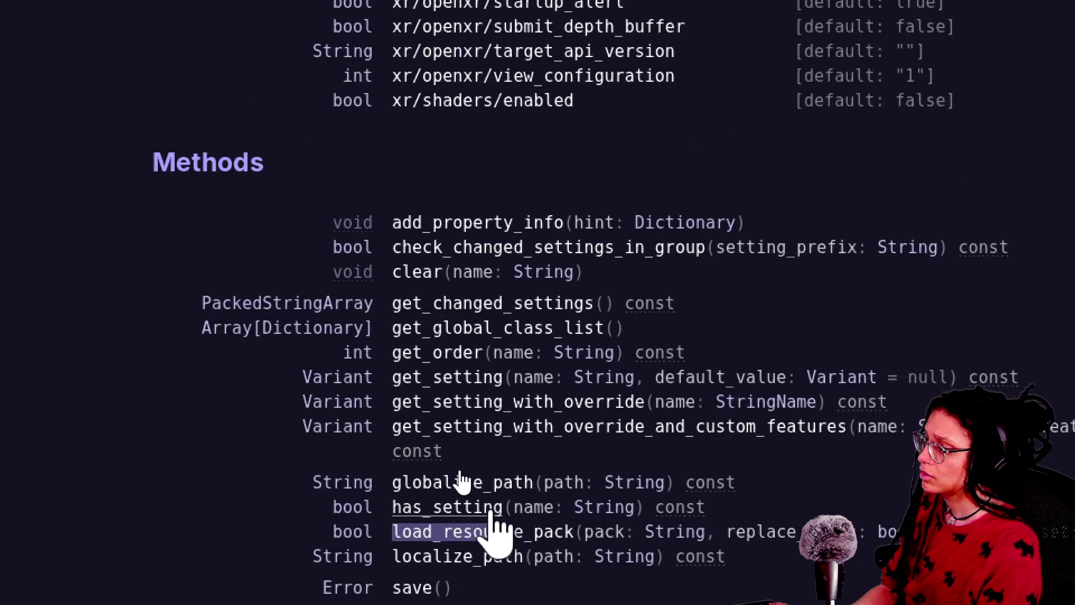
# Jump to the load_resource_pack method description, read it, and restore the side panels
pyautogui.click(509, 550)
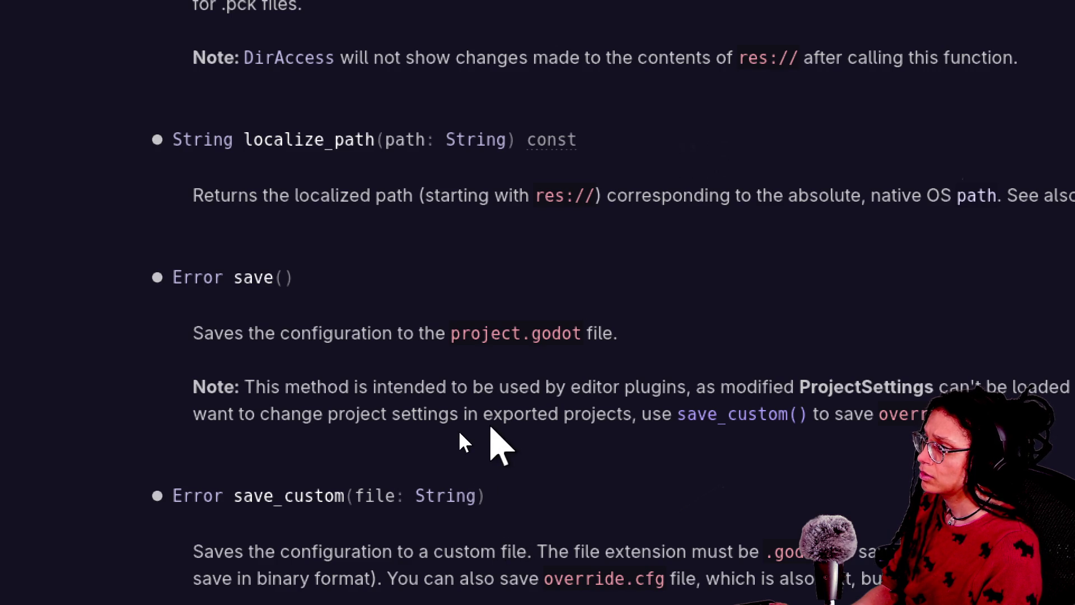
pyautogui.scroll(4, 595, 327)
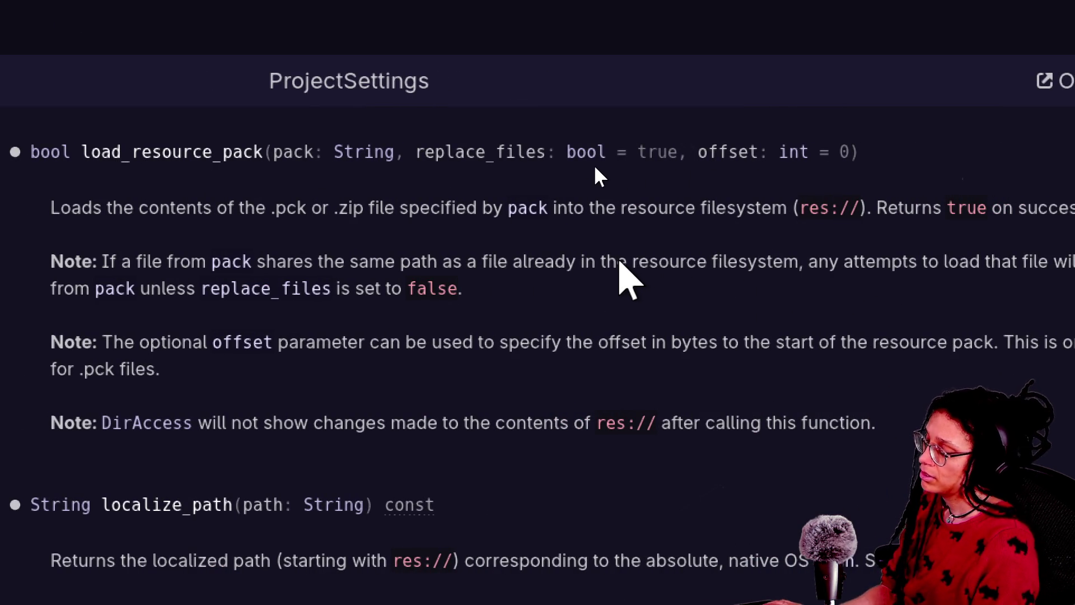
pyautogui.click(475, 335)
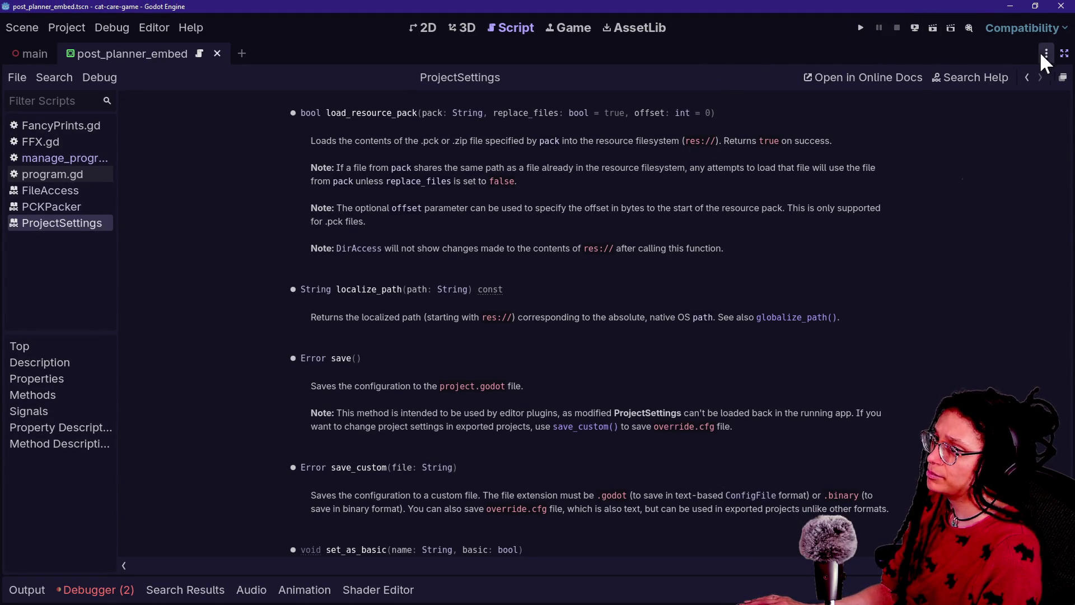
pyautogui.click(1064, 53)
# Open Globals.gd in a full-width editor with the side panels hidden
pyautogui.hotkey('shift', 'alt', 'o')
pyautogui.write('global')
pyautogui.press('Return')
pyautogui.hotkey('ctrl', 'shift', 'F11')
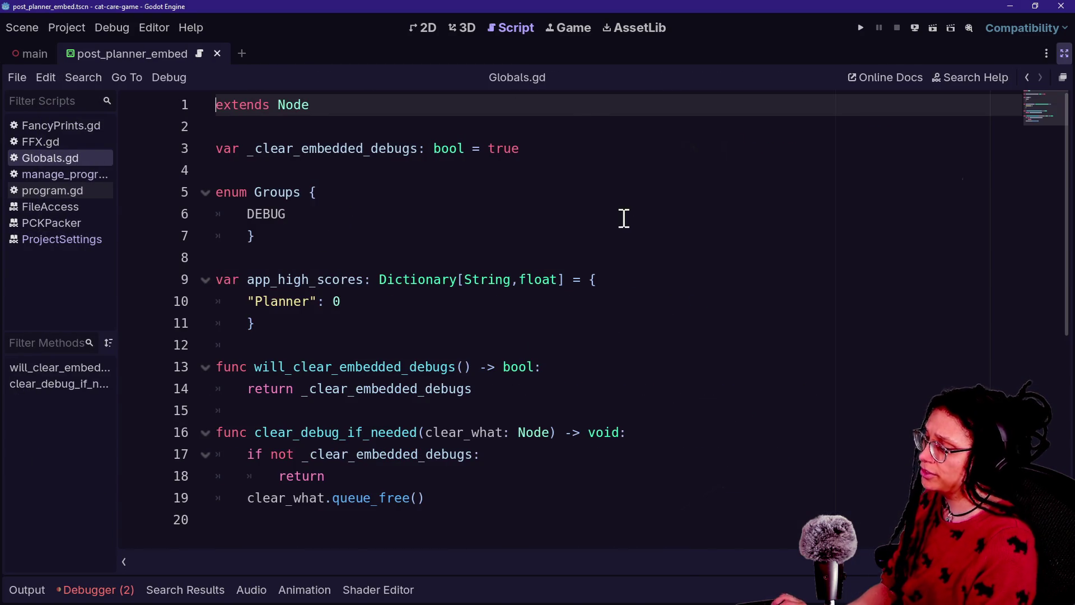
# Add an empty _ready() function after line 11 with an indented body line, then go to the roguelike folder
pyautogui.click(643, 446)
pyautogui.click(639, 519)
pyautogui.click(633, 498)
pyautogui.press('Return')
pyautogui.press('Return')
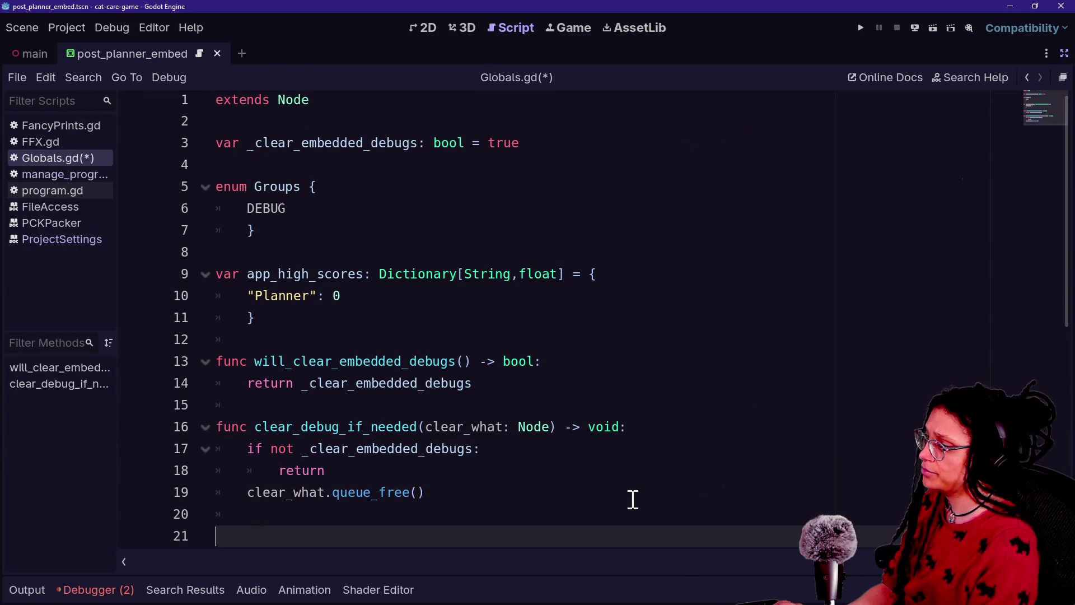
pyautogui.click(516, 317)
pyautogui.press('Return')
pyautogui.press('Return')
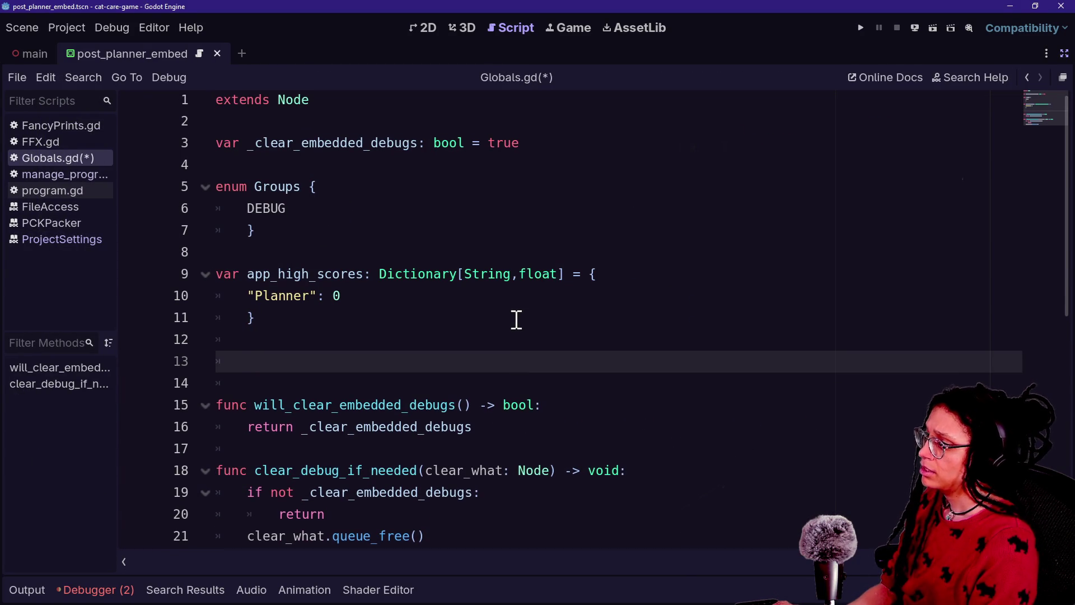
pyautogui.write('func_ready')
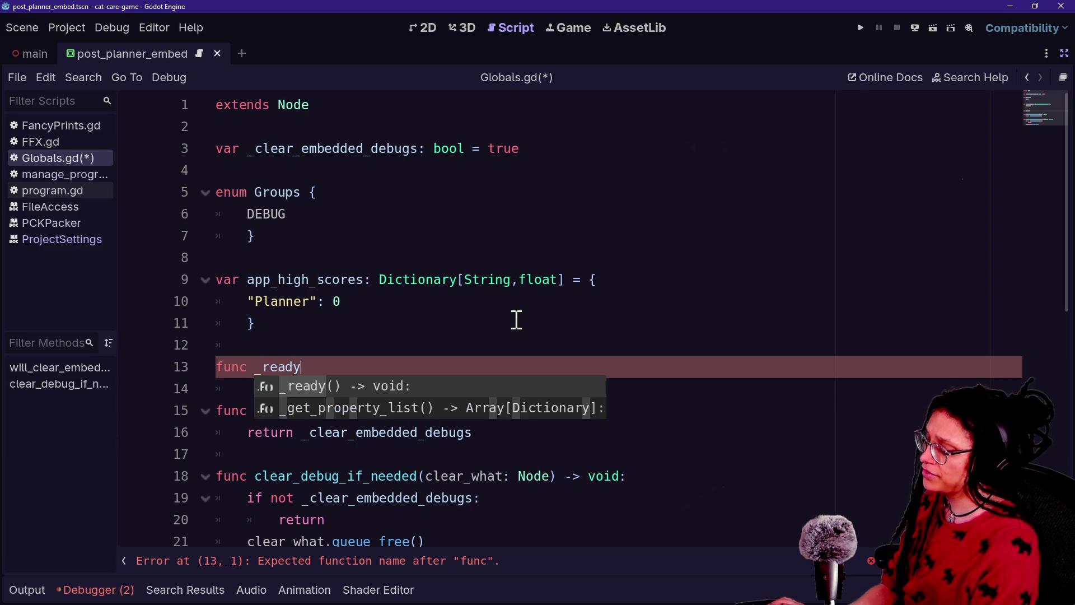
pyautogui.press('Return')
pyautogui.scroll(2, 516, 320)
pyautogui.press('Return')
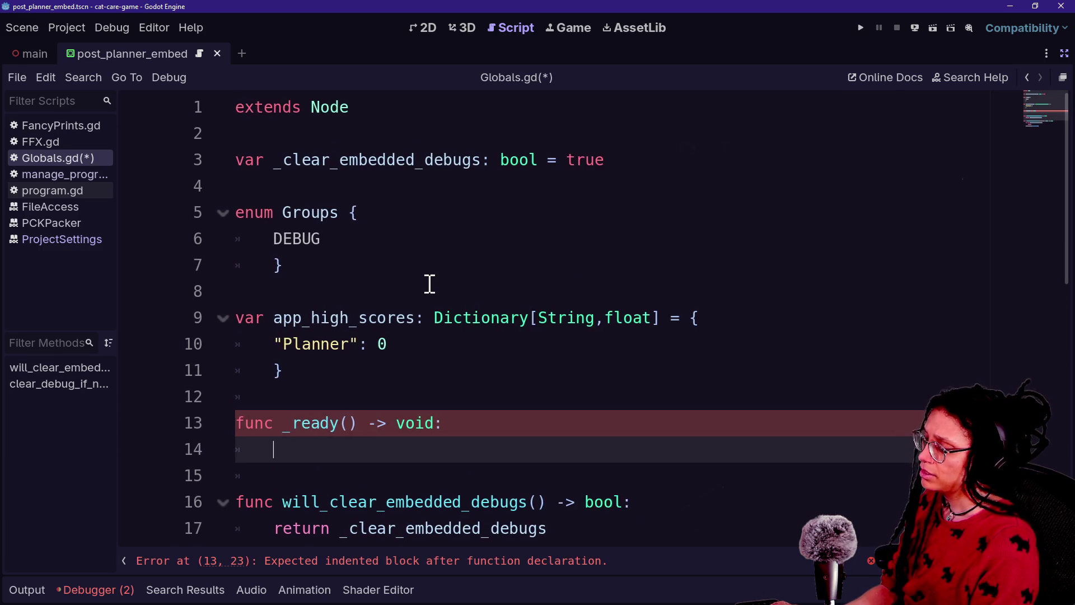
pyautogui.scroll(-1, 537, 283)
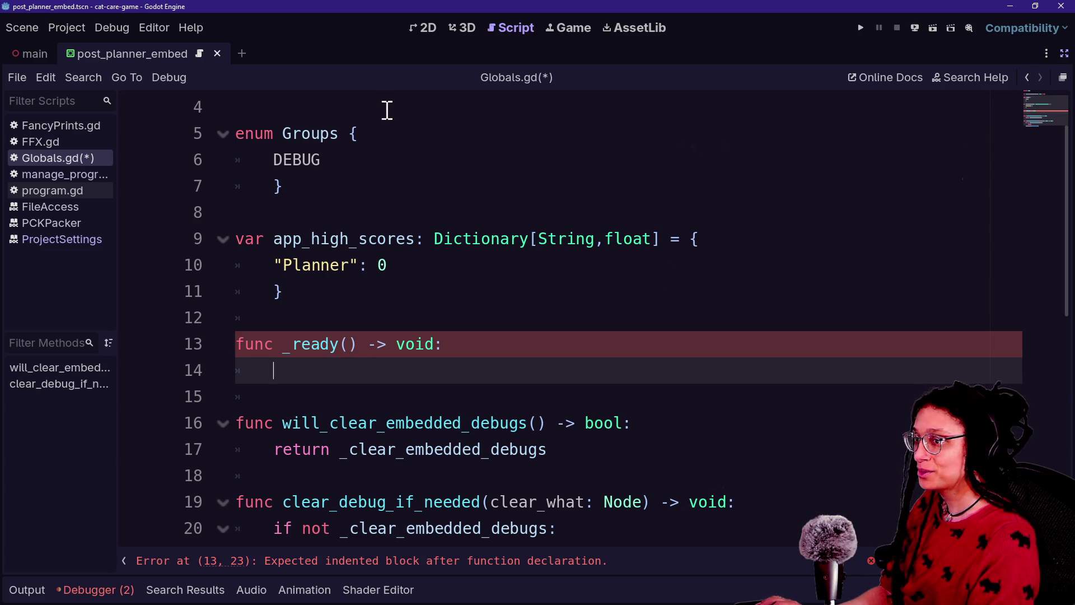
pyautogui.hotkey('alt', 'Tab')
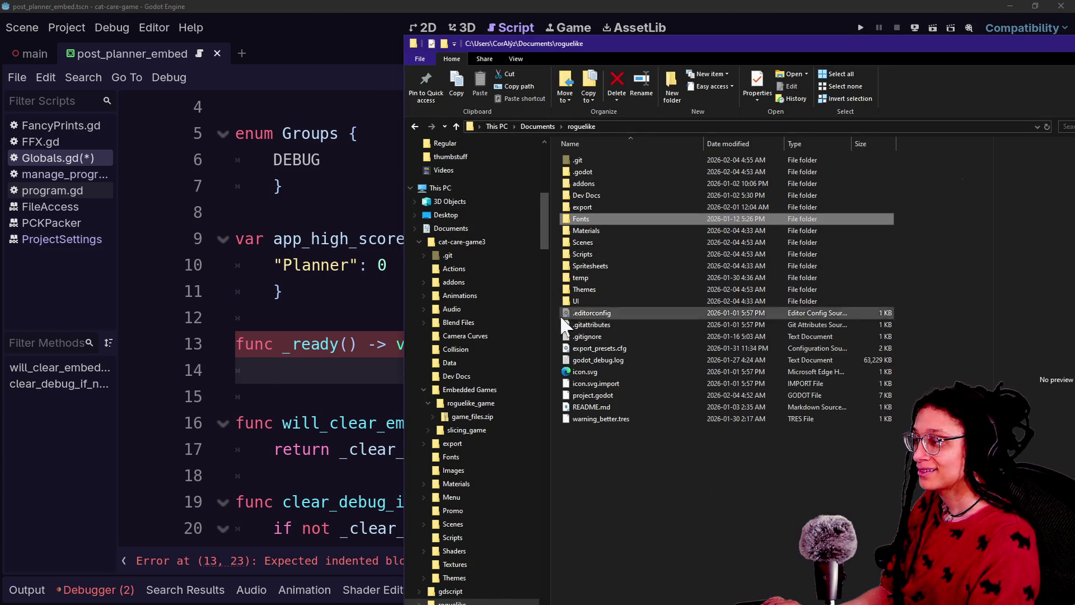
# Confirm game_files.zip is in Embedded Games/roguelike_game, then restore Godot's docks around Globals.gd
pyautogui.click(153, 392)
pyautogui.click(31, 596)
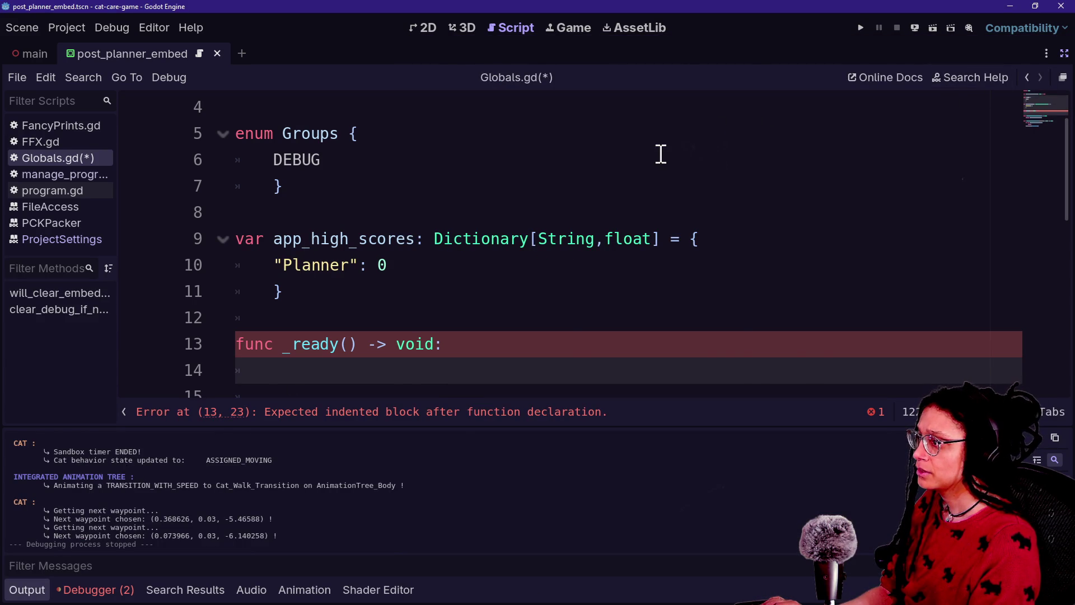
pyautogui.hotkey('alt', 'Tab')
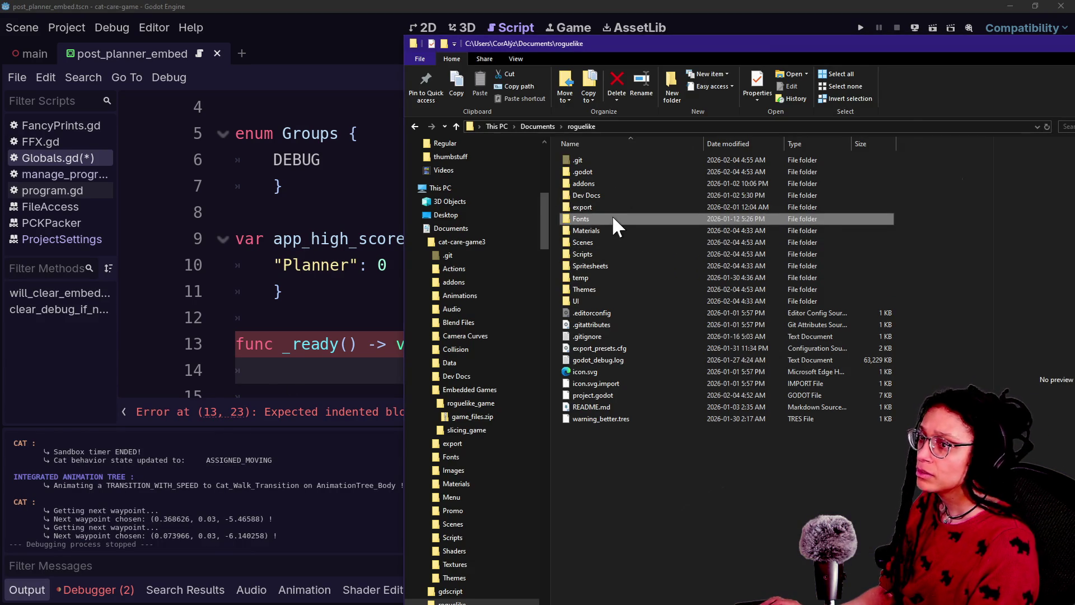
pyautogui.hotkey('alt', 'Tab')
pyautogui.hotkey('alt', 'Tab')
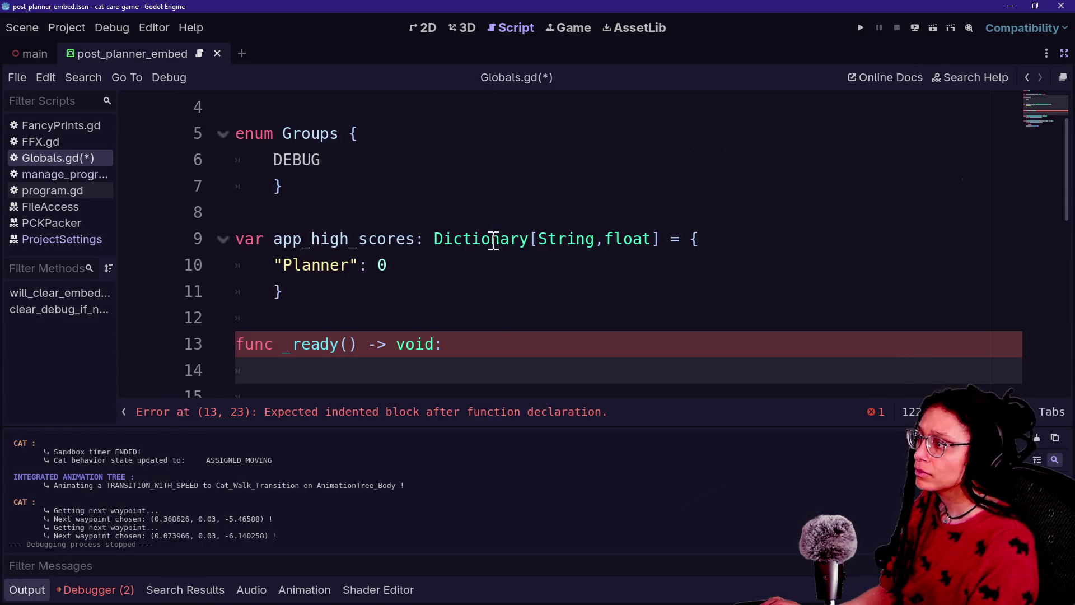
pyautogui.hotkey('alt', 'Tab')
pyautogui.click(468, 222)
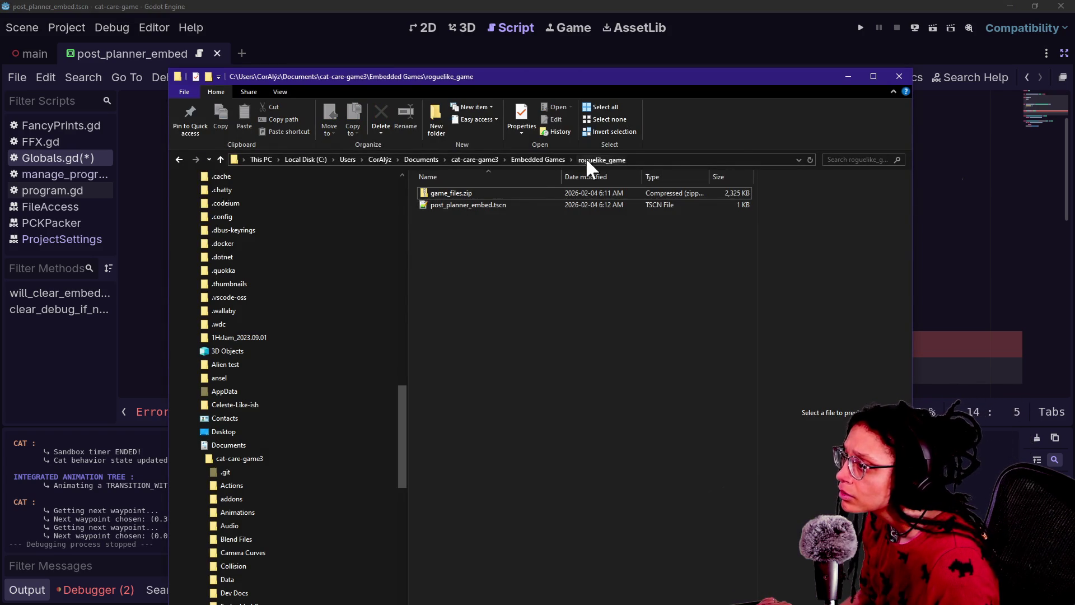
pyautogui.click(67, 396)
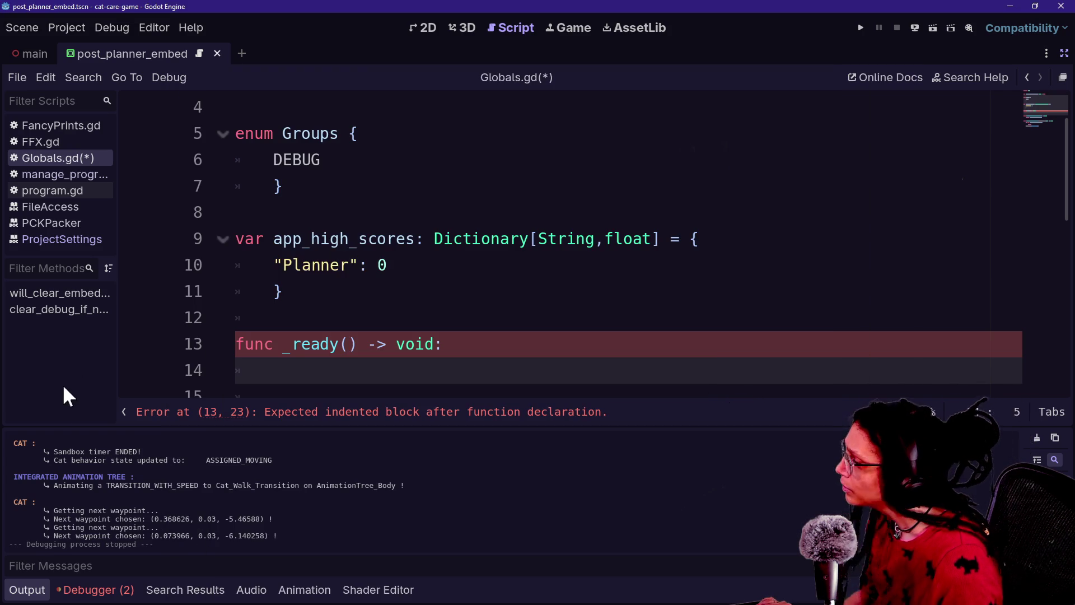
pyautogui.click(1064, 54)
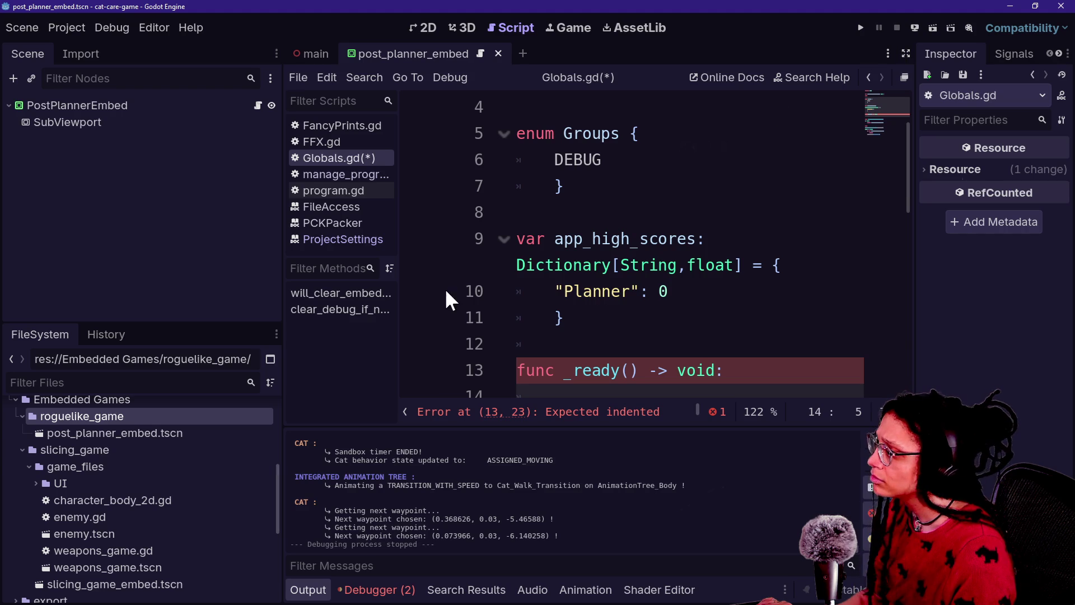
# Paste the roguelike_game folder's res:// path onto a new line in _ready
pyautogui.scroll(1, 89, 463)
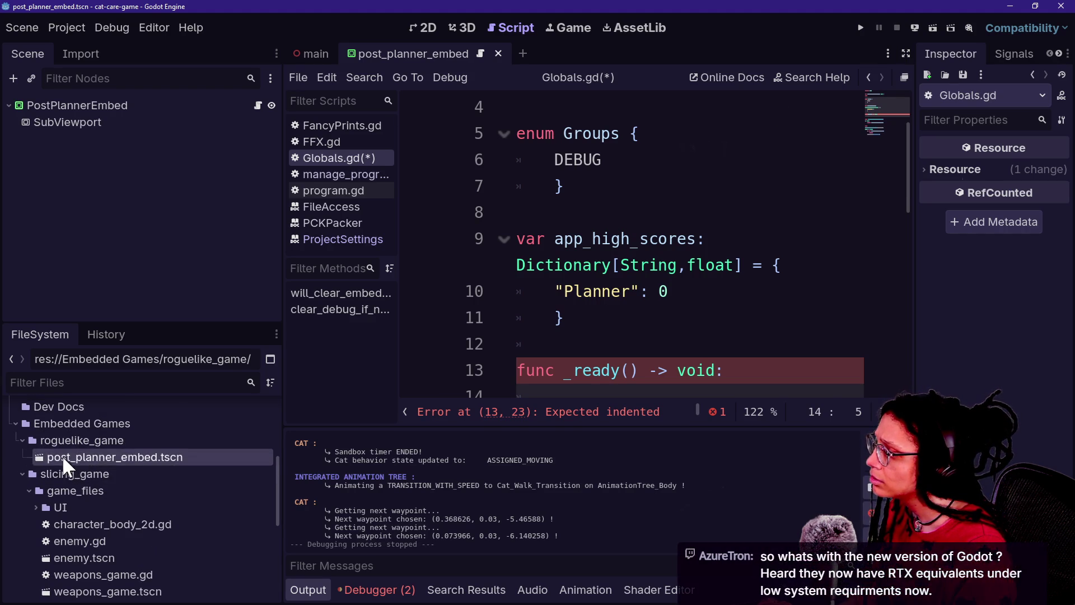
pyautogui.rightClick(102, 442)
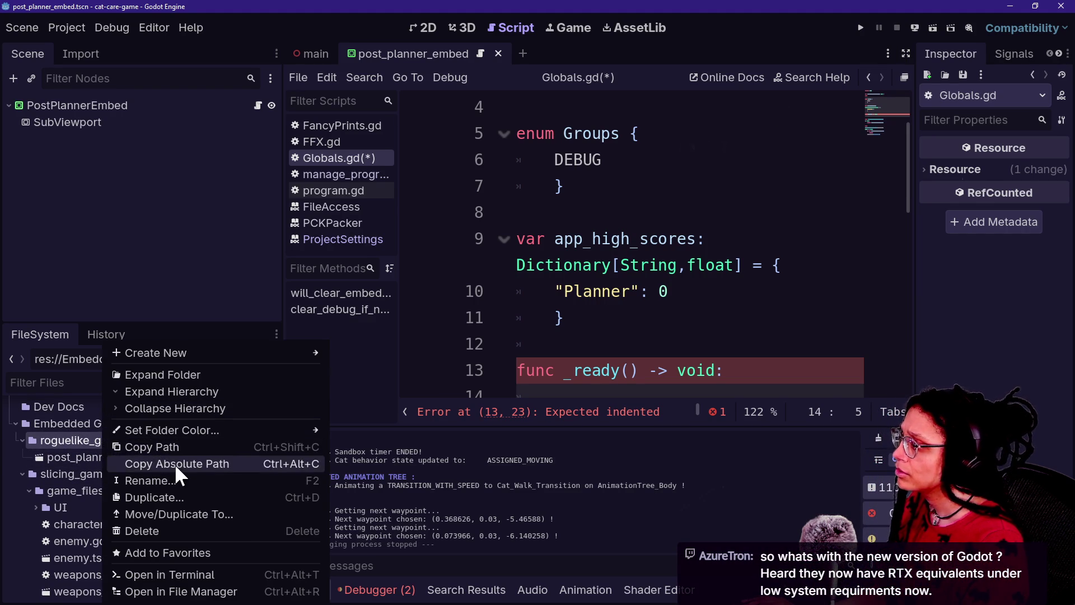
pyautogui.click(169, 446)
pyautogui.click(624, 361)
pyautogui.scroll(-1, 625, 357)
pyautogui.click(630, 329)
pyautogui.press('Return')
pyautogui.hotkey('ctrl', 'v')
pyautogui.hotkey('ctrl', 'z')
pyautogui.hotkey('ctrl', 'z')
pyautogui.hotkey('ctrl', 'z')
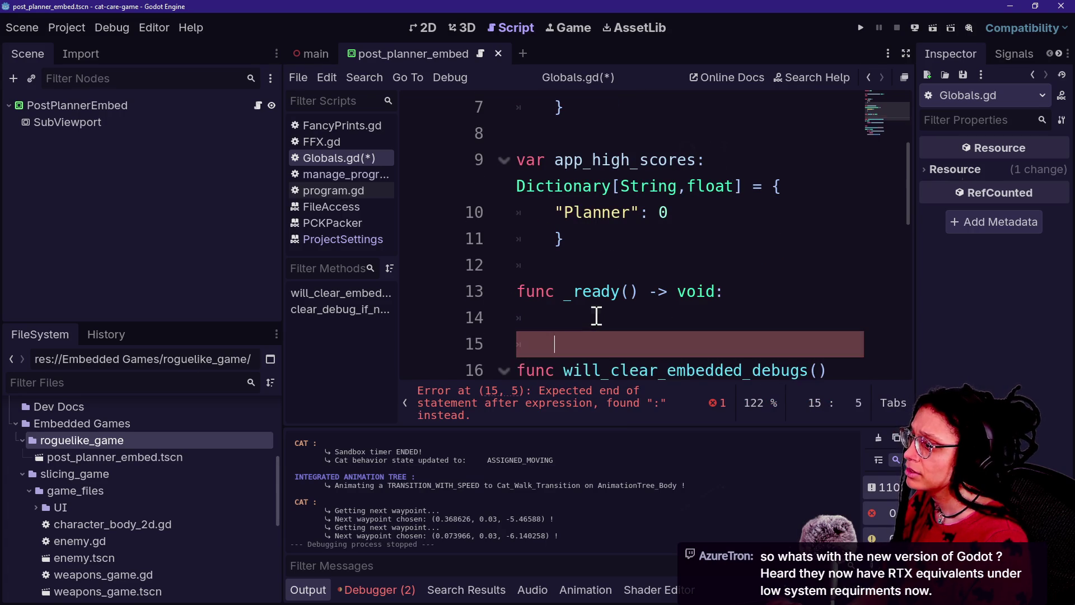
pyautogui.rightClick(143, 441)
pyautogui.click(227, 463)
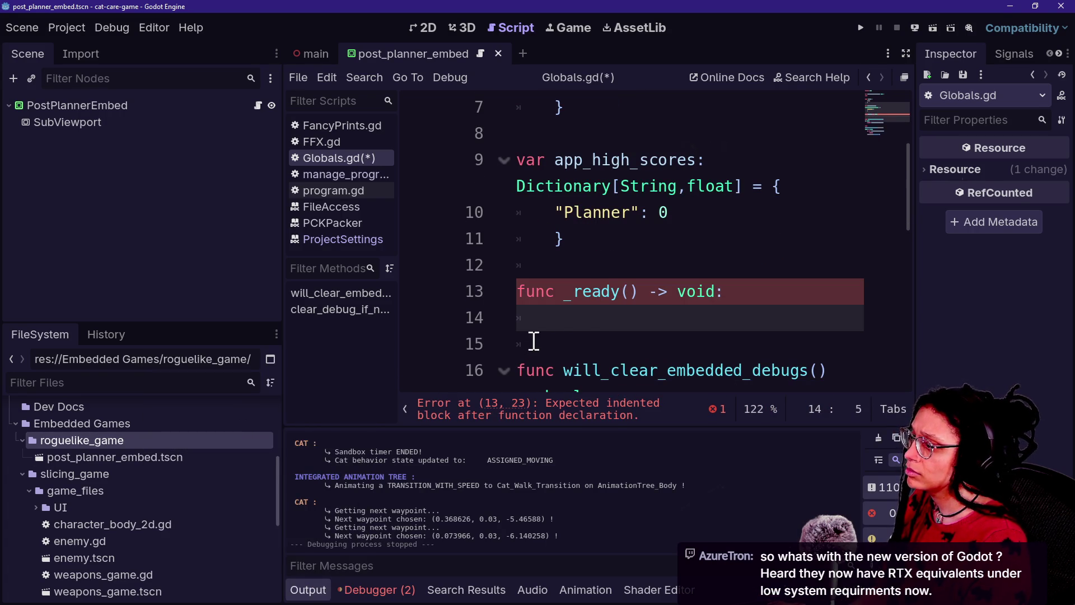
pyautogui.hotkey('ctrl', 'v')
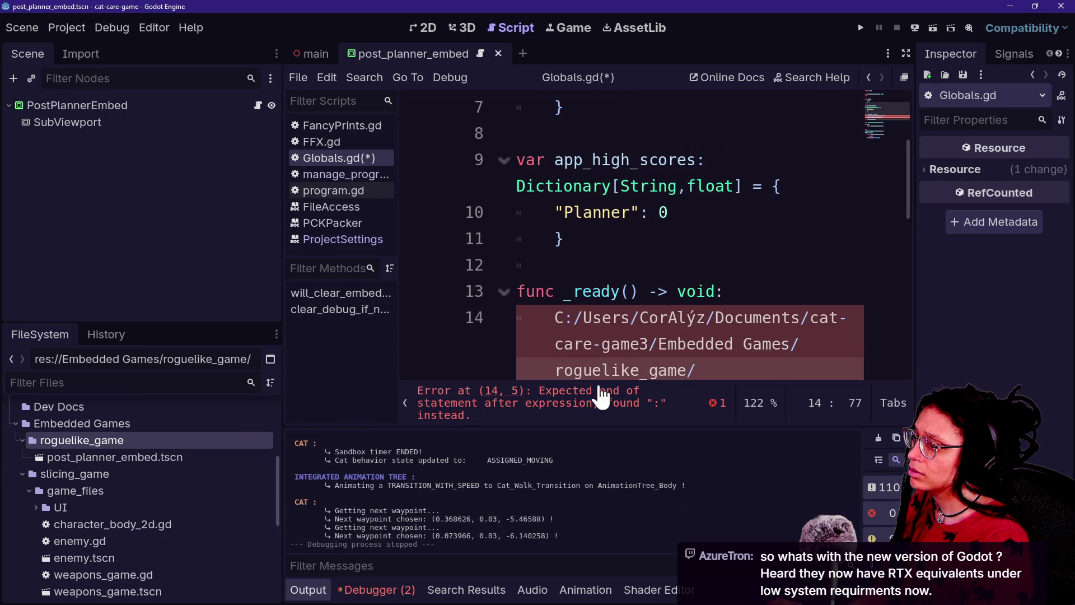
pyautogui.hotkey('ctrl', 'z')
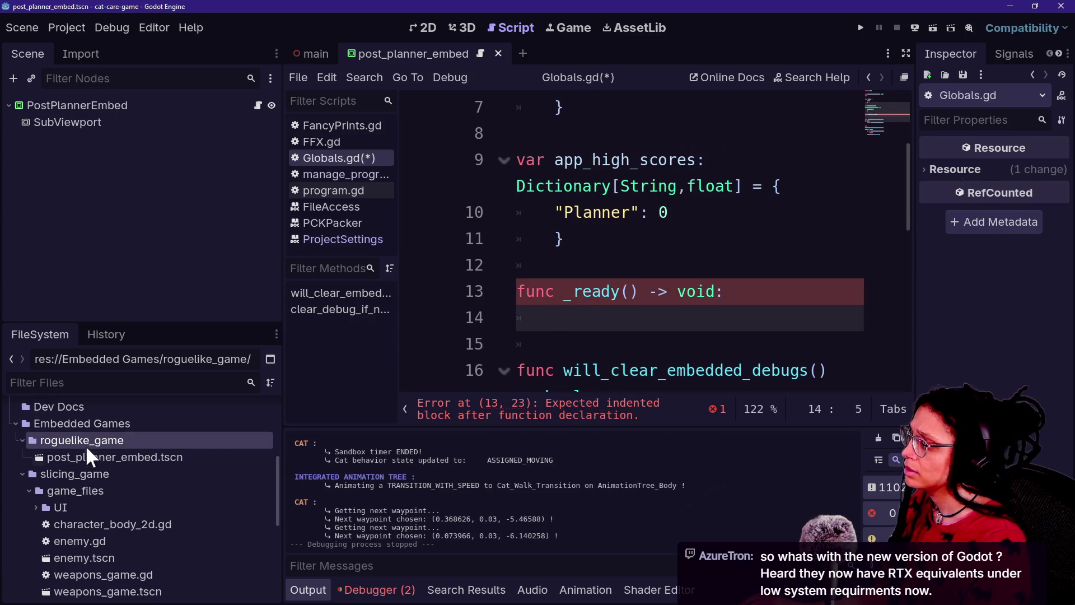
pyautogui.press('super+v')
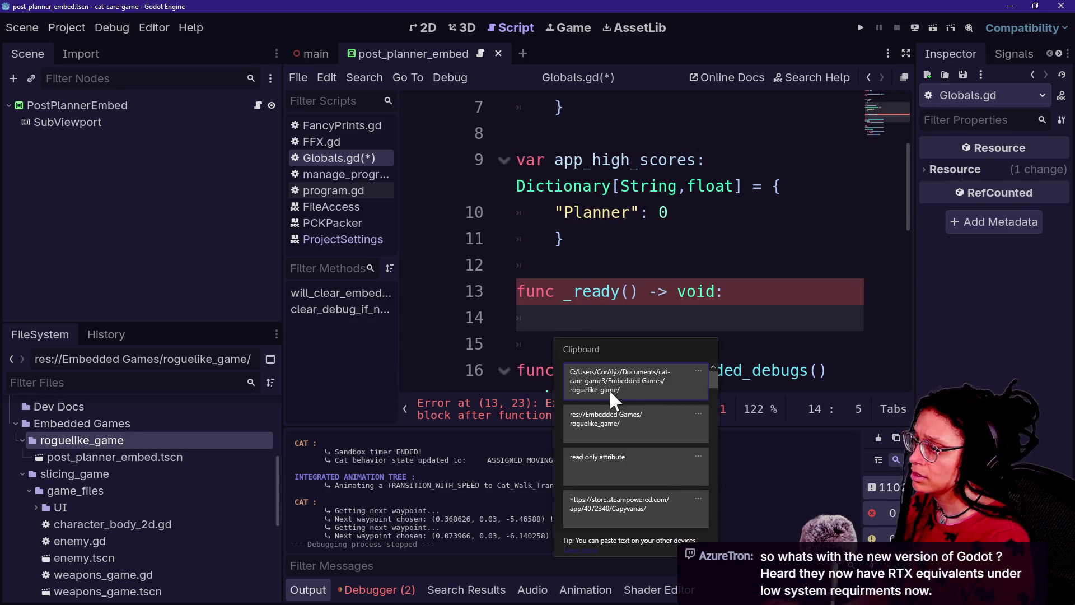
pyautogui.click(632, 414)
# Wrap the path in print.fancy("PATH", ProjectSettings.load_resource_pack("..."))
pyautogui.hotkey('ctrl', 'shift', 'F11')
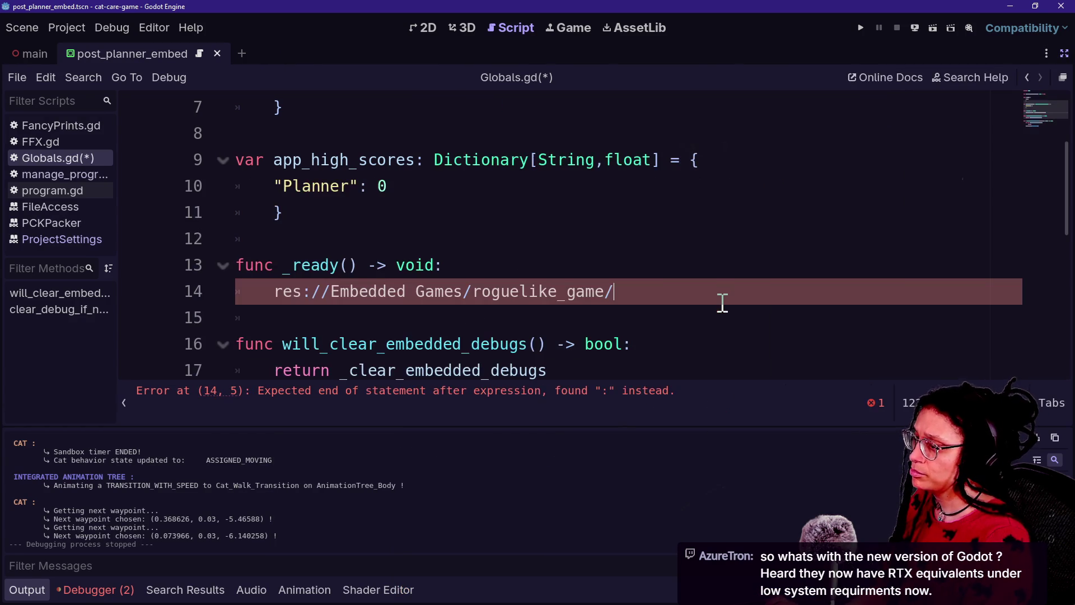
pyautogui.write('print.fa')
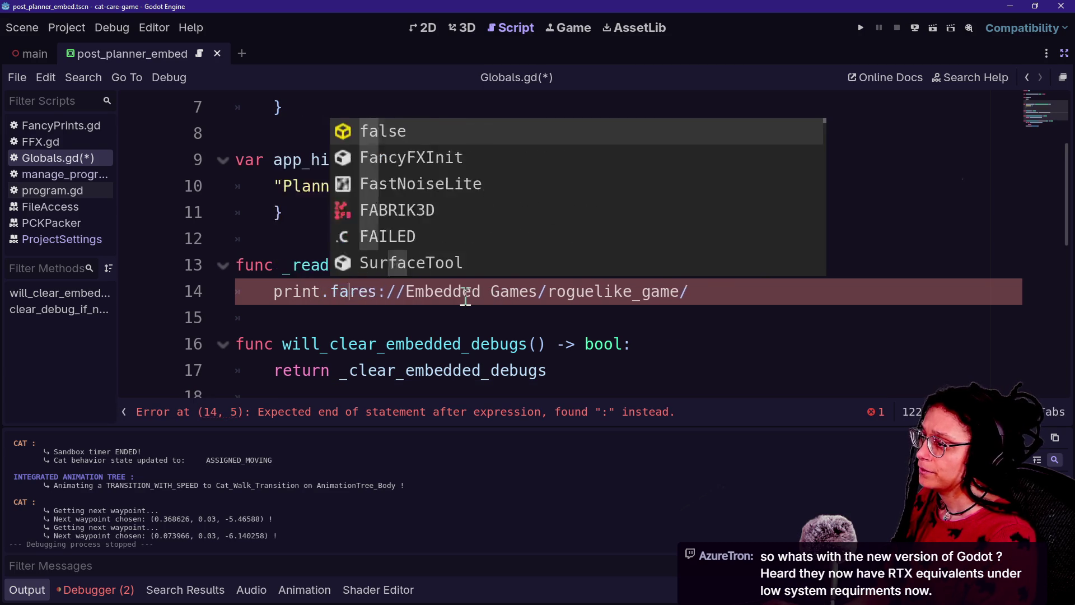
pyautogui.write('ncy(')
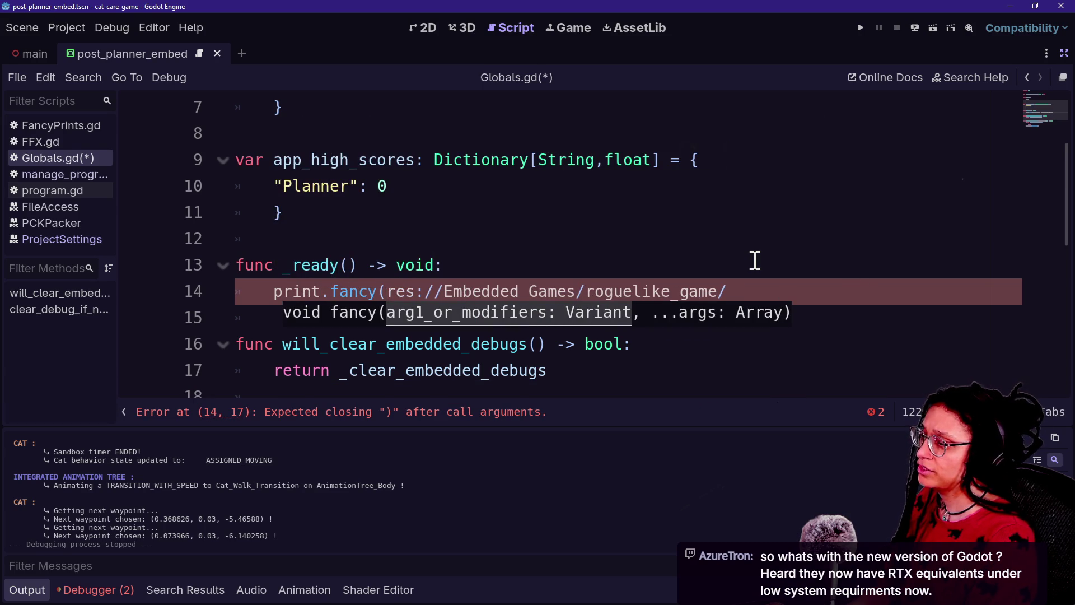
pyautogui.write('"PATH"')
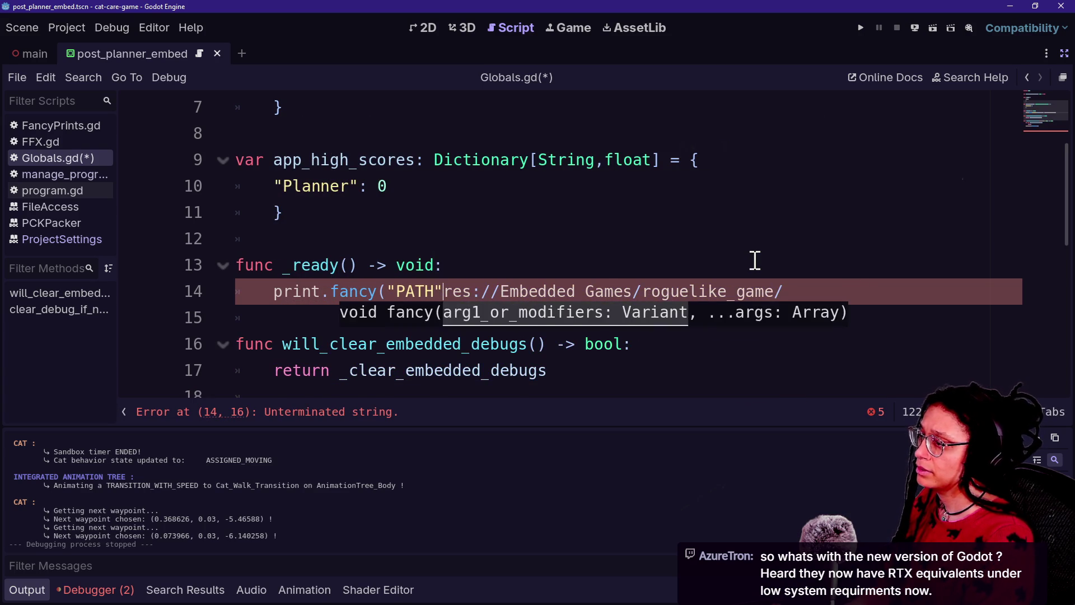
pyautogui.write(',')
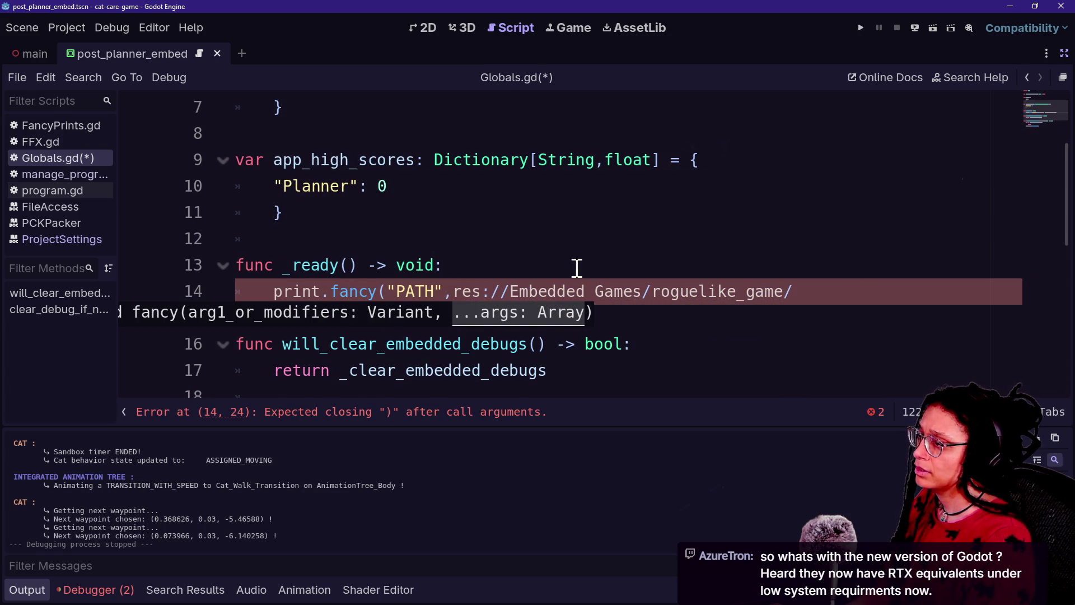
pyautogui.click(792, 292)
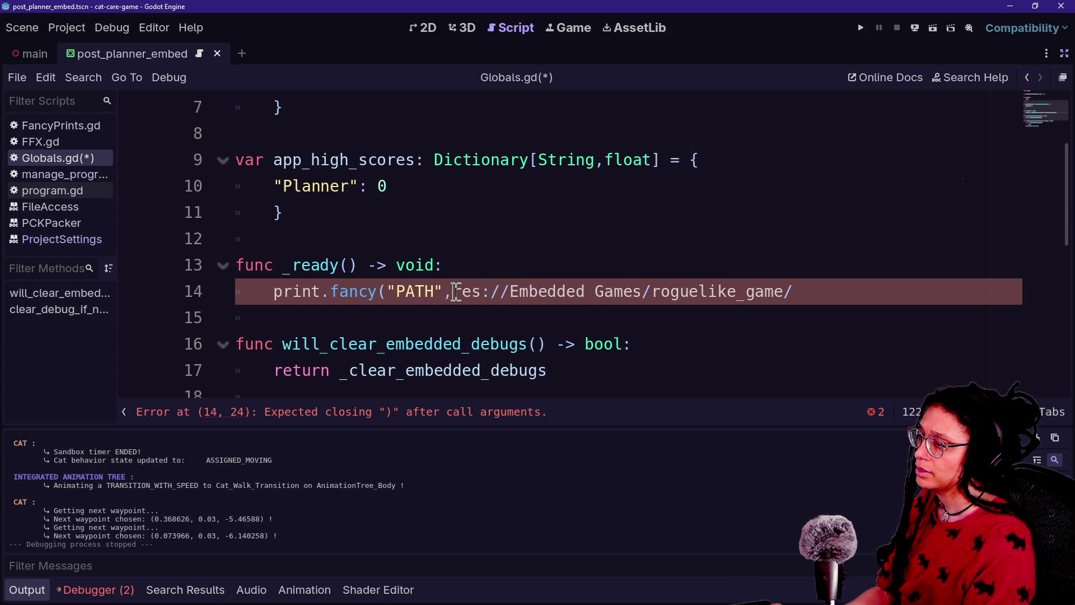
pyautogui.write('load_res')
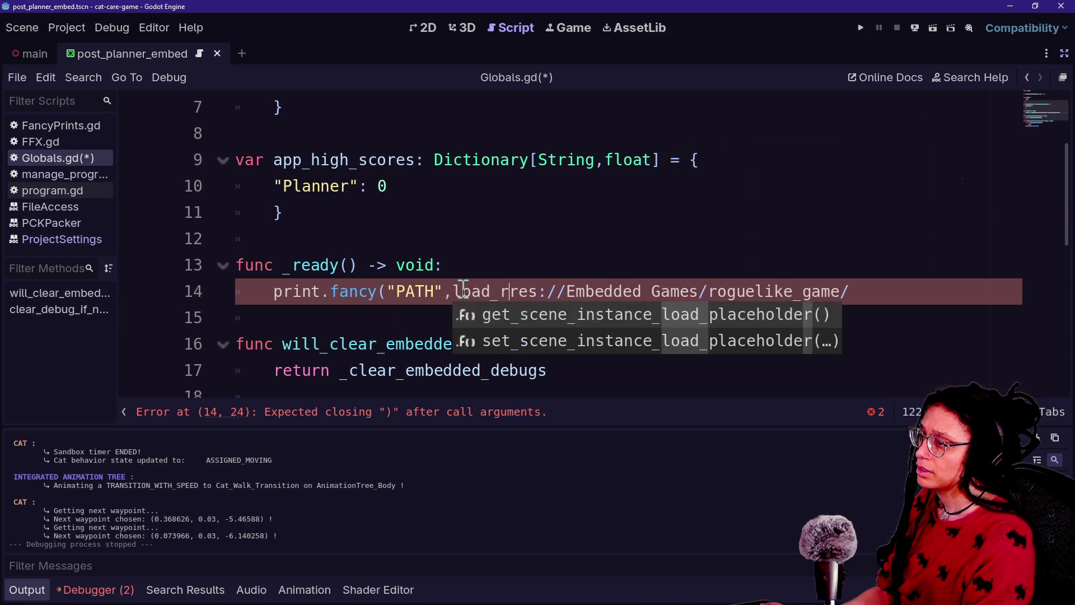
pyautogui.write('ourc ')
pyautogui.write('e')
pyautogui.press('BackSpace')
pyautogui.press('BackSpace')
pyautogui.press('BackSpace')
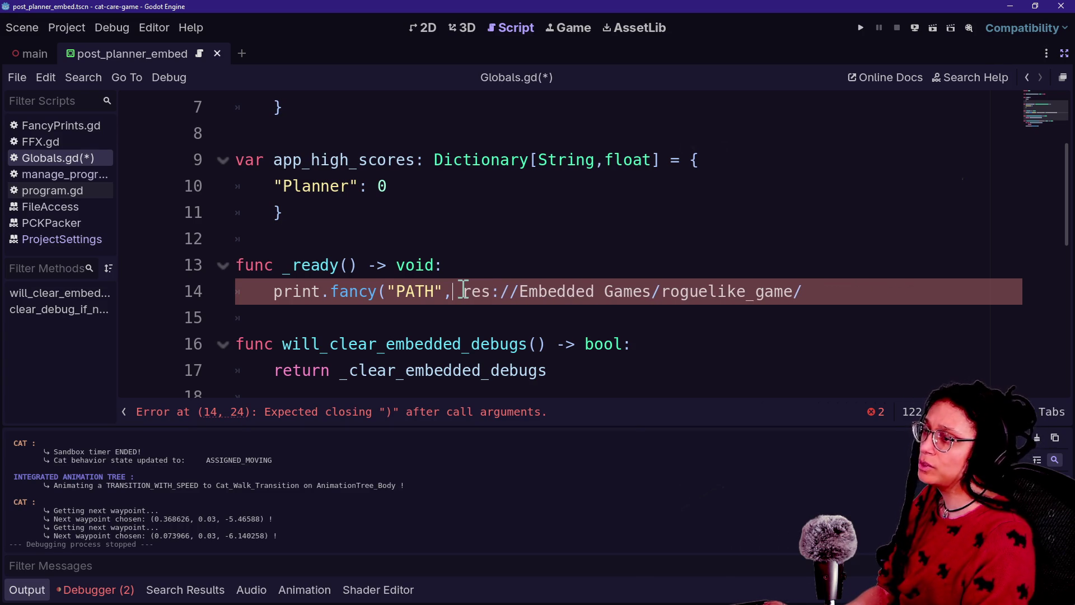
pyautogui.click(971, 77)
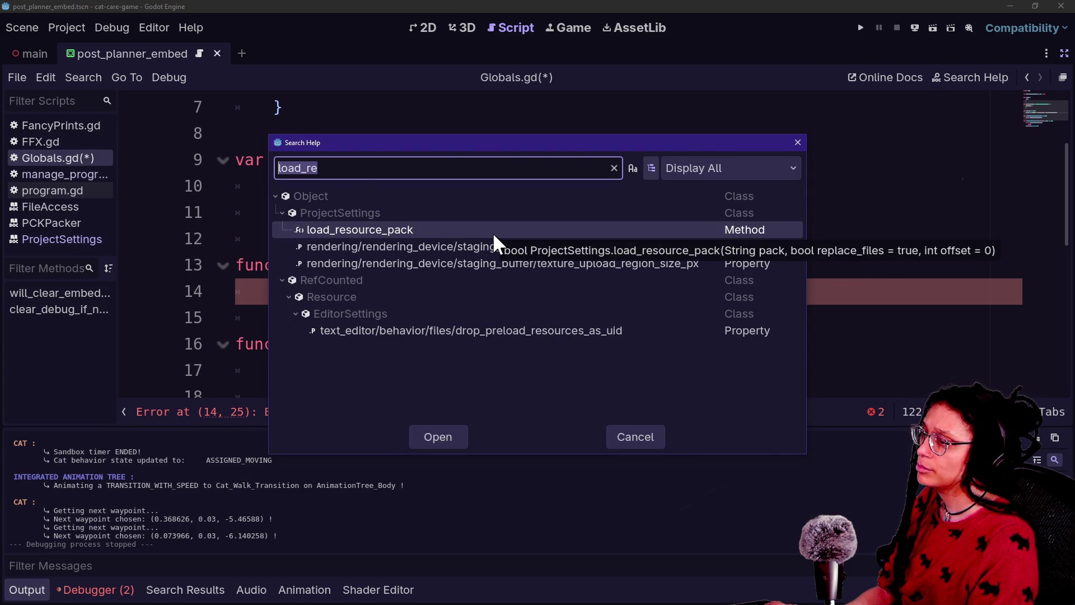
pyautogui.press('Escape')
pyautogui.write('ProjectSet res://Embedded Games/roguelike_game/')
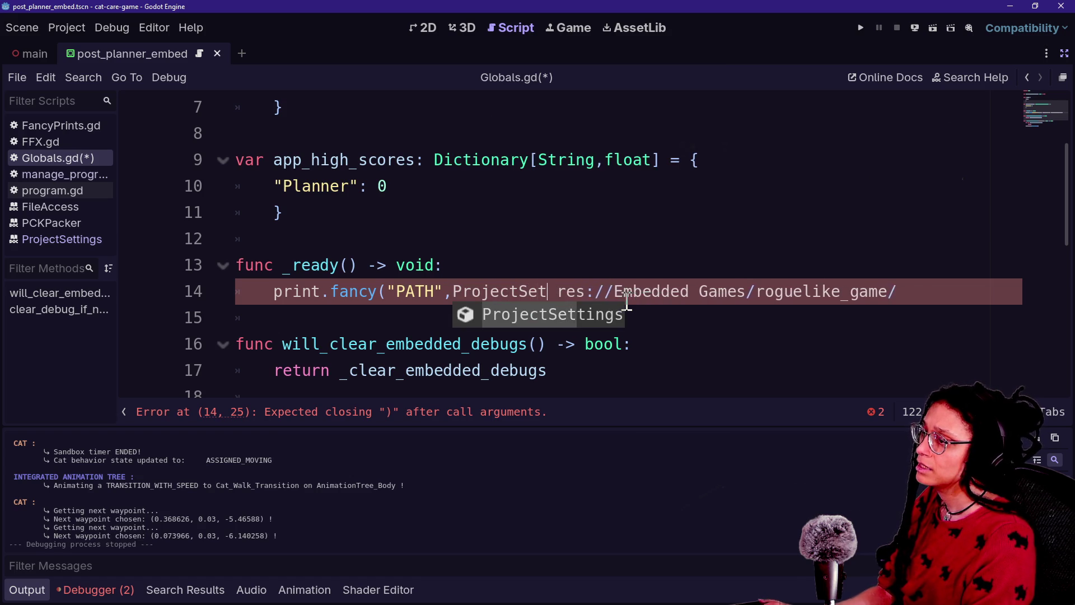
pyautogui.press('Return')
pyautogui.write('.')
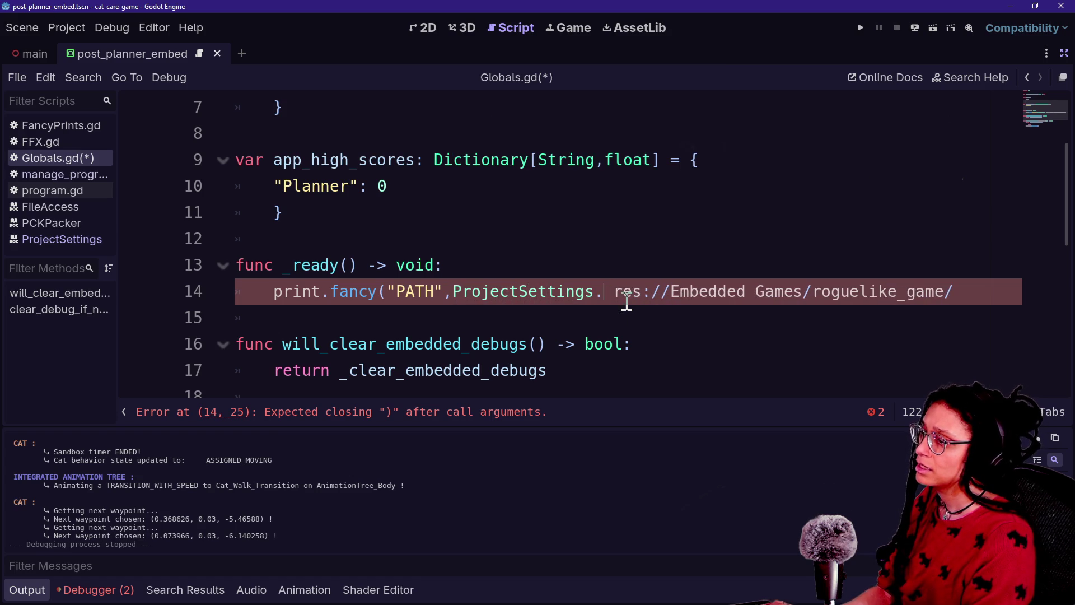
pyautogui.write('load')
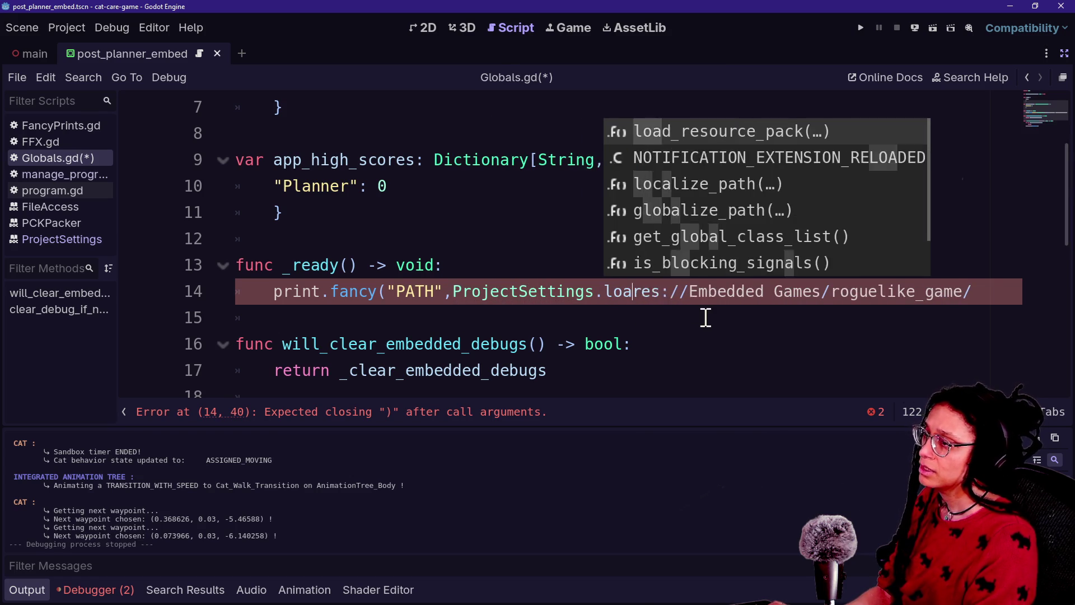
pyautogui.write('_r')
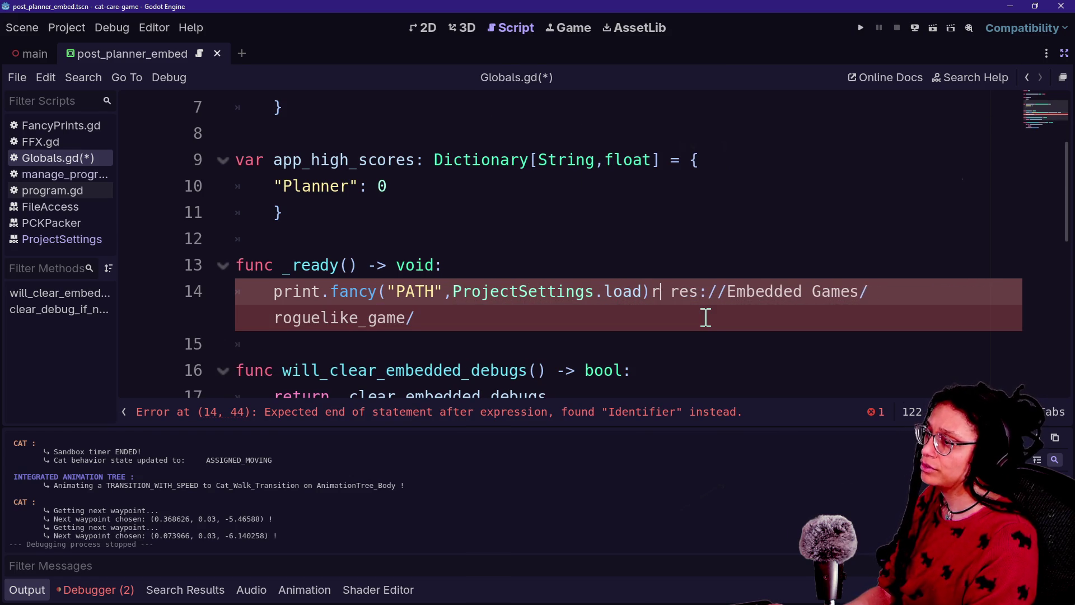
pyautogui.write('eso')
pyautogui.press('Return')
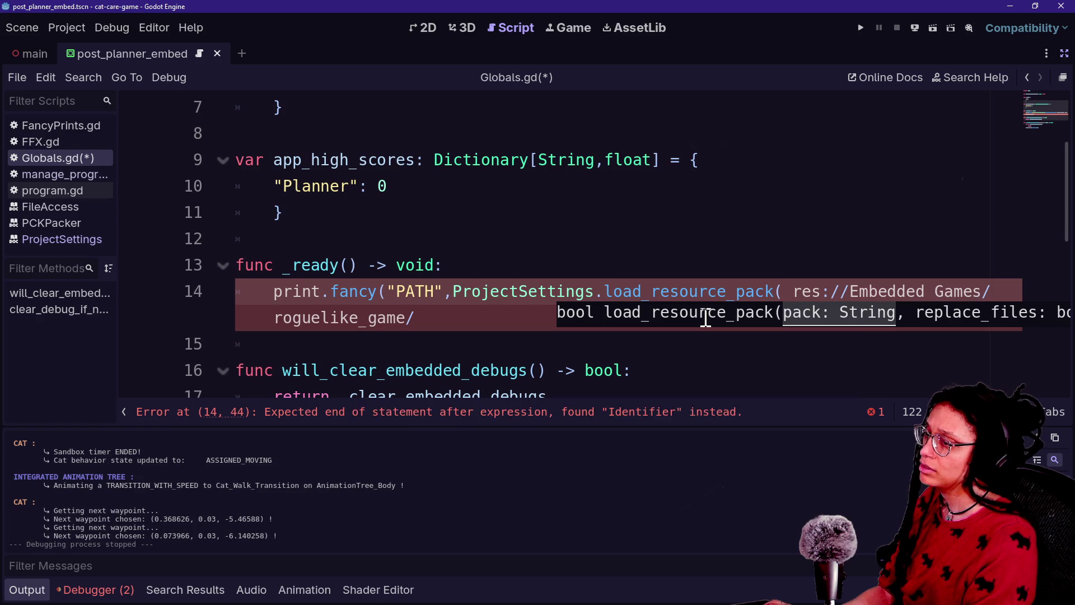
pyautogui.press('Delete')
pyautogui.write('"')
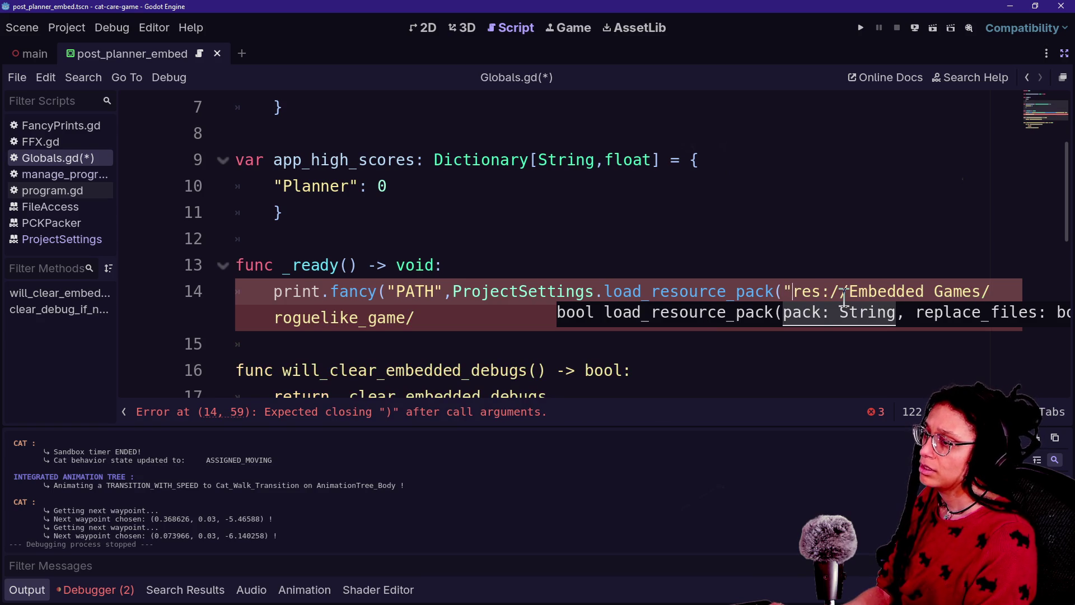
# Complete the path as res://Embedded Games/roguelike_game/game_files.zip and run the project
pyautogui.click(575, 334)
pyautogui.click(572, 325)
pyautogui.write('game_files')
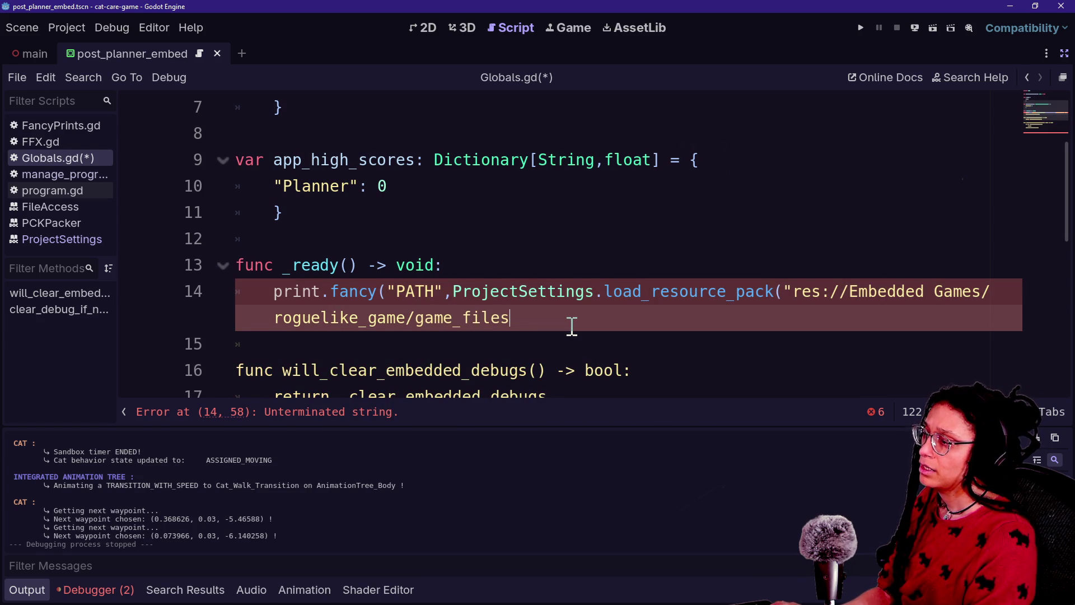
pyautogui.write('zip")')
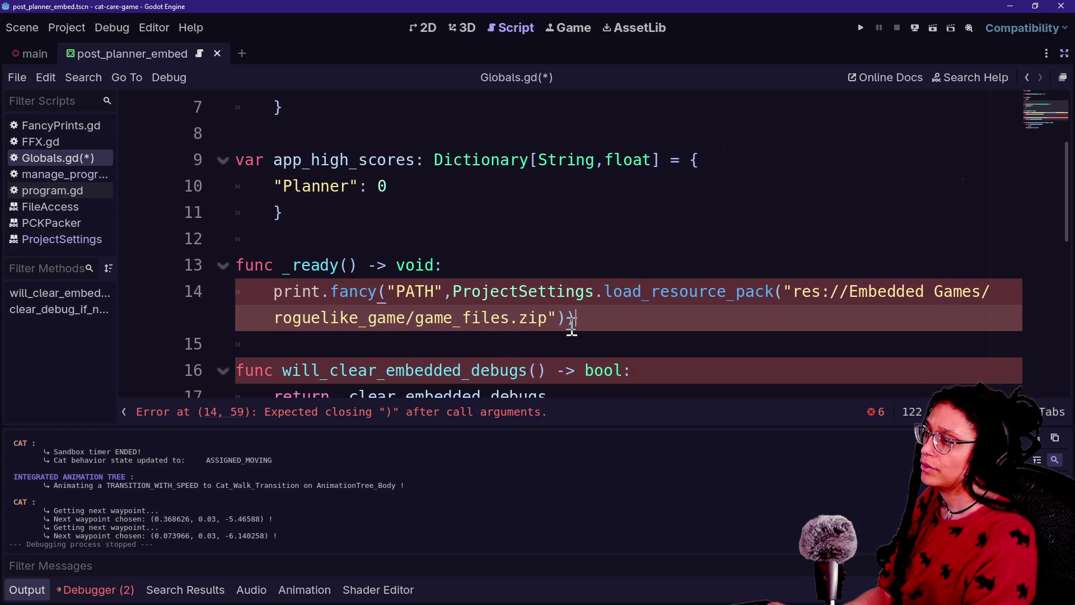
pyautogui.write(')')
pyautogui.click(861, 27)
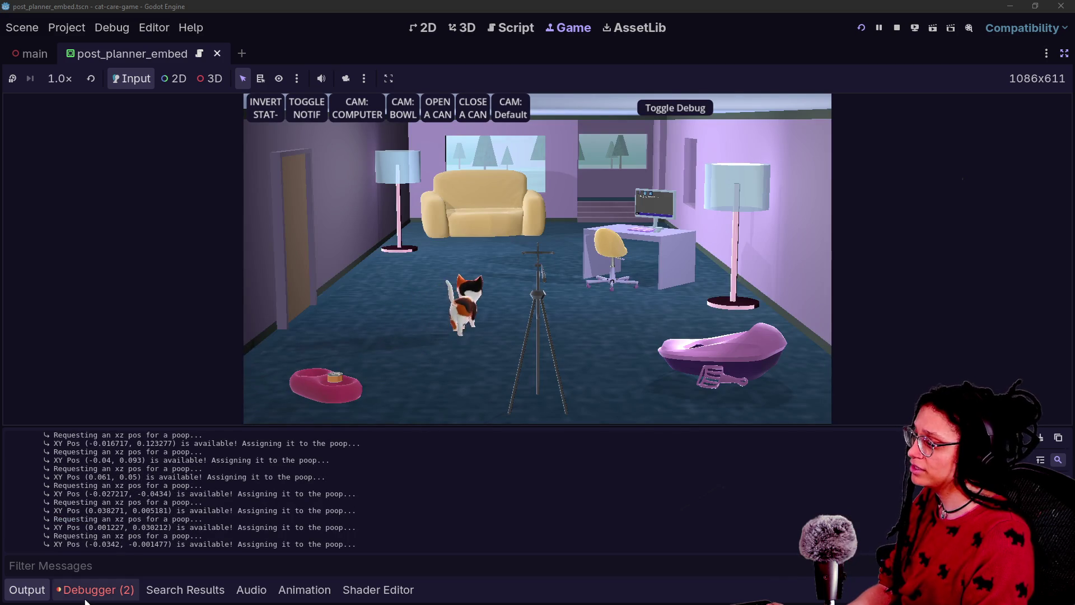
# Filter the Output log by 'path' and select the PATH true result line
pyautogui.click(150, 589)
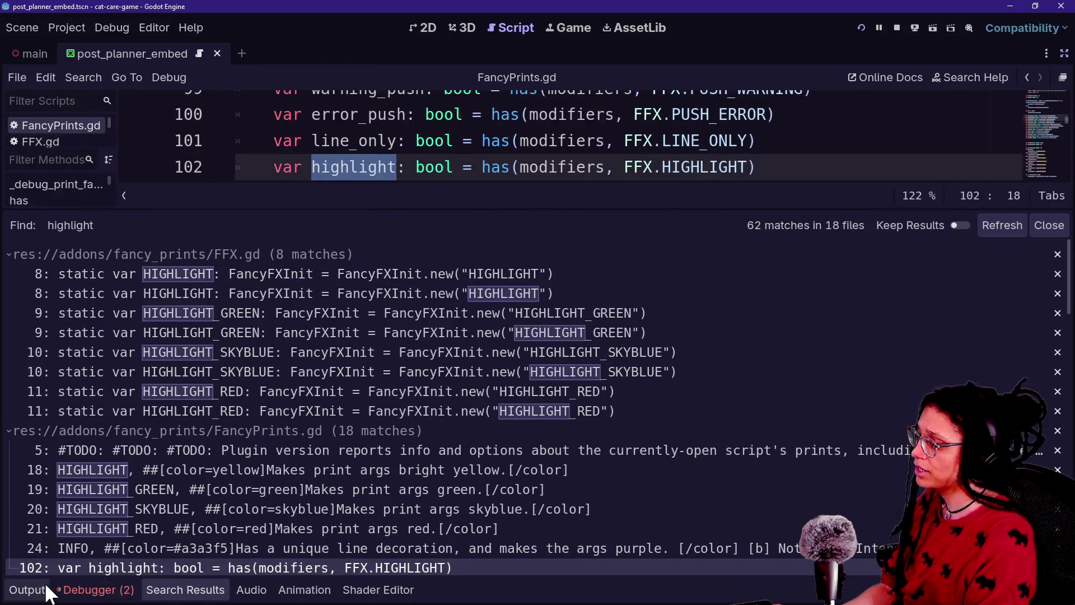
pyautogui.click(27, 589)
pyautogui.write('path')
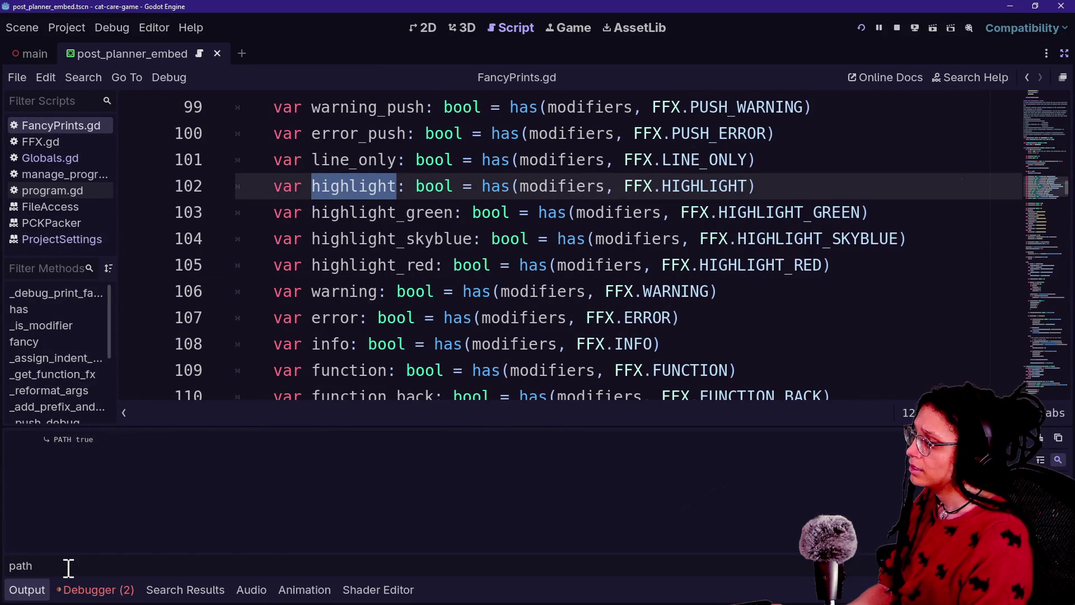
pyautogui.moveTo(66, 440); pyautogui.dragTo(113, 438)
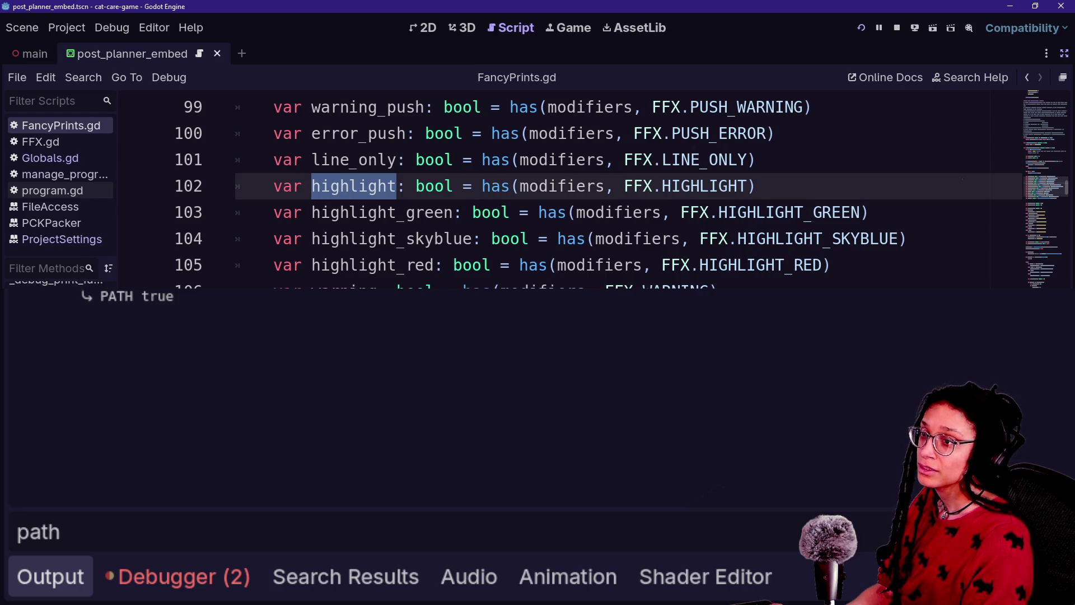
pyautogui.moveTo(174, 296); pyautogui.dragTo(47, 306)
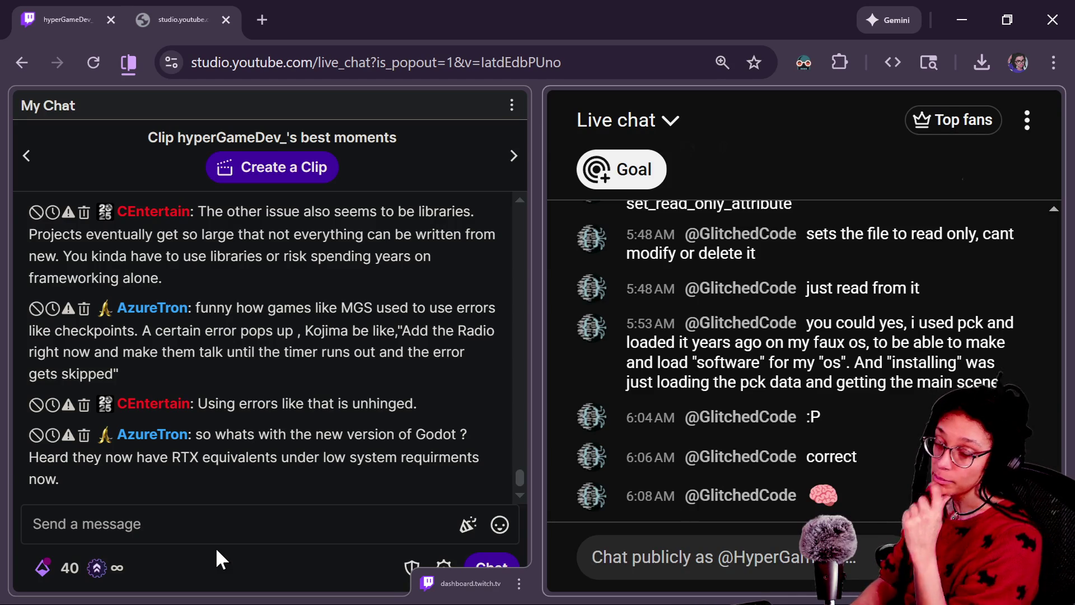
pyautogui.hotkey('alt', 'Tab')
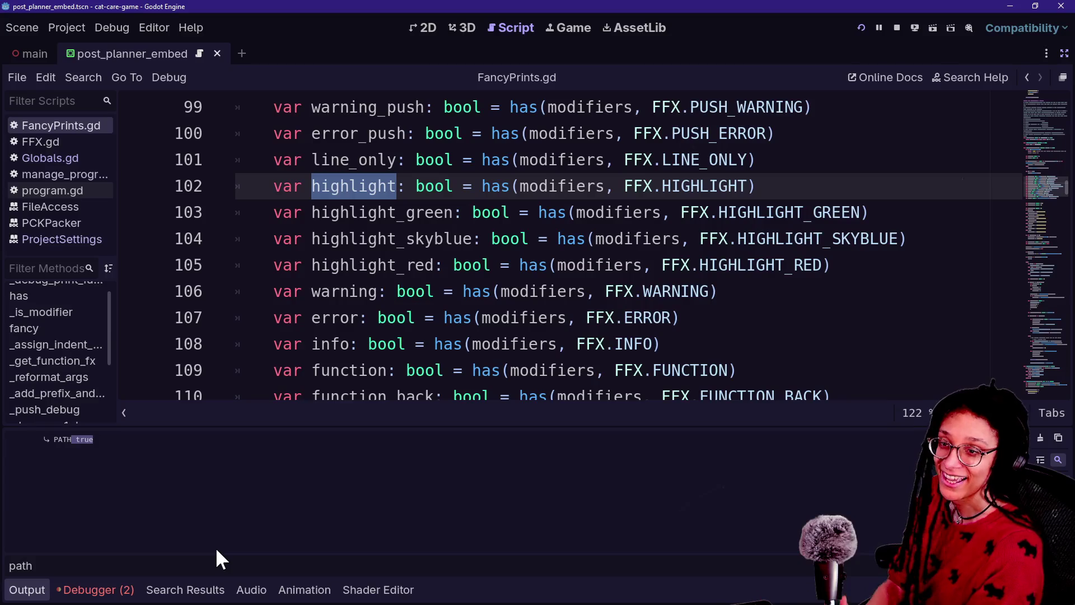
# Step through the print and colour-branch code in FancyPrints.gd
pyautogui.click(365, 269)
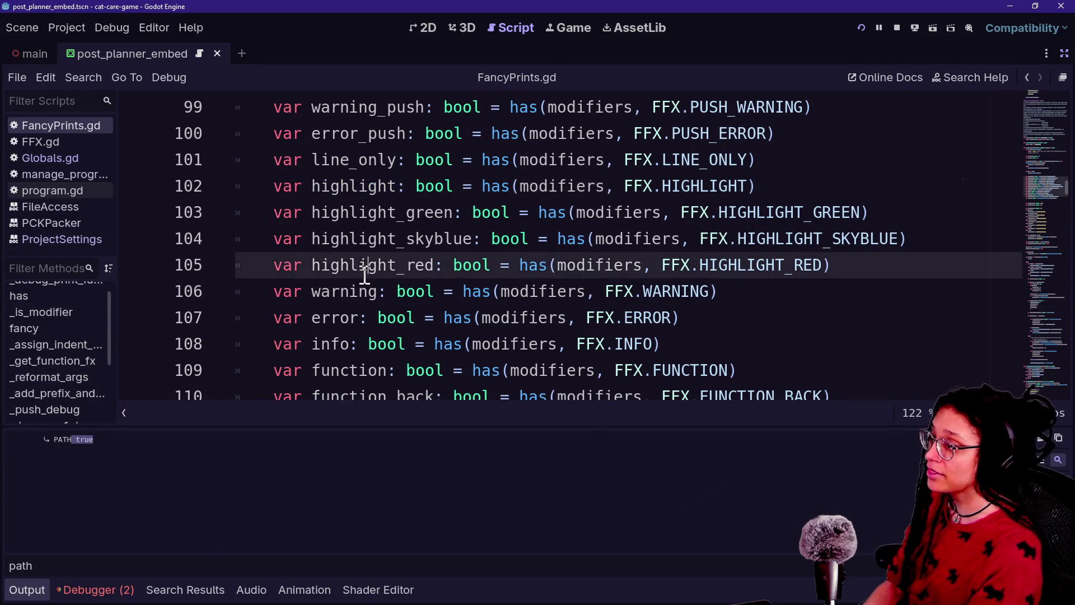
pyautogui.press('Down')
pyautogui.press('Down')
pyautogui.press('Down')
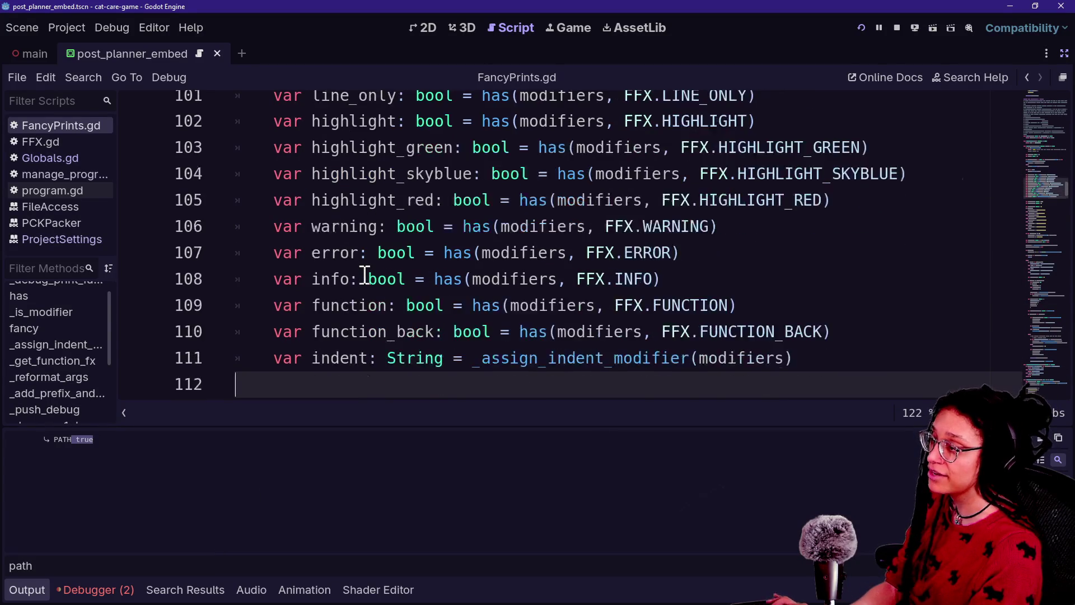
pyautogui.press('Down')
pyautogui.press('Down')
pyautogui.press('Down')
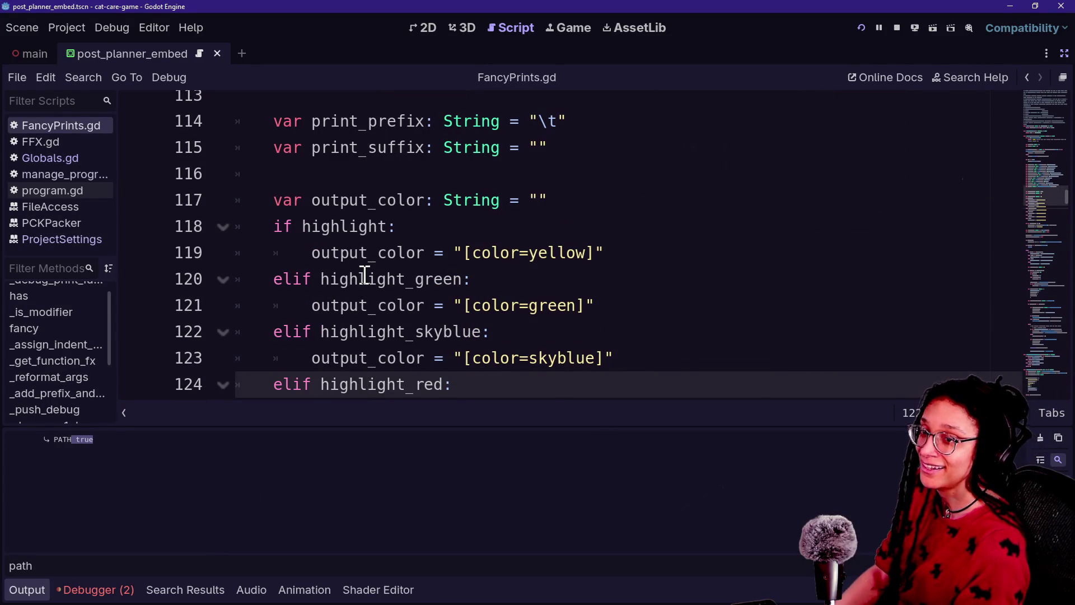
pyautogui.click(420, 262)
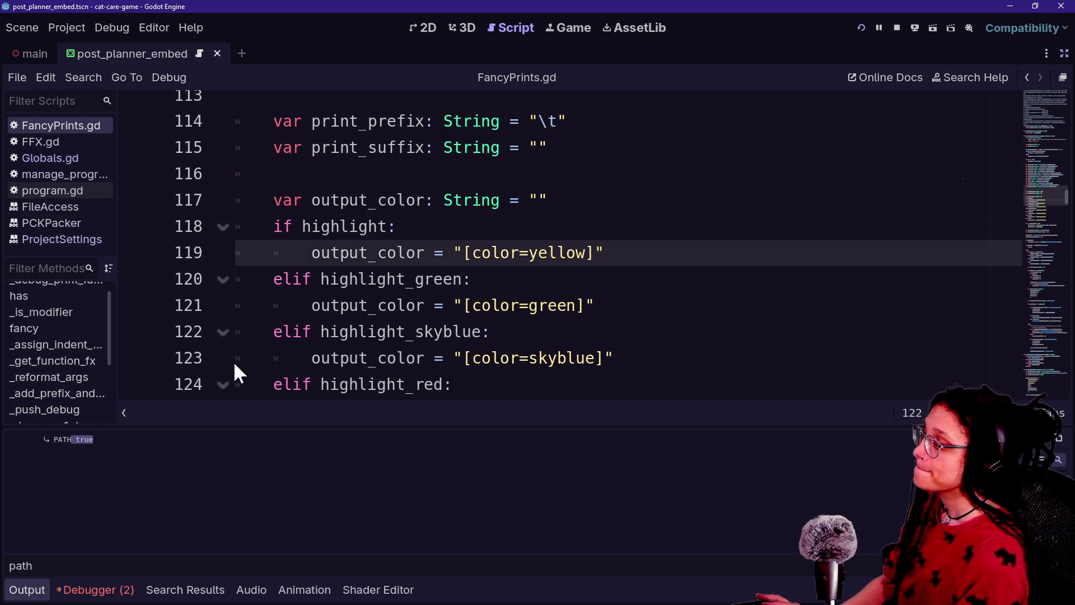
pyautogui.click(451, 173)
pyautogui.click(516, 285)
pyautogui.press('Up')
pyautogui.press('Up')
pyautogui.press('Down')
pyautogui.press('Down')
pyautogui.press('Down')
pyautogui.press('Down')
pyautogui.press('Down')
pyautogui.press('Down')
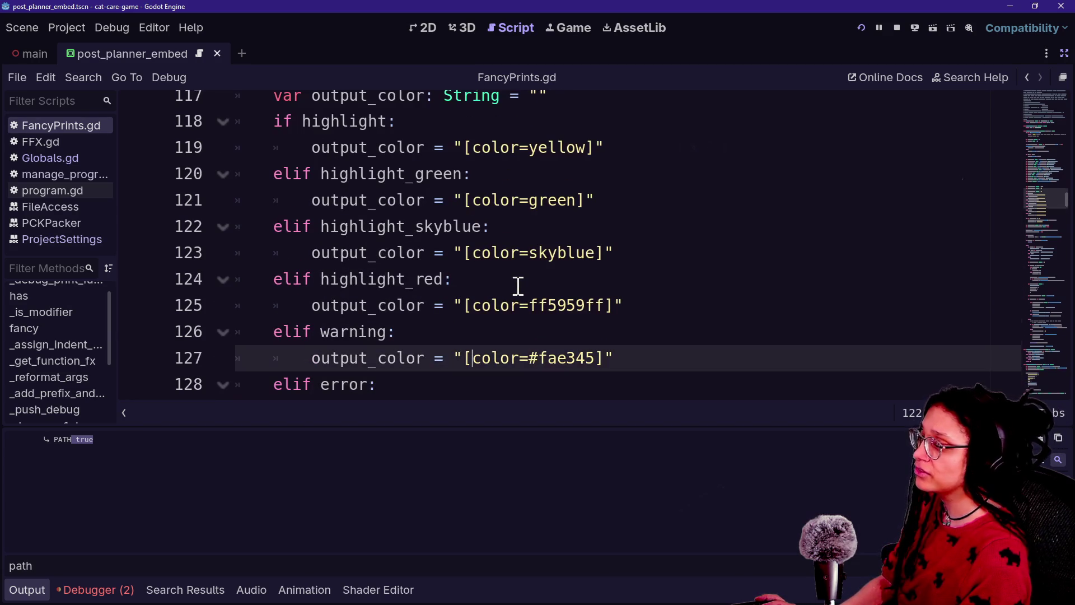
pyautogui.press('Up')
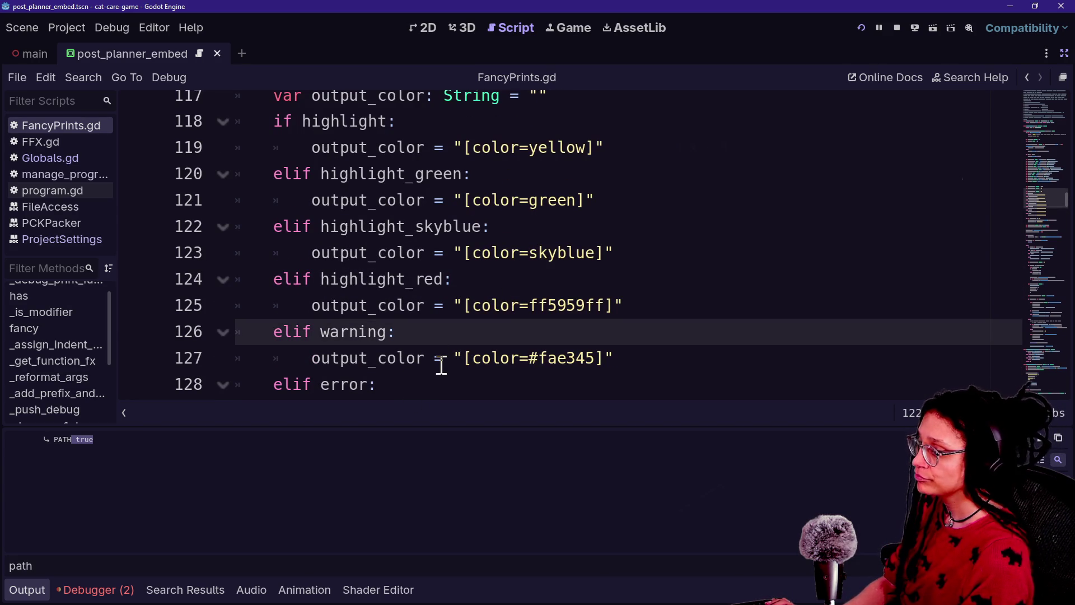
# Delete blank line 113 in FancyPrints.gd and switch to the browser chat window
pyautogui.scroll(2, 419, 343)
pyautogui.click(465, 244)
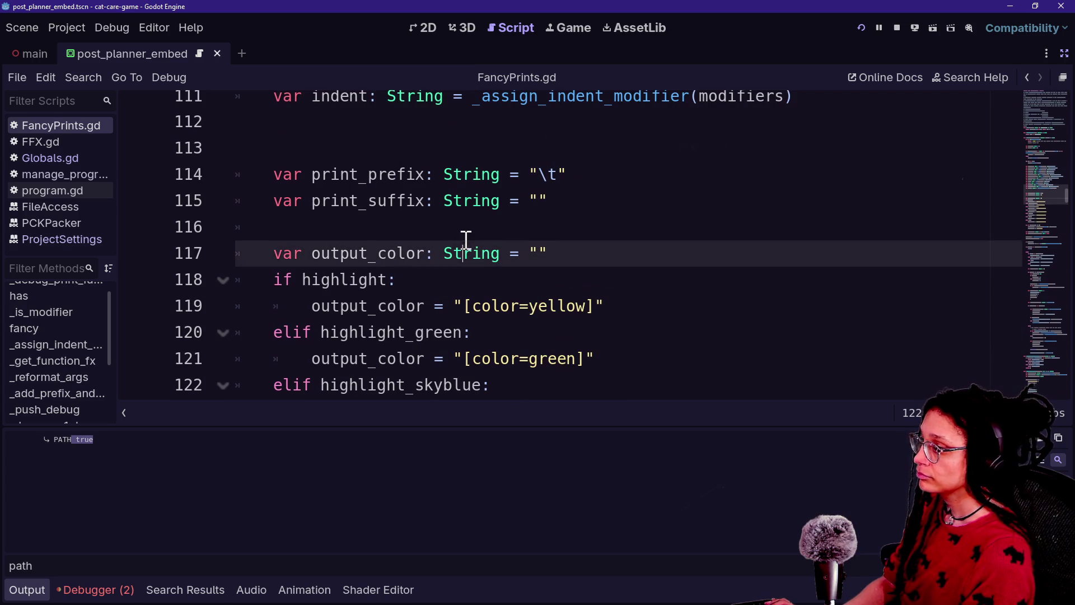
pyautogui.click(442, 145)
pyautogui.press('BackSpace')
pyautogui.hotkey('alt', 'Tab')
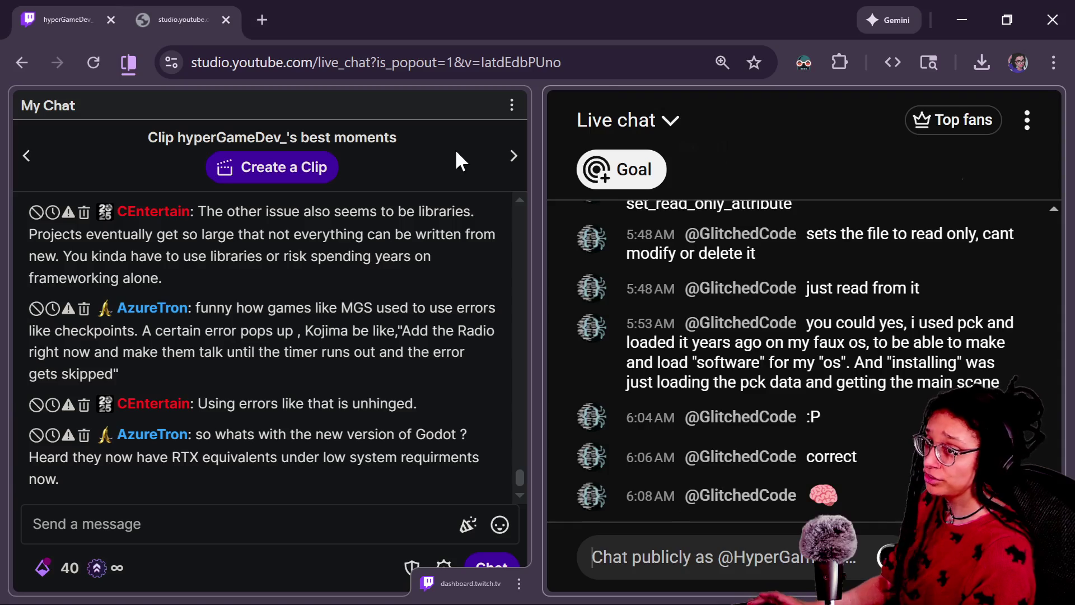
# Open the Godot 4.6 release page in a new tab and copy its URL
pyautogui.hotkey('alt', 'Tab')
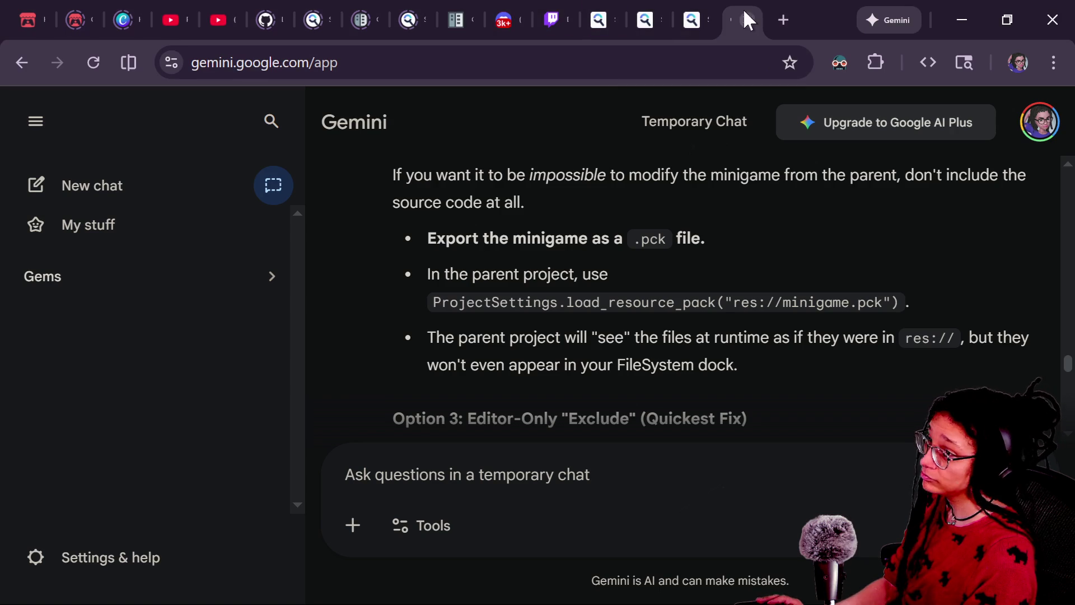
pyautogui.click(775, 8)
pyautogui.write('g')
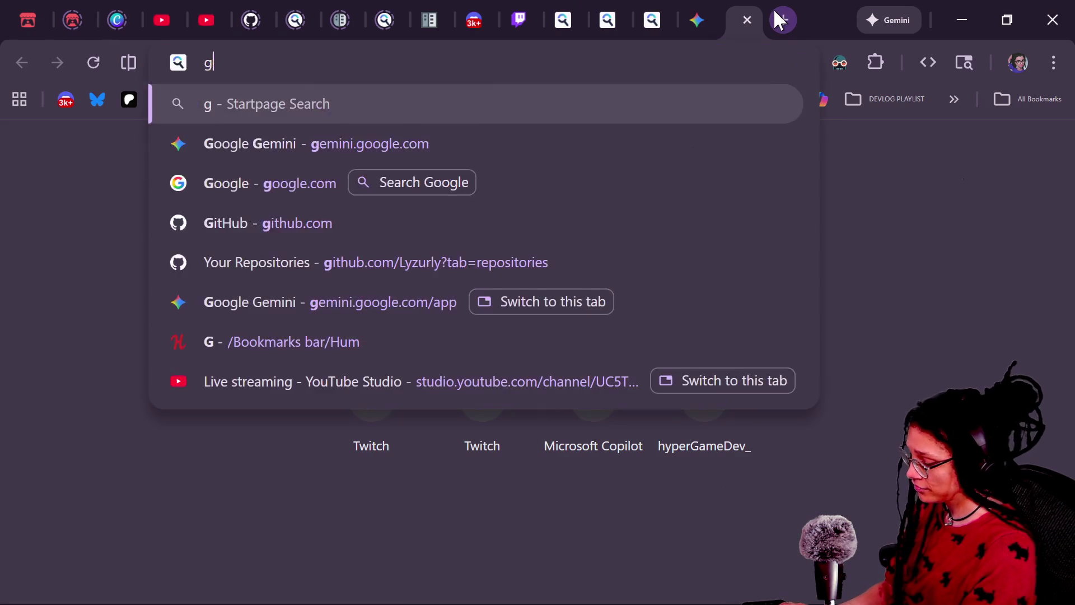
pyautogui.write('odot')
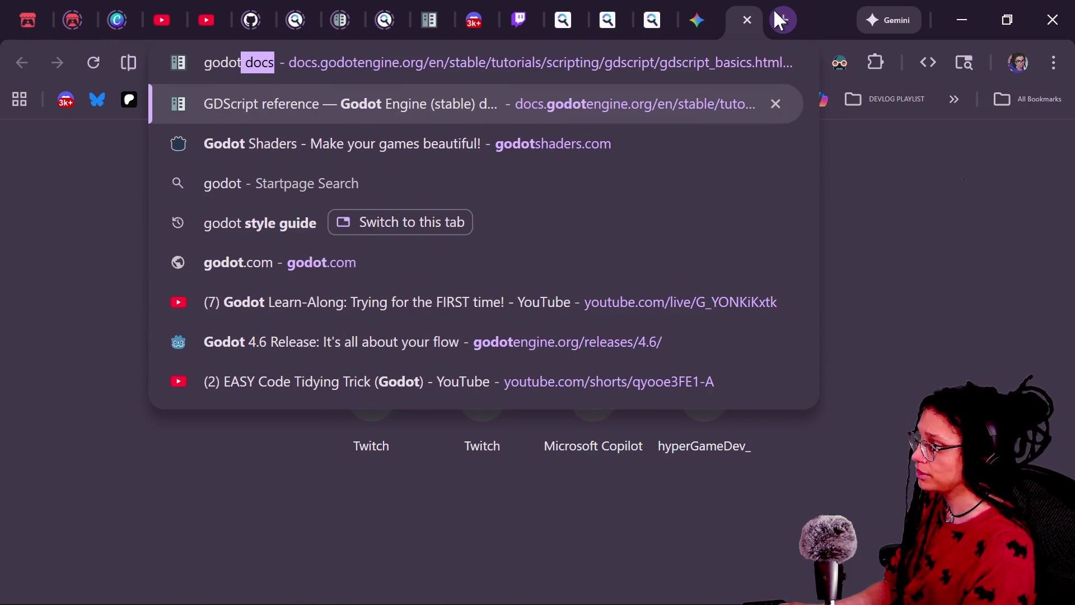
pyautogui.press('Down')
pyautogui.press('Down')
pyautogui.press('Down')
pyautogui.press('Return')
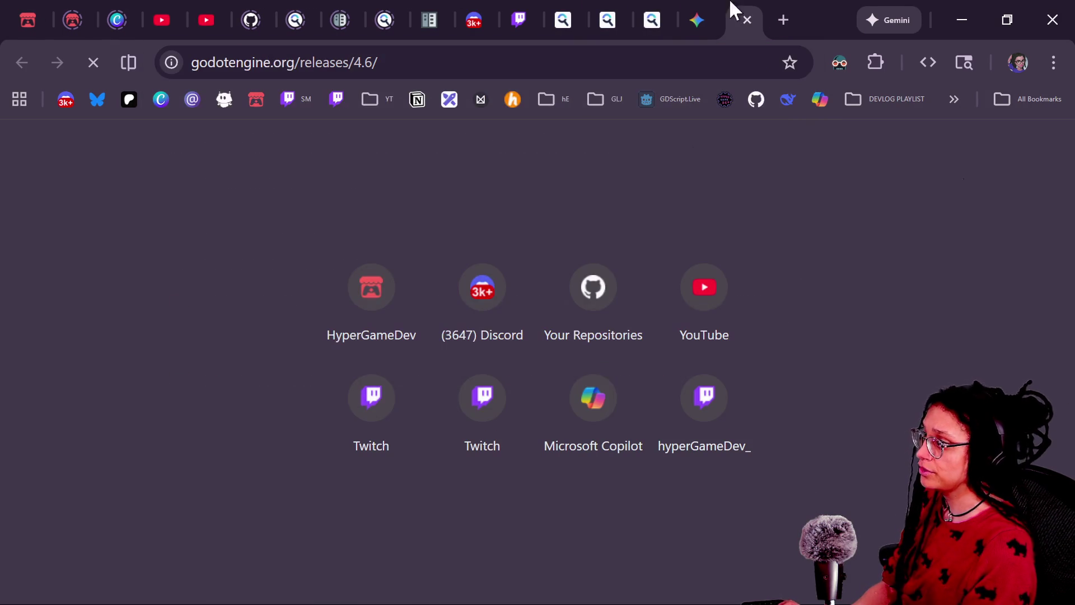
pyautogui.click(647, 60)
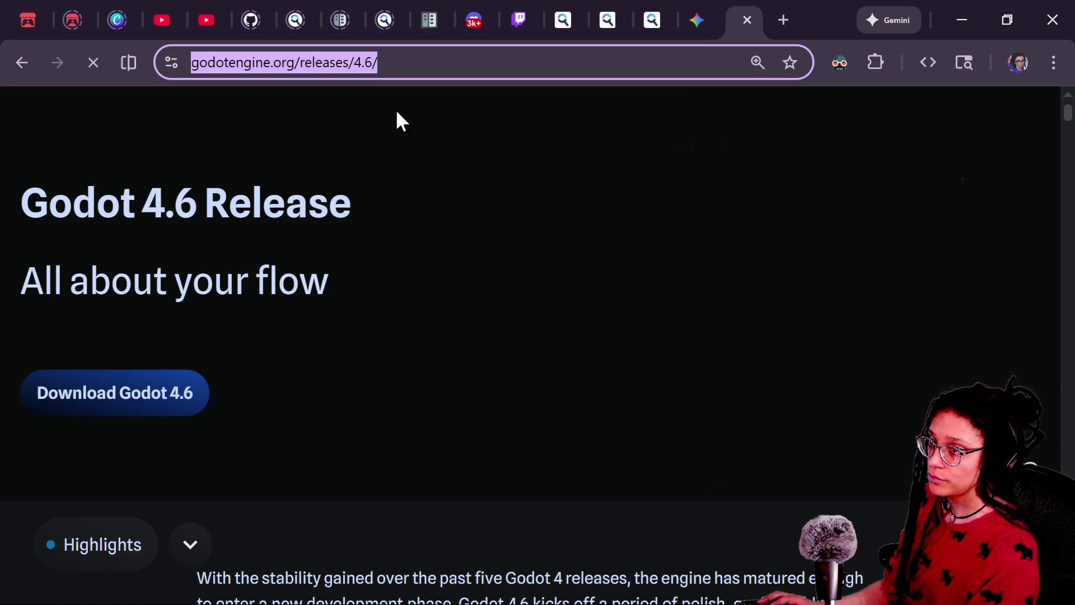
pyautogui.hotkey('ctrl', 'c')
# Post the release page link in both the Twitch and YouTube chats
pyautogui.hotkey('alt', 'Tab')
pyautogui.click(272, 544)
pyautogui.hotkey('ctrl', 'v')
pyautogui.press('Return')
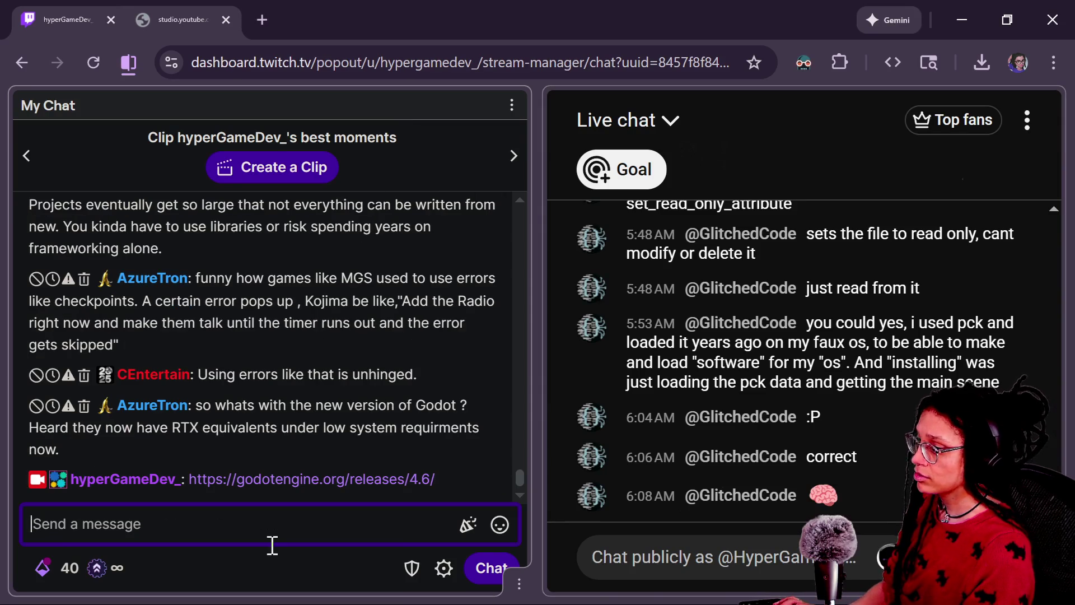
pyautogui.click(749, 557)
pyautogui.hotkey('ctrl', 'v')
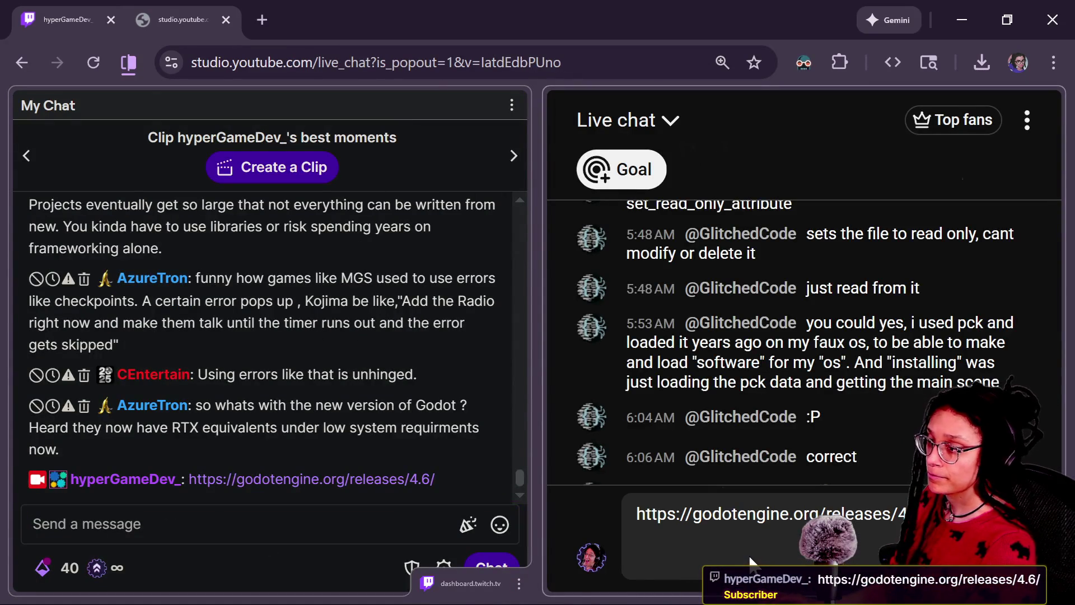
pyautogui.press('Return')
pyautogui.hotkey('alt', 'Tab')
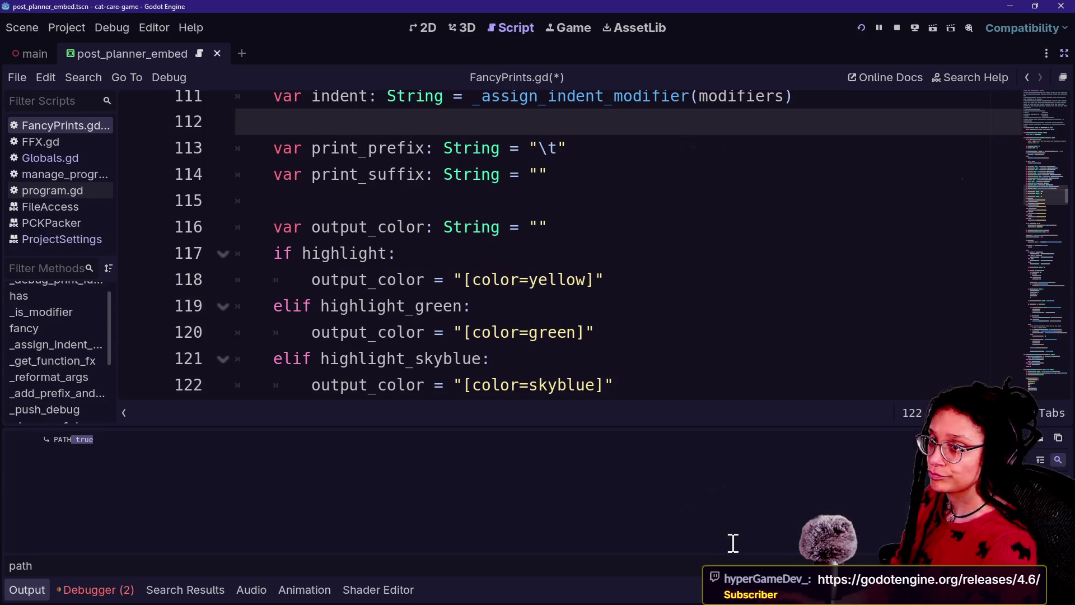
# Look over the running game and restart it from the Globals.gd script
pyautogui.click(560, 308)
pyautogui.scroll(3, 560, 312)
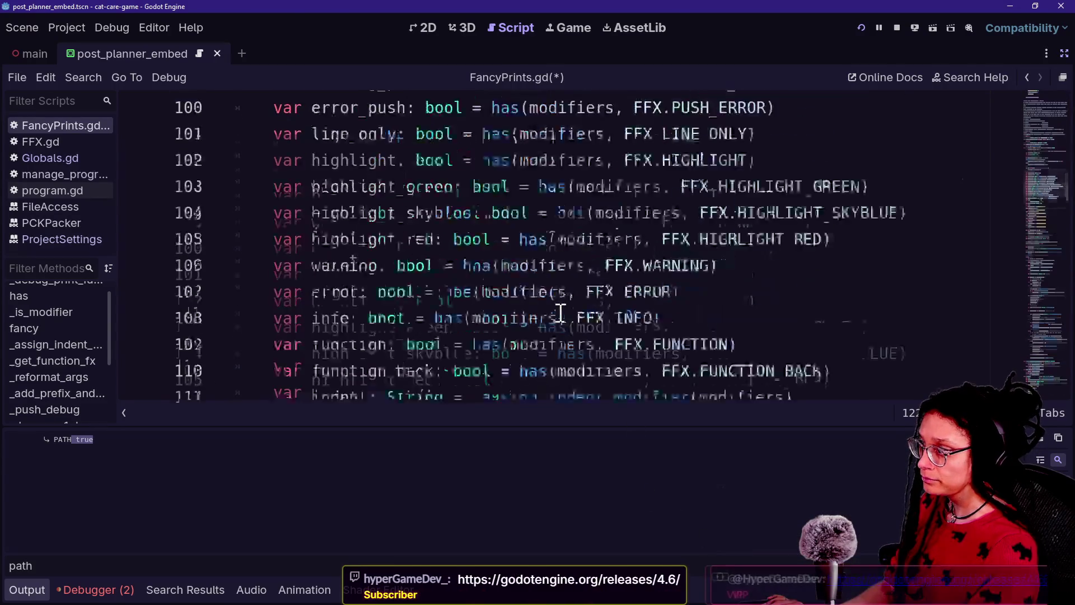
pyautogui.scroll(7, 561, 313)
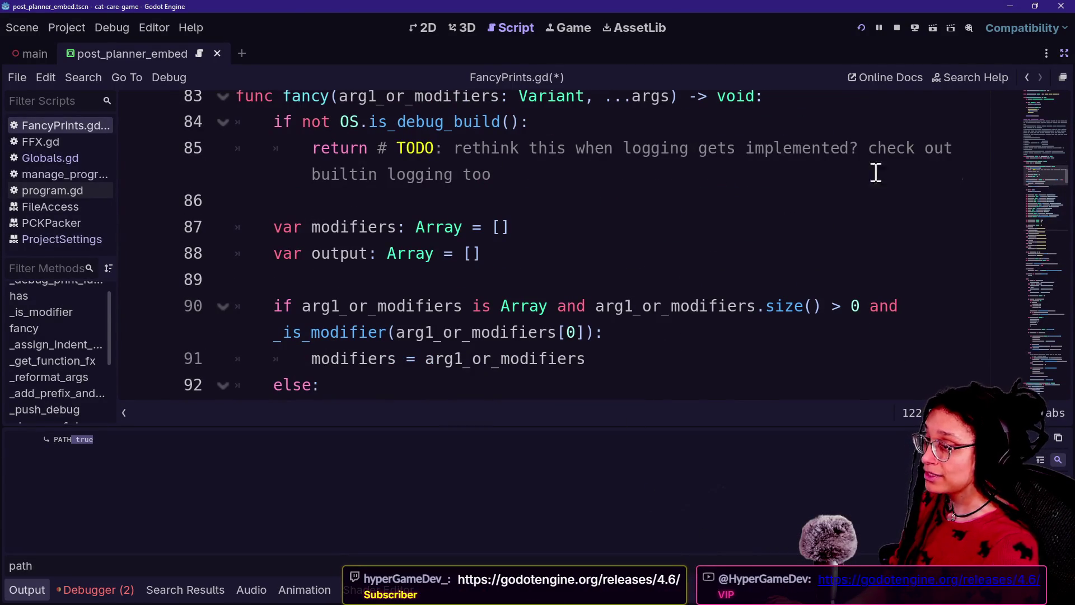
pyautogui.click(577, 28)
pyautogui.click(862, 27)
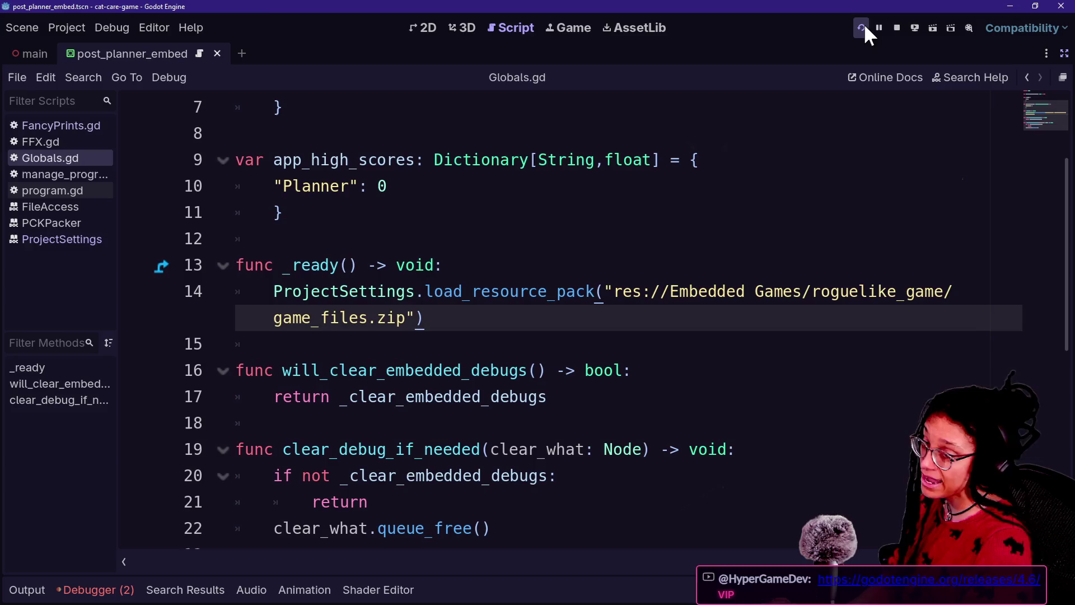
pyautogui.click(866, 26)
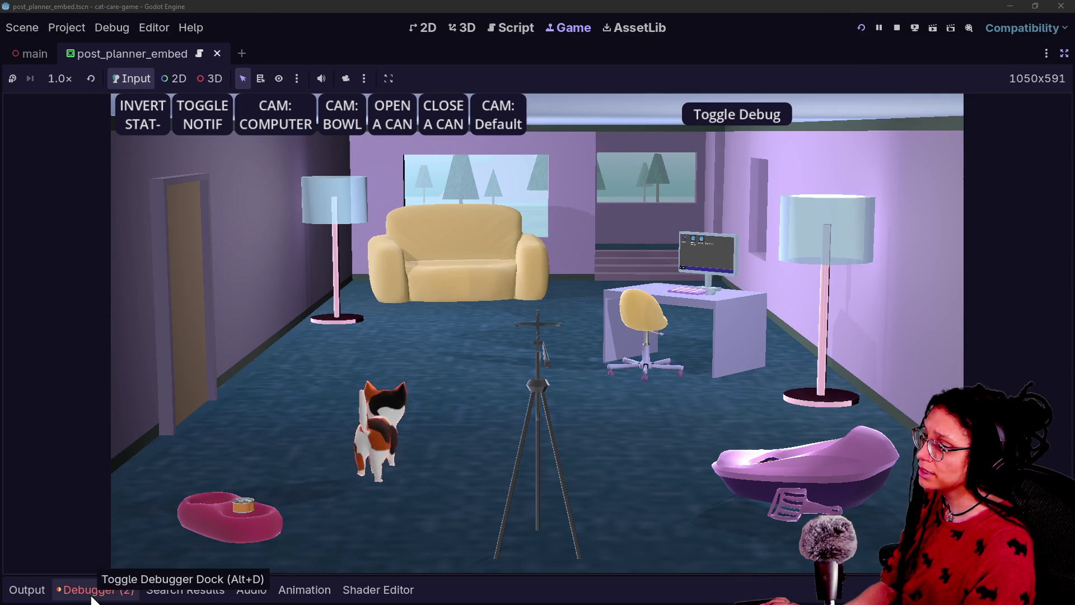
# In the game, open Post Planner on the computer, toggle the debug overlay, then stop it
pyautogui.click(255, 119)
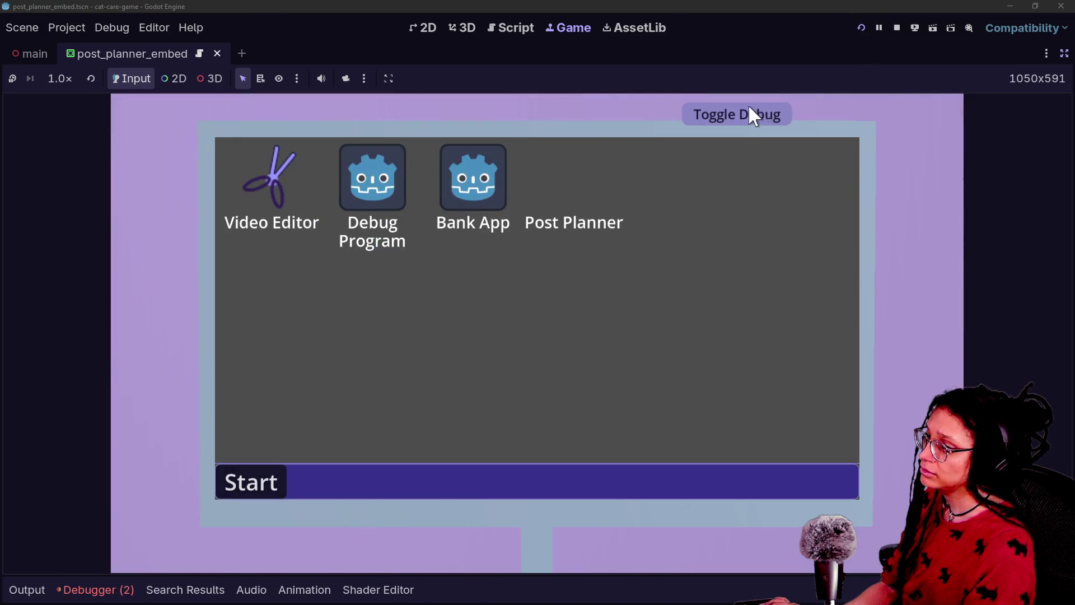
pyautogui.click(561, 178)
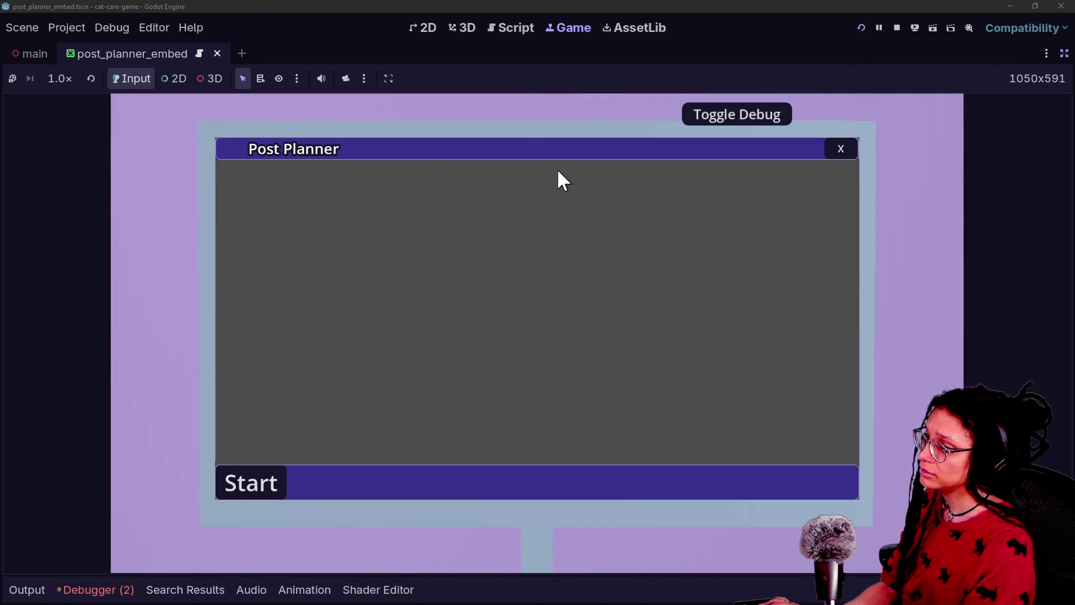
pyautogui.click(840, 149)
pyautogui.click(577, 180)
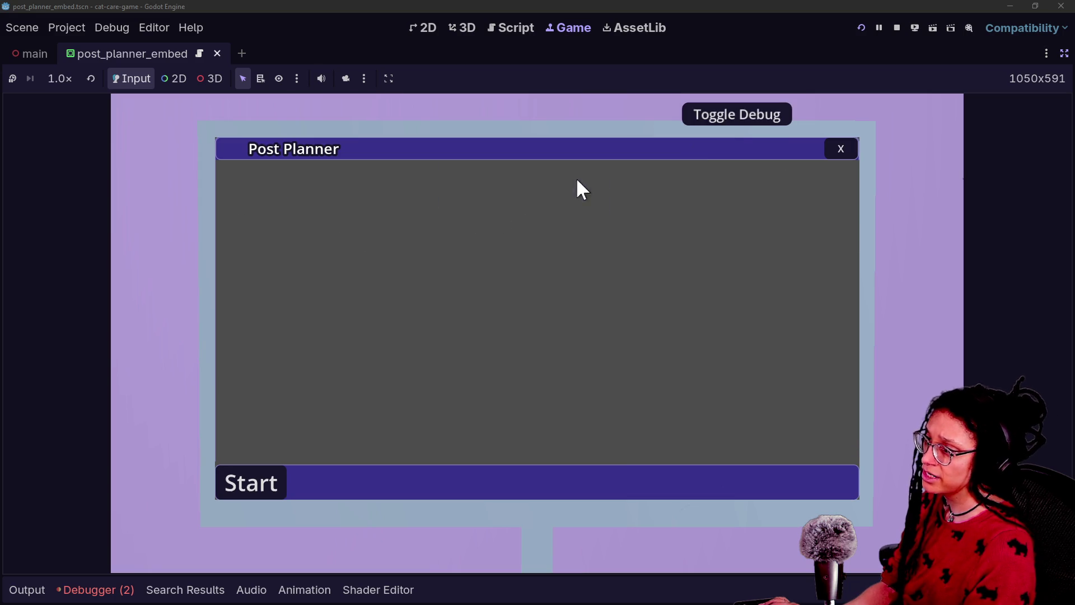
pyautogui.click(737, 118)
pyautogui.click(513, 106)
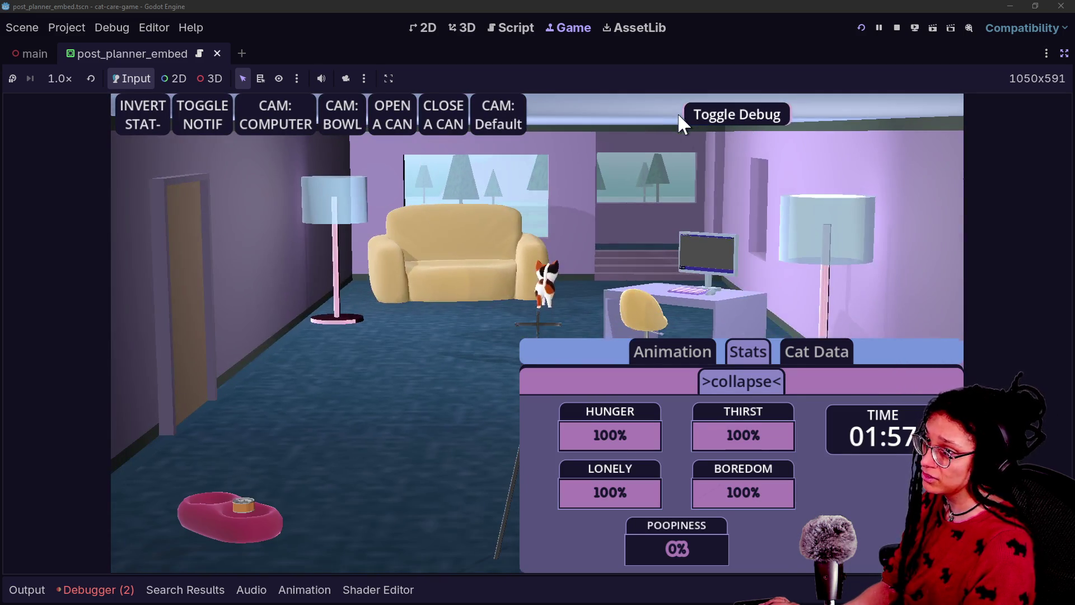
pyautogui.click(700, 114)
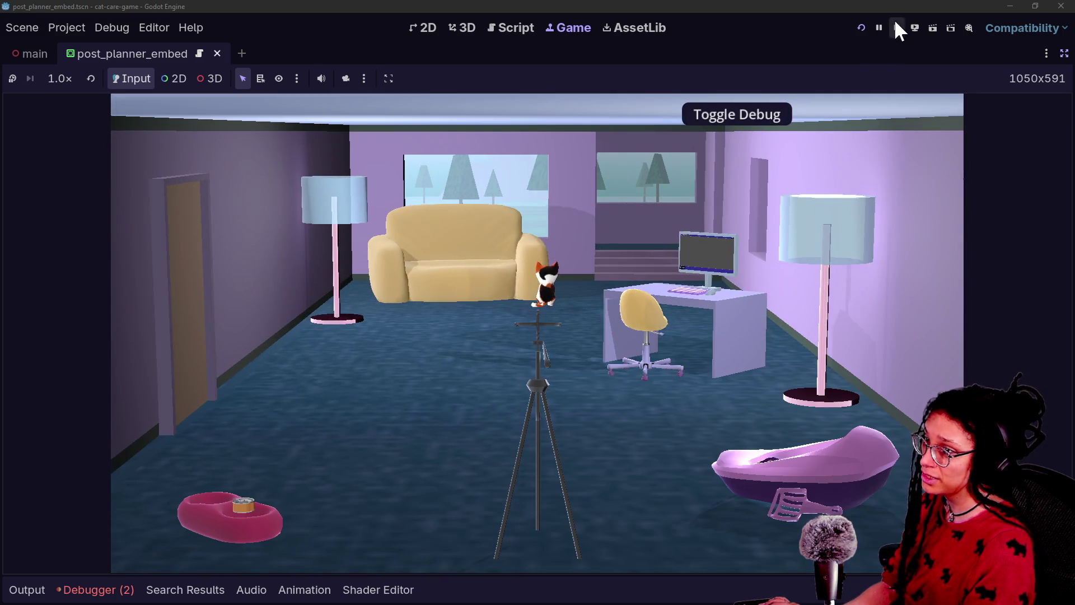
pyautogui.click(896, 25)
# Check the game_files.zip pack path on Globals.gd line 14 and run the game again
pyautogui.click(638, 291)
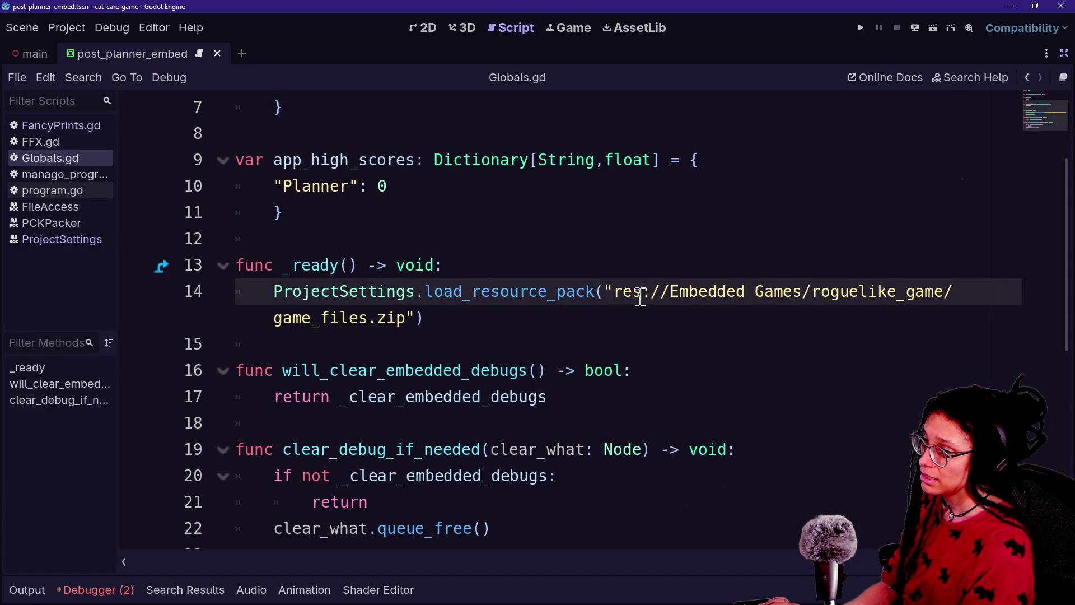
pyautogui.moveTo(614, 291); pyautogui.dragTo(613, 324)
pyautogui.click(423, 319)
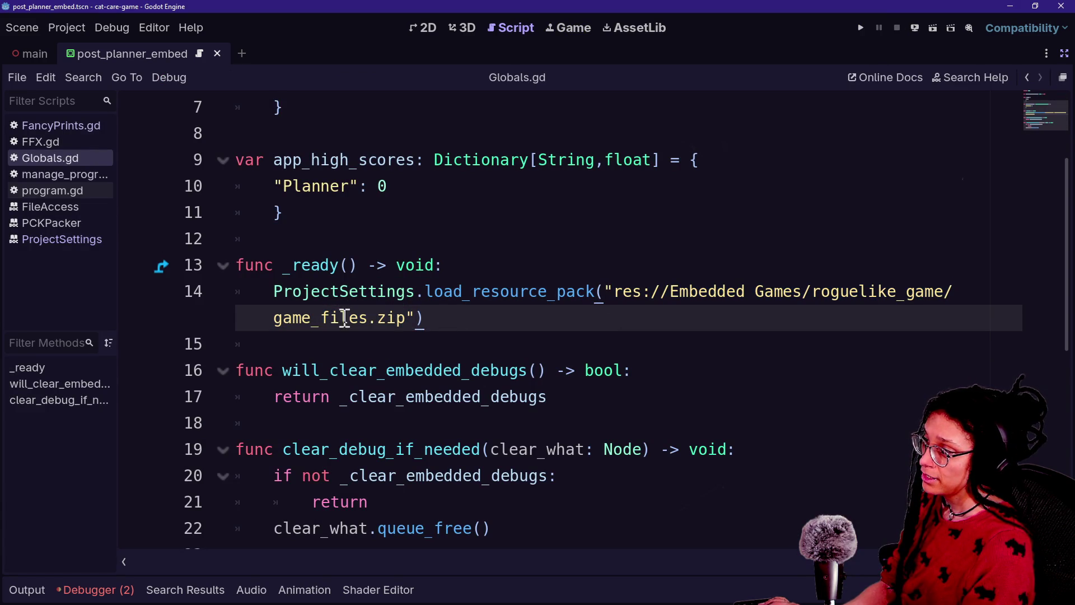
pyautogui.click(861, 27)
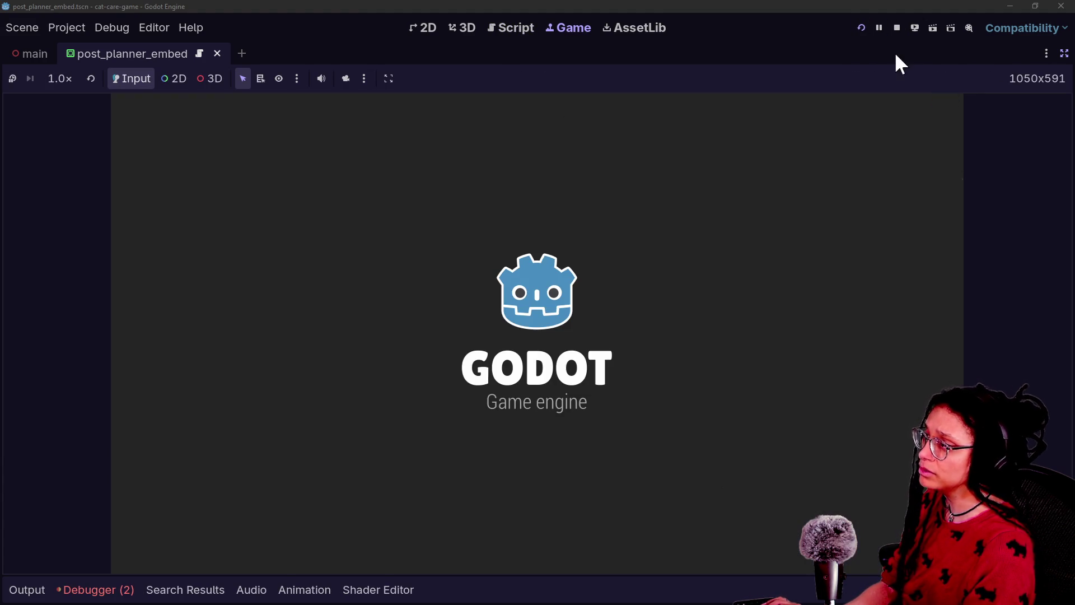
# Restore the docks and inspect the Remote scene tree's main children and Globals node
pyautogui.hotkey('ctrl', 'shift', 'F11')
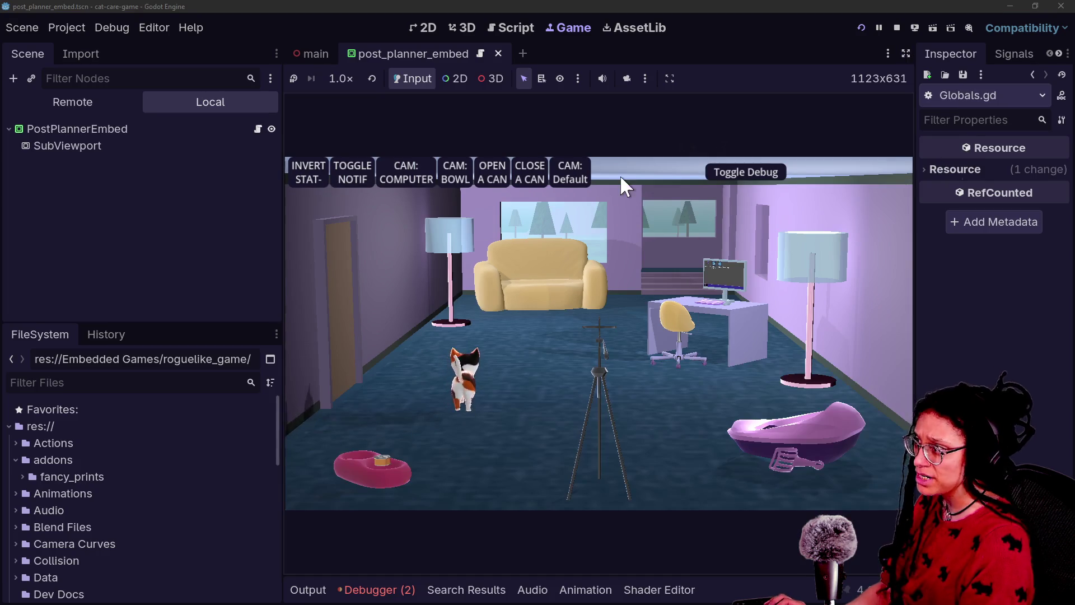
pyautogui.click(105, 102)
pyautogui.click(14, 180)
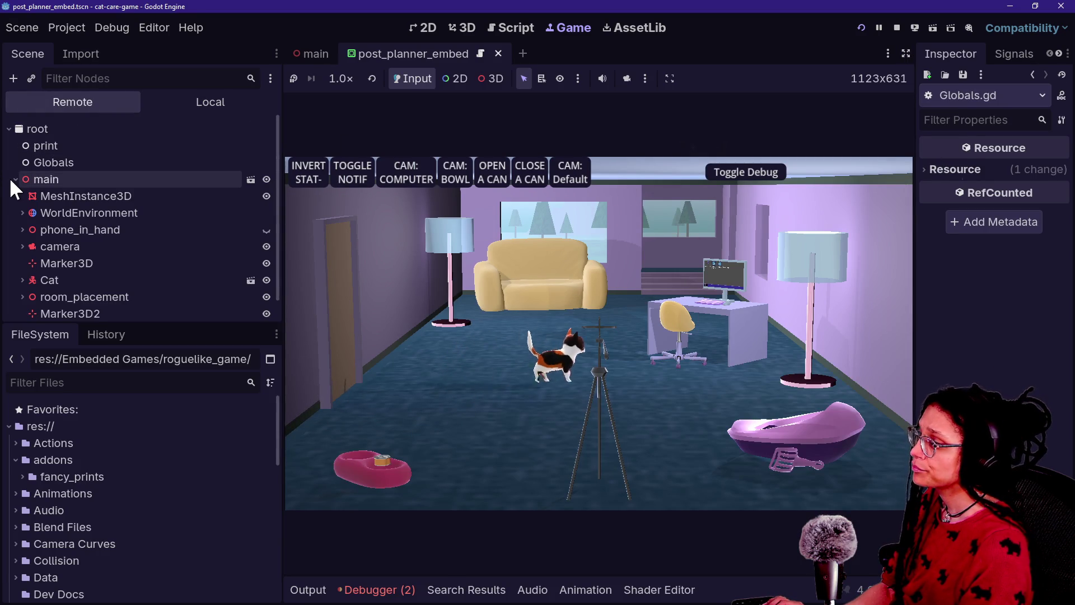
pyautogui.click(30, 241)
pyautogui.scroll(-1, 29, 238)
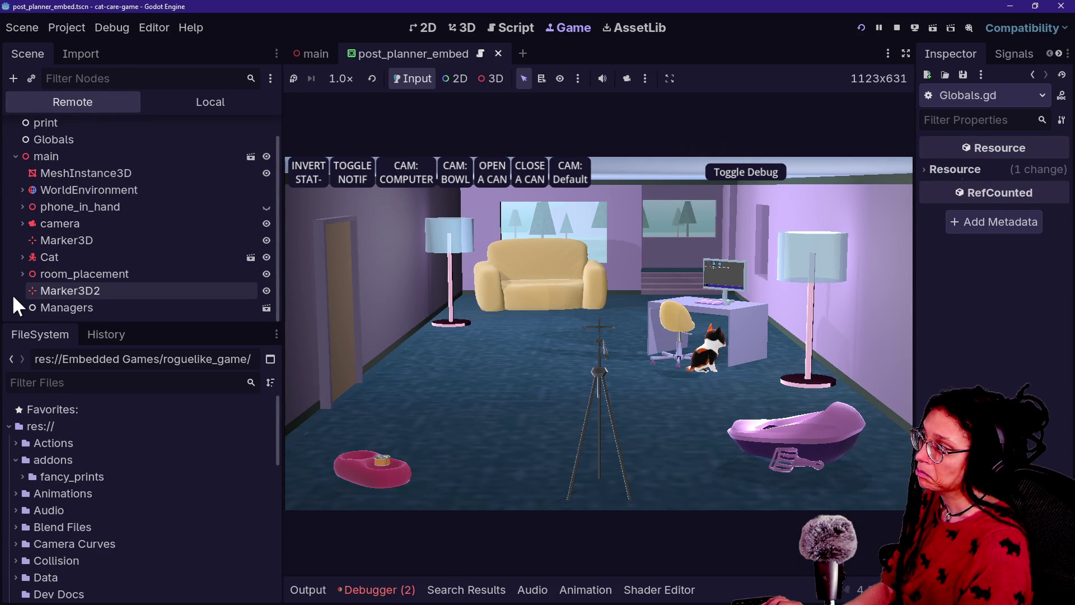
pyautogui.click(31, 140)
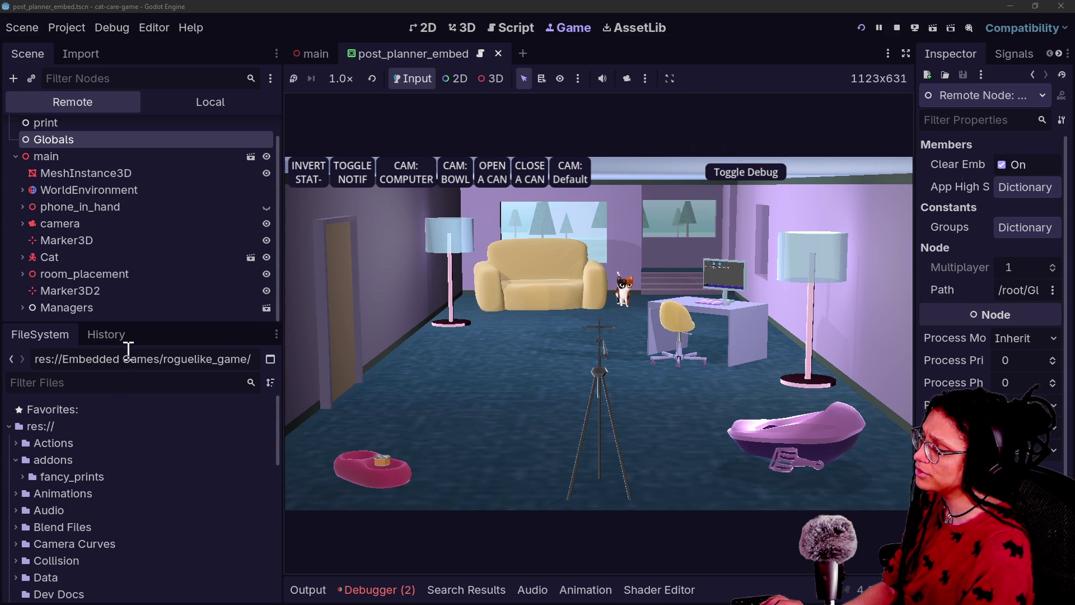
# Inspect the WorldEnvironment and phone_in_hand nodes, then focus the browser's address bar
pyautogui.click(165, 103)
pyautogui.click(49, 97)
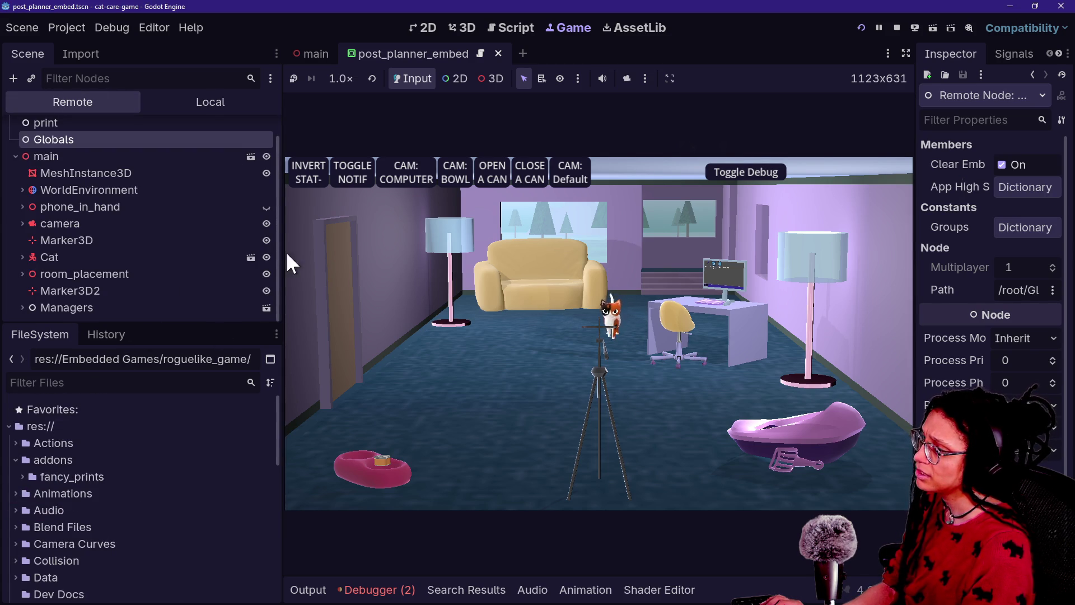
pyautogui.click(138, 190)
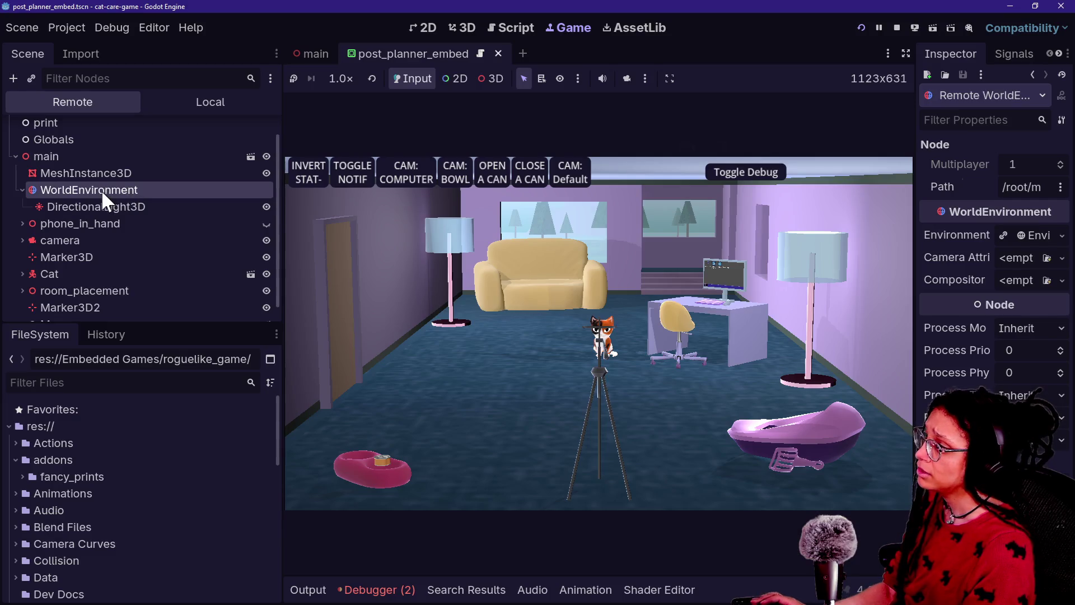
pyautogui.click(179, 223)
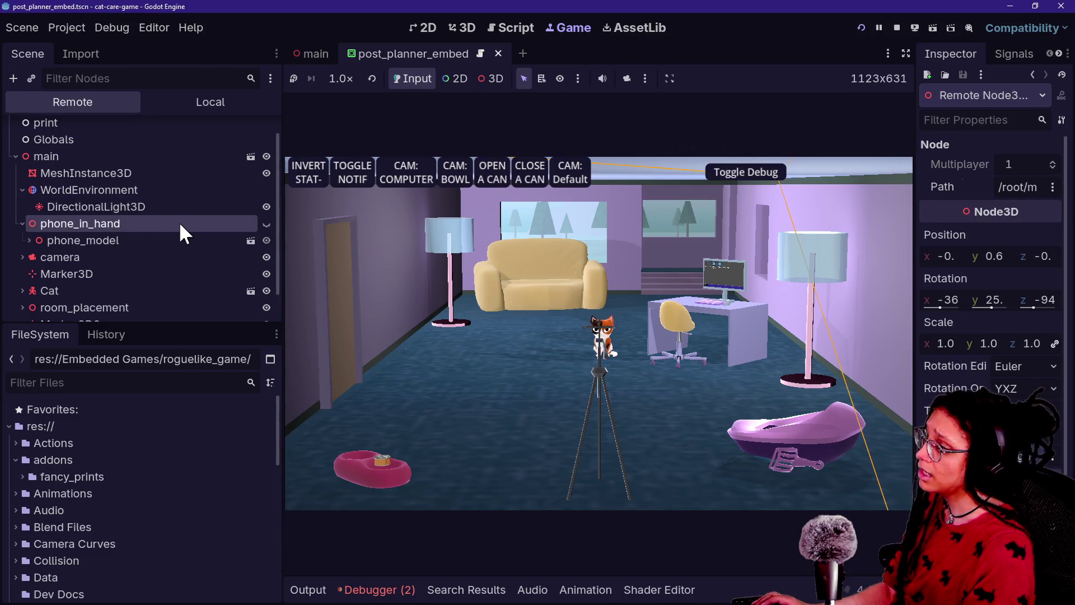
pyautogui.hotkey('alt', 'Tab')
pyautogui.click(621, 67)
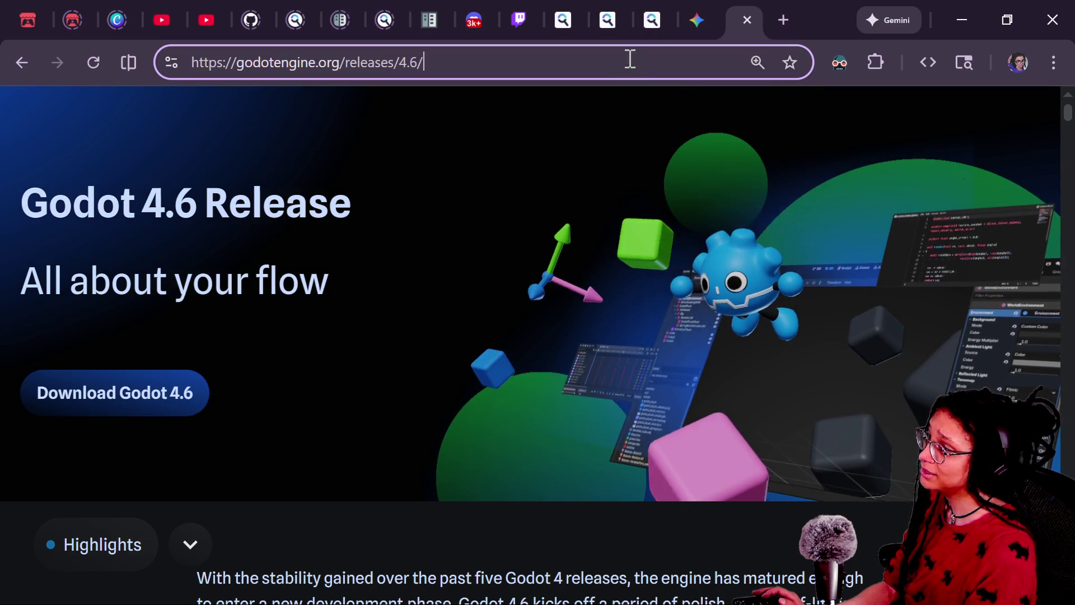
# Search Startpage from the address bar for "load_resource_pack" in quotes
pyautogui.hotkey('ctrl', 'a')
pyautogui.press('BackSpace')
pyautogui.write('wa')
pyautogui.press('BackSpace')
pyautogui.press('BackSpace')
pyautogui.write('l')
pyautogui.press('BackSpace')
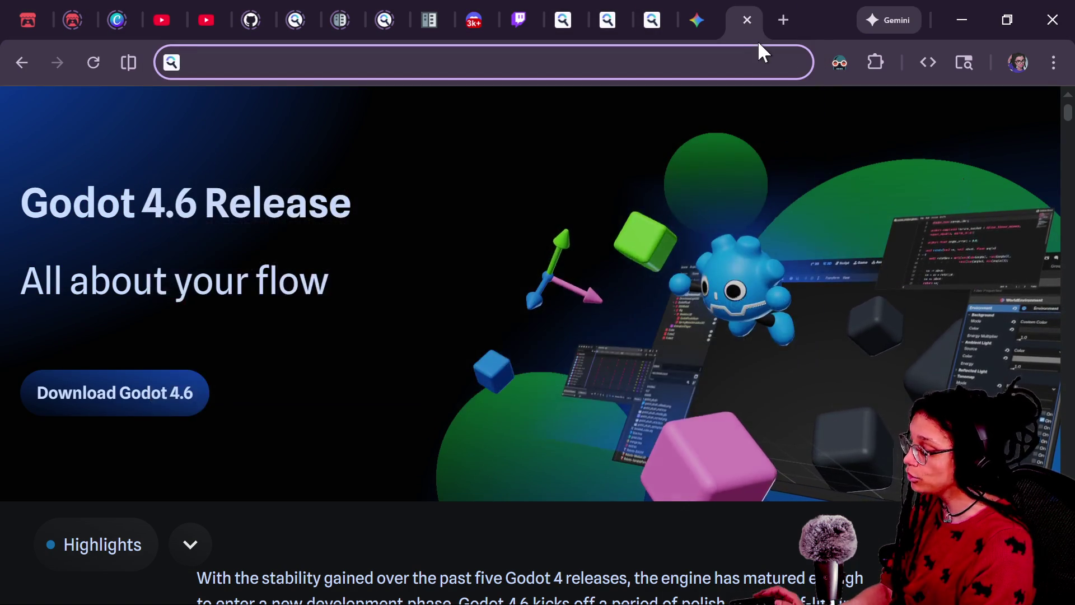
pyautogui.write('load')
pyautogui.press('BackSpace')
pyautogui.press('BackSpace')
pyautogui.press('BackSpace')
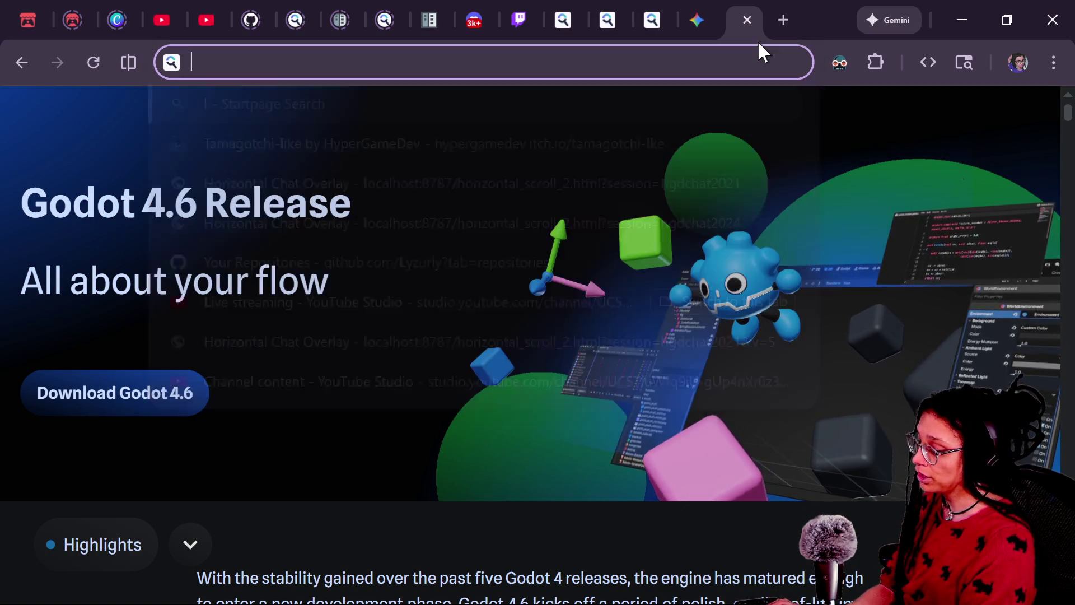
pyautogui.write('load')
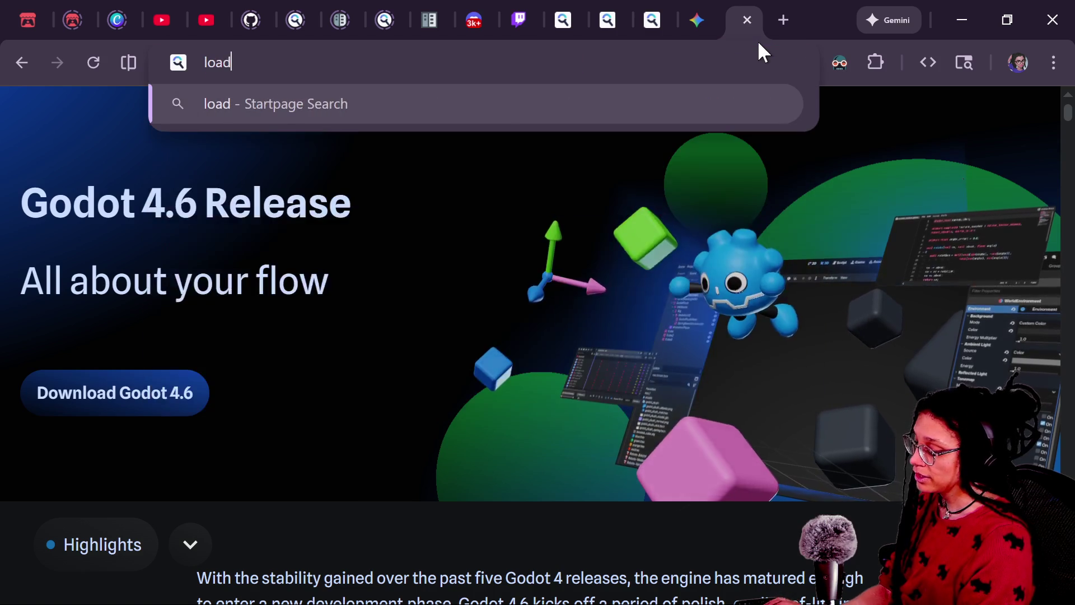
pyautogui.press('BackSpace')
pyautogui.press('BackSpace')
pyautogui.press('BackSpace')
pyautogui.press('BackSpace')
pyautogui.write('"load"')
pyautogui.press('BackSpace')
pyautogui.write('_resource"')
pyautogui.write('pack')
pyautogui.press('BackSpace')
pyautogui.press('BackSpace')
pyautogui.press('BackSpace')
pyautogui.write('_pacl')
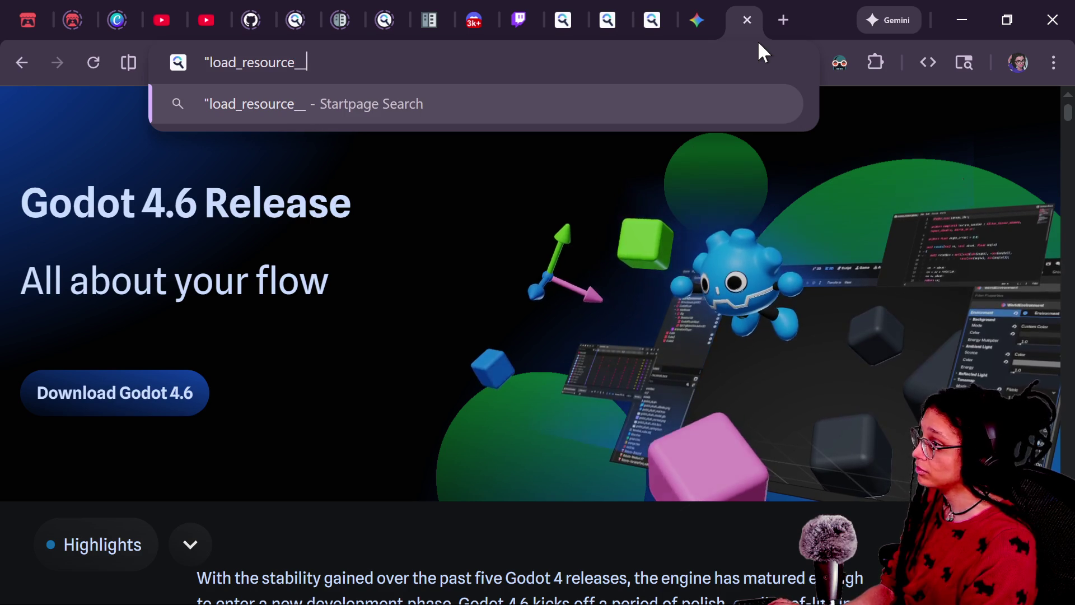
pyautogui.press('BackSpace')
pyautogui.write('k"')
pyautogui.press('Return')
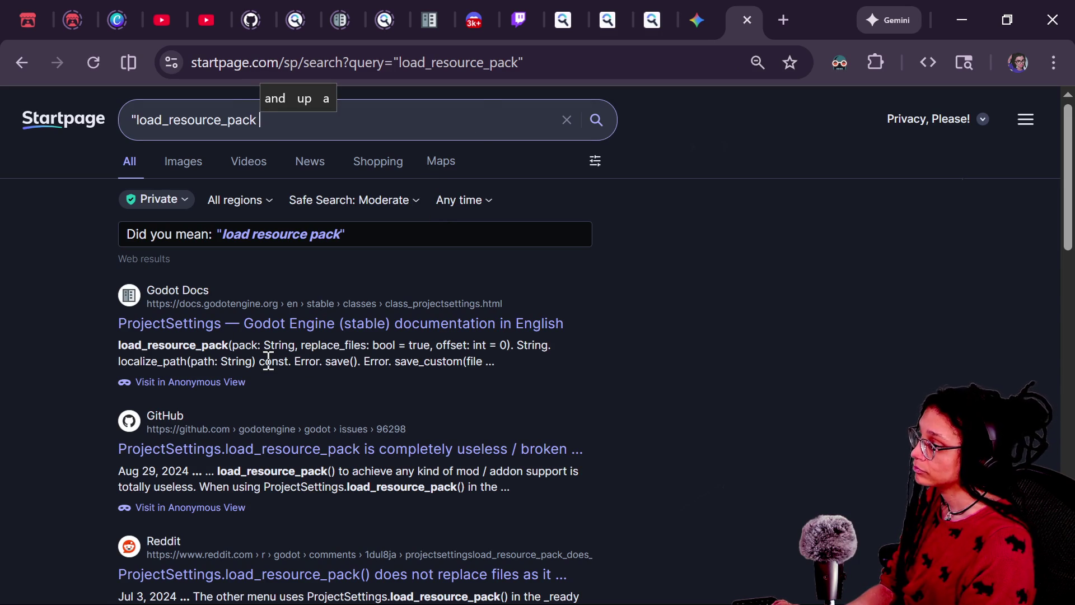
# Scroll the results to the Godot Forum thread on using load_resource_pack and open it in a new tab
pyautogui.scroll(-3, 269, 364)
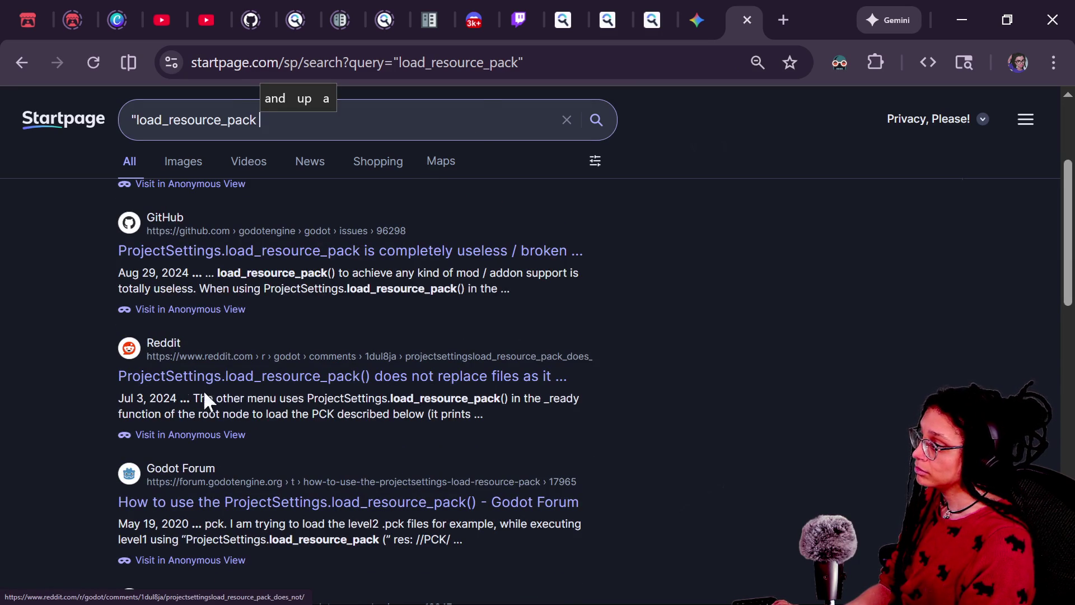
pyautogui.click(364, 416)
pyautogui.scroll(-3, 319, 415)
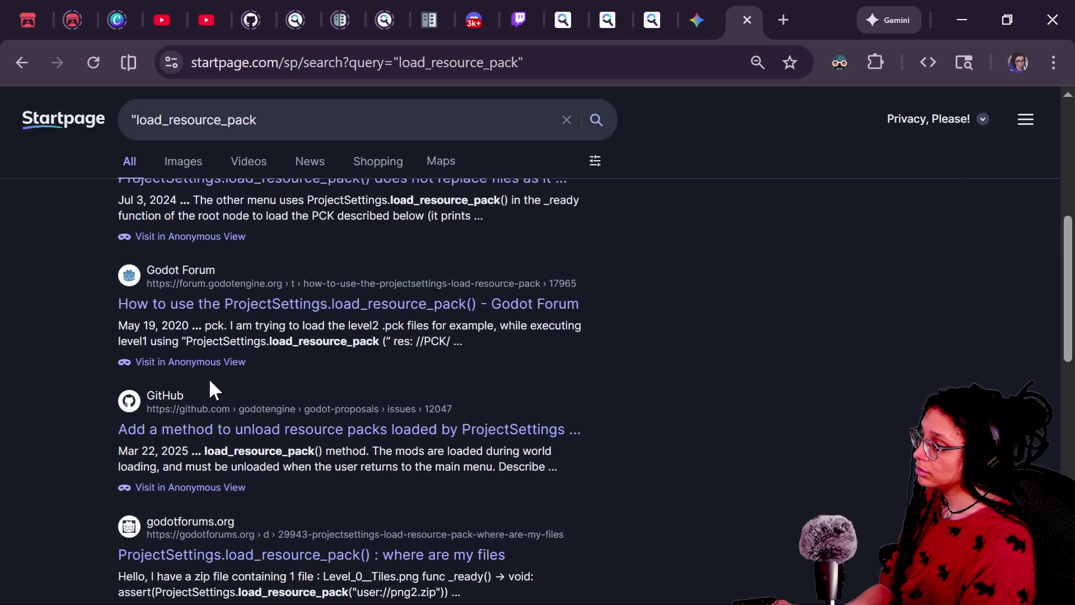
pyautogui.click(211, 305)
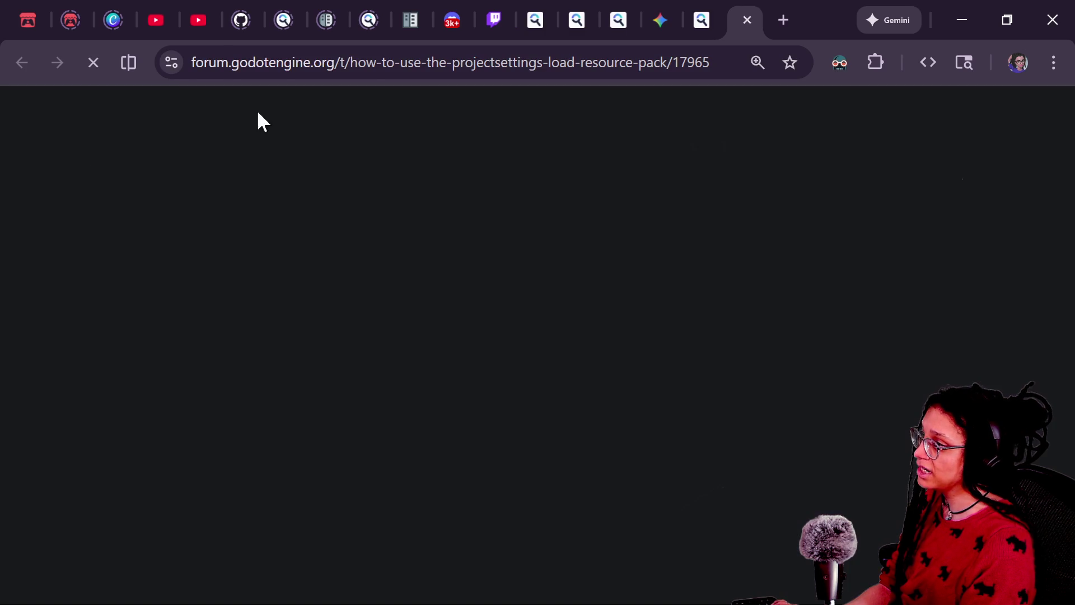
# Read the question's opening about the file getting big and dividing scenes into separate .pck files
pyautogui.scroll(-3, 443, 270)
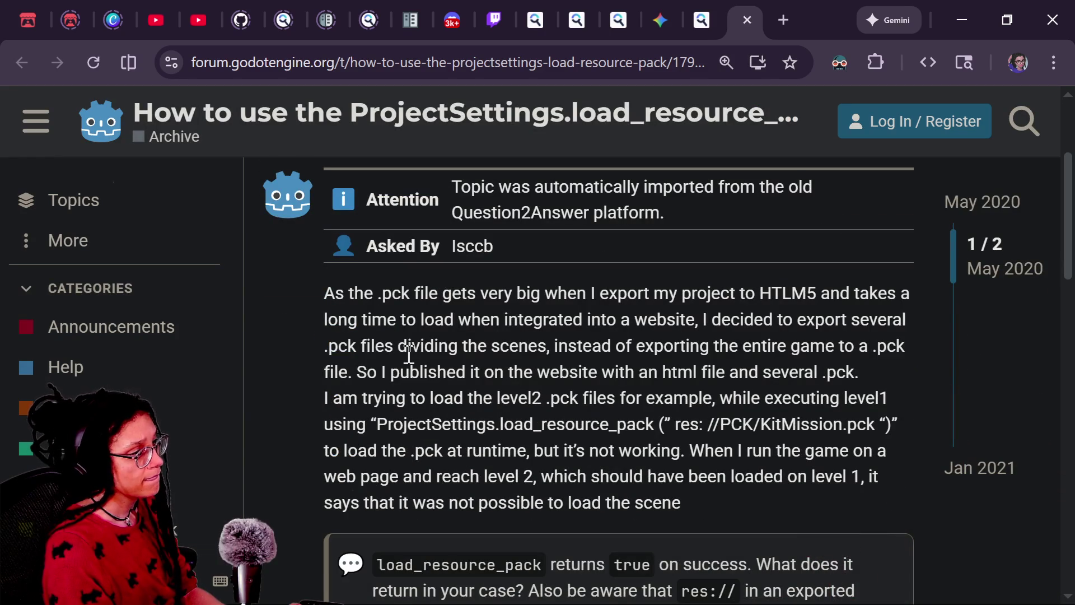
pyautogui.moveTo(441, 293); pyautogui.dragTo(611, 395)
pyautogui.scroll(-3, 611, 392)
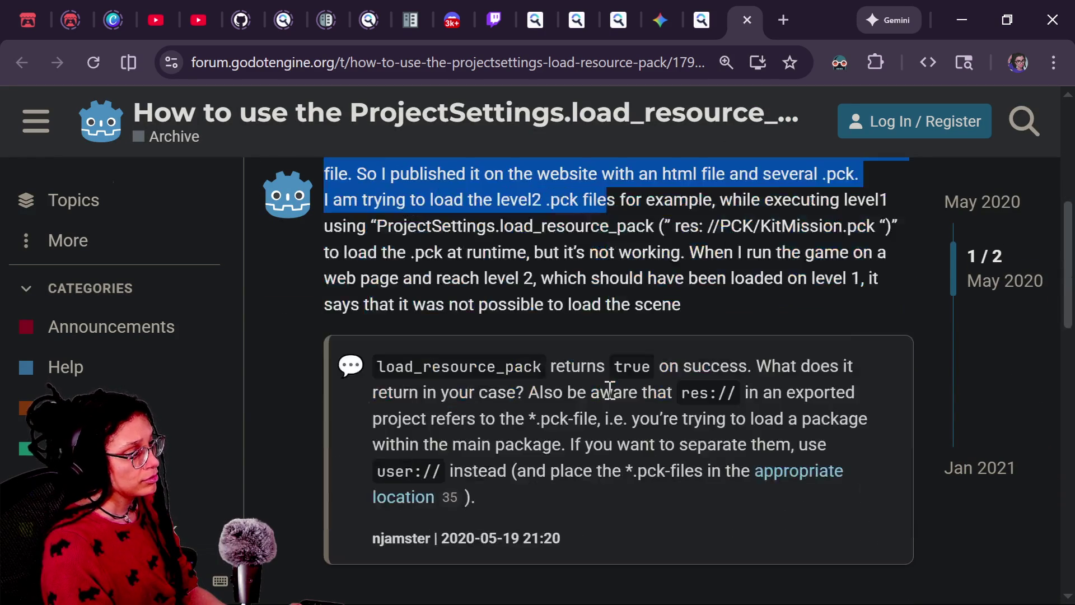
pyautogui.scroll(3, 610, 389)
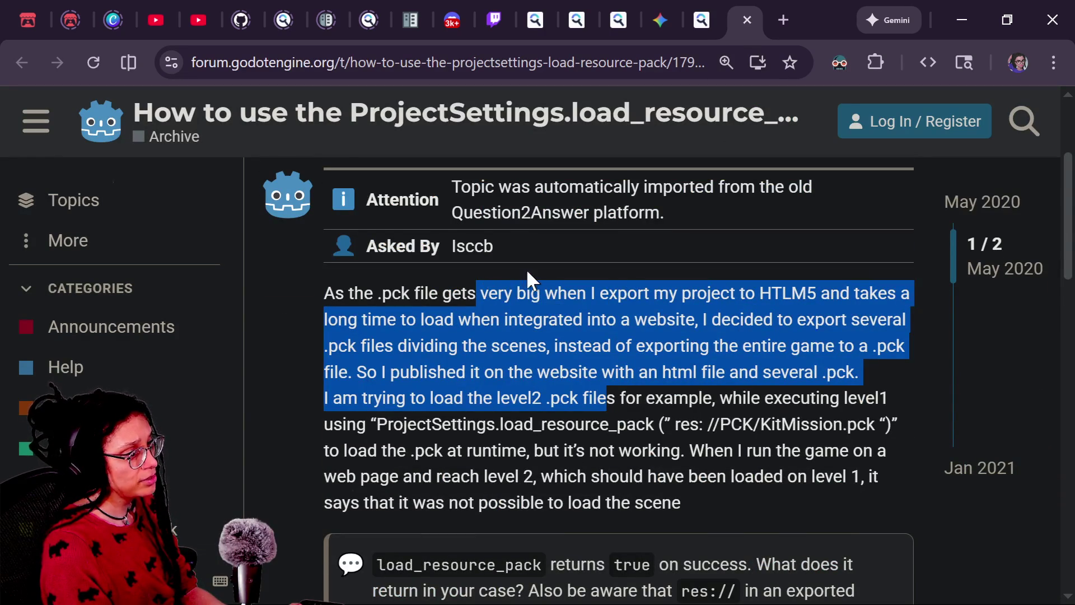
pyautogui.click(711, 318)
pyautogui.moveTo(442, 293); pyautogui.dragTo(653, 293)
pyautogui.click(639, 318)
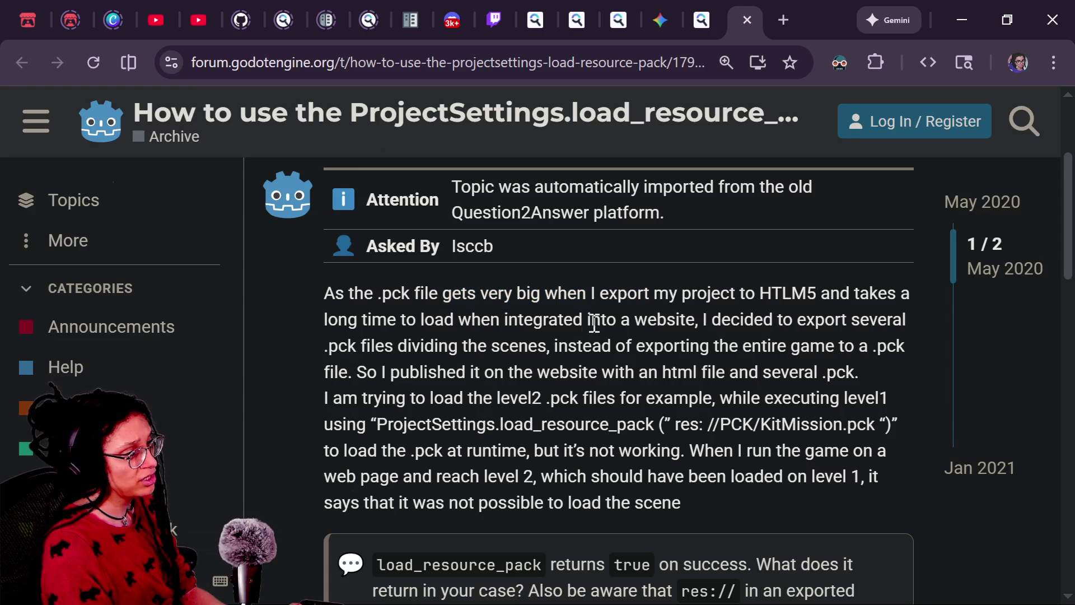
pyautogui.moveTo(383, 345); pyautogui.dragTo(617, 346)
pyautogui.click(619, 344)
pyautogui.moveTo(547, 346); pyautogui.dragTo(587, 345)
pyautogui.click(587, 345)
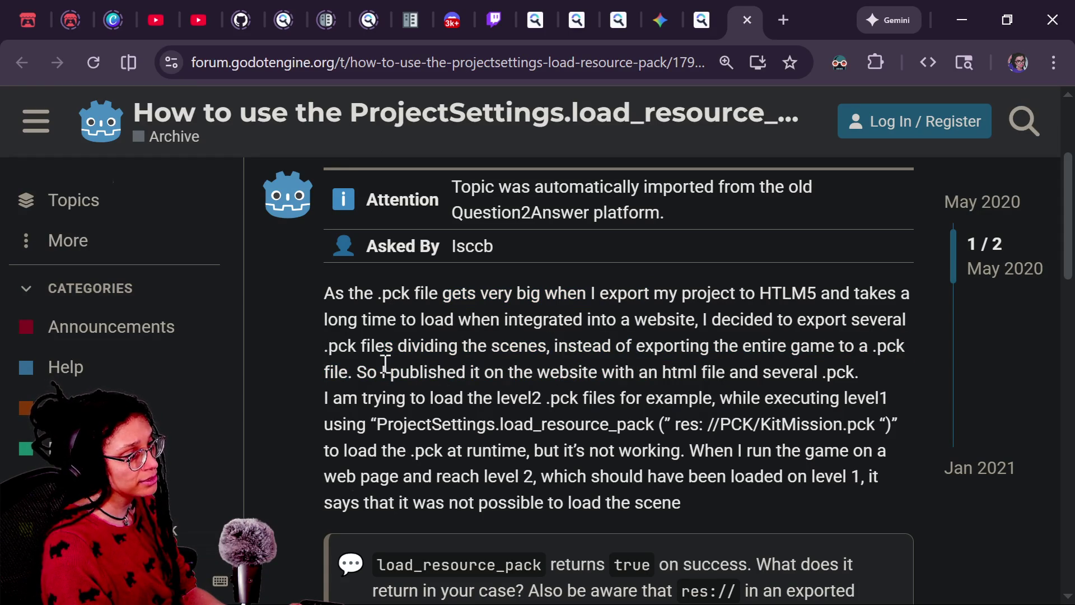
pyautogui.moveTo(426, 373); pyautogui.dragTo(424, 375)
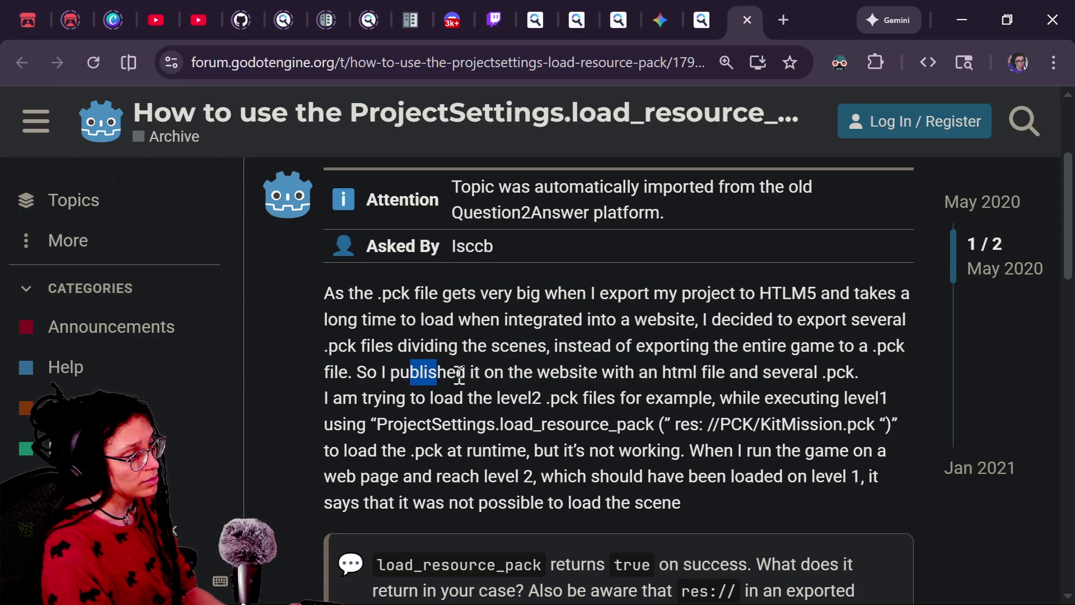
pyautogui.moveTo(321, 402); pyautogui.dragTo(408, 399)
pyautogui.doubleClick(445, 399)
pyautogui.click(613, 433)
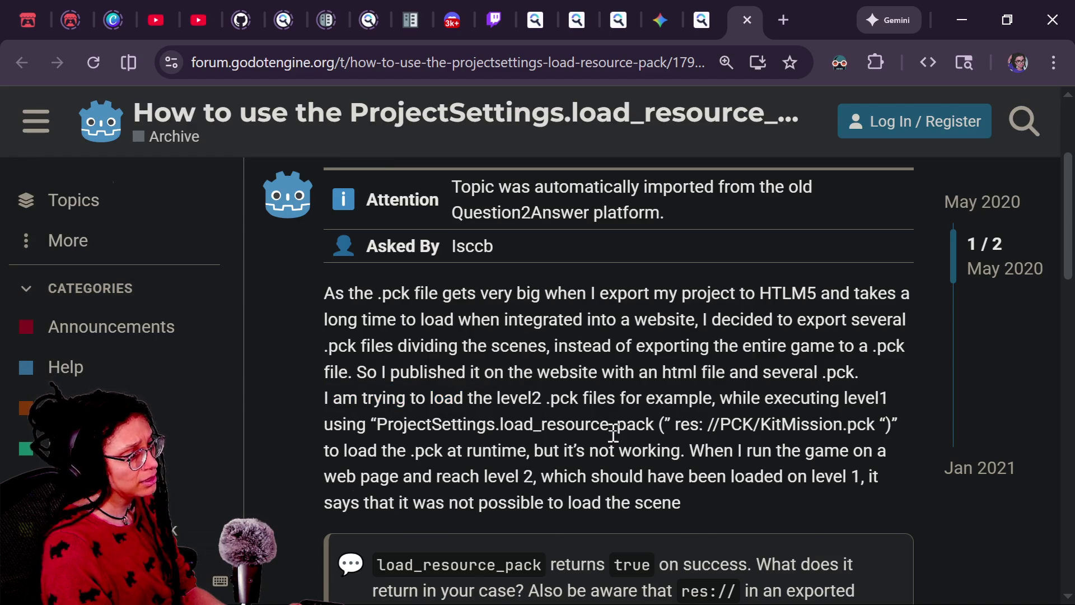
# Read the part about loading level 2 at runtime, then scroll down to the first reply
pyautogui.scroll(-2, 613, 432)
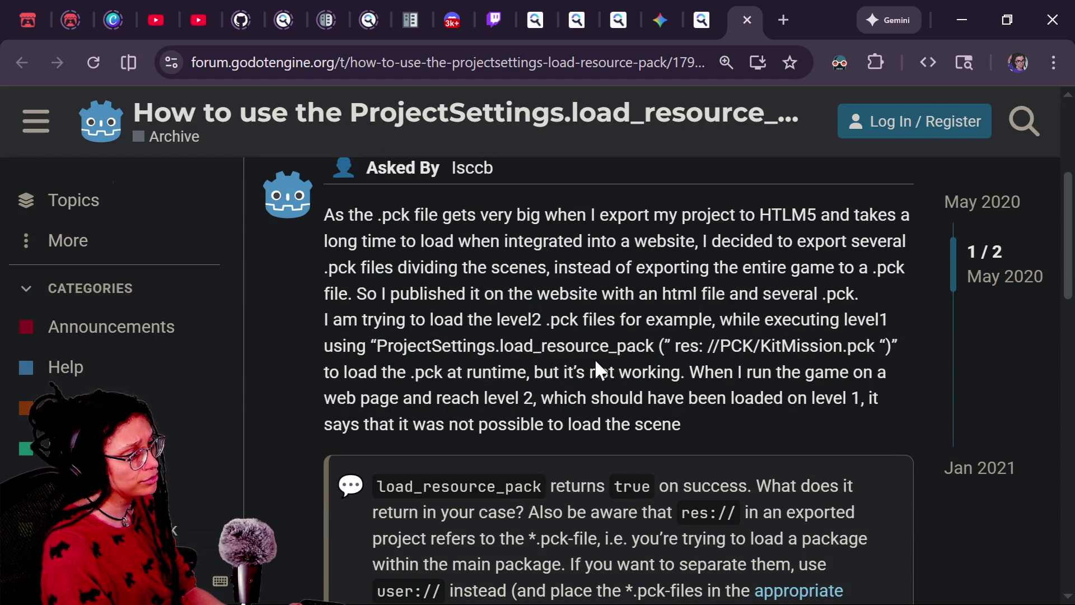
pyautogui.moveTo(333, 377); pyautogui.dragTo(590, 377)
pyautogui.click(590, 379)
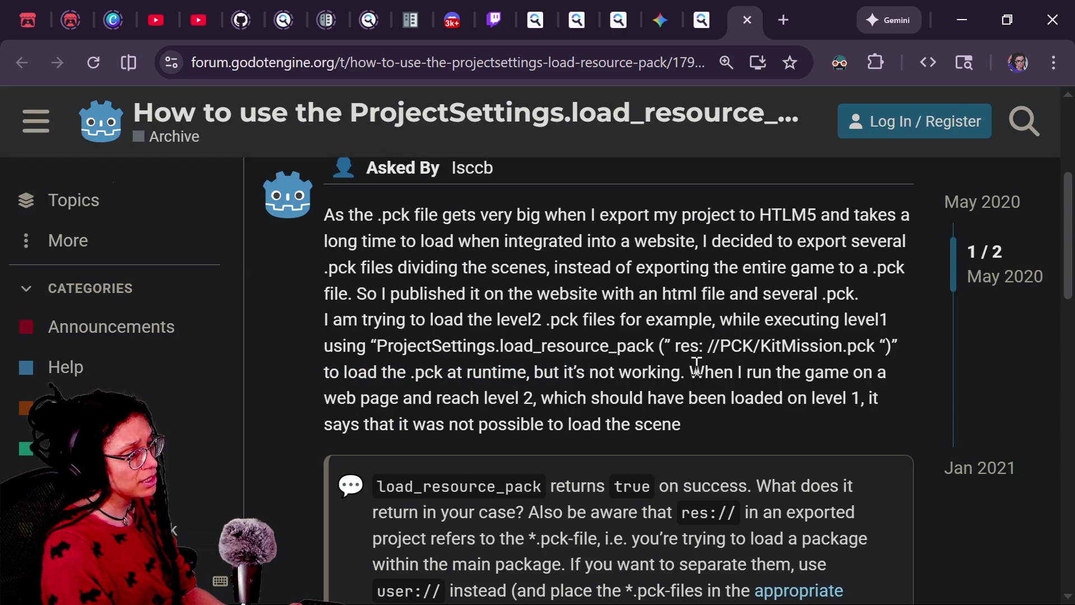
pyautogui.moveTo(438, 395); pyautogui.dragTo(577, 396)
pyautogui.click(576, 396)
pyautogui.moveTo(498, 398); pyautogui.dragTo(734, 399)
pyautogui.click(797, 408)
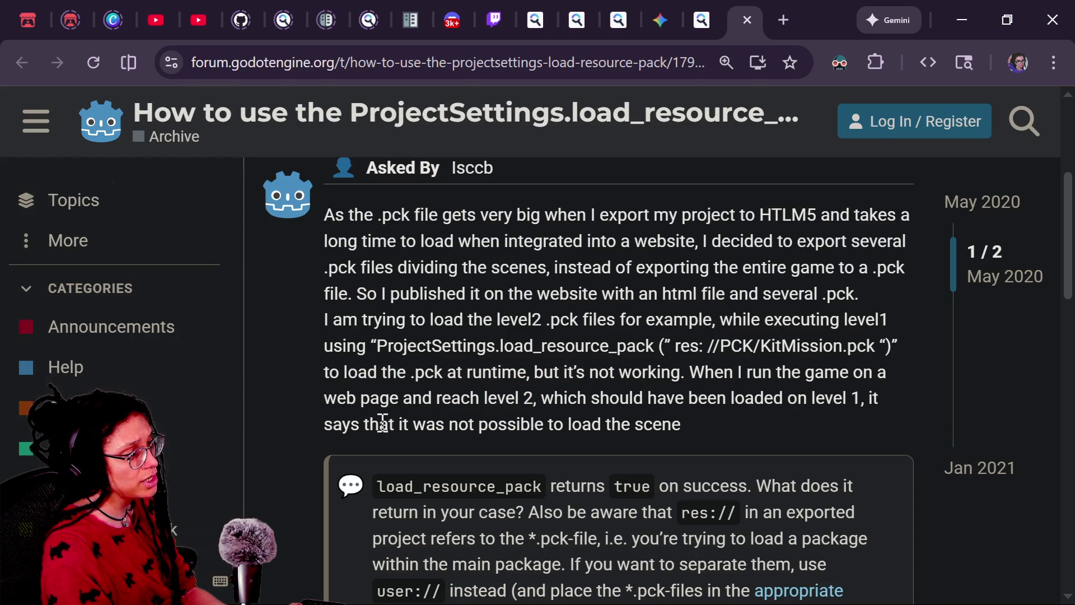
pyautogui.scroll(-4, 626, 439)
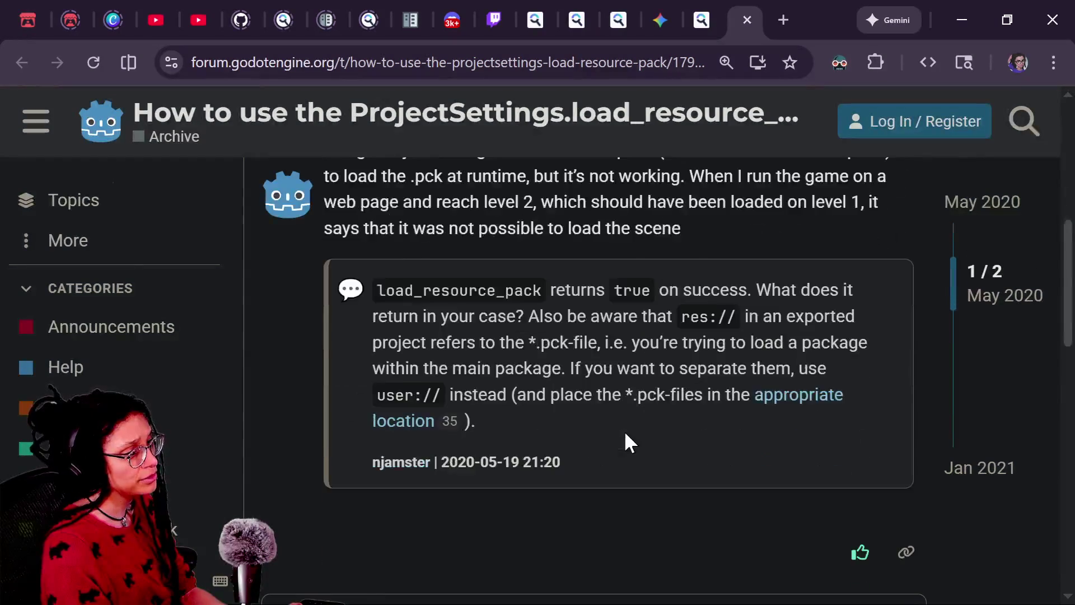
# Study the reply's file.open line that saves the pack under a user:// path
pyautogui.scroll(-8, 625, 433)
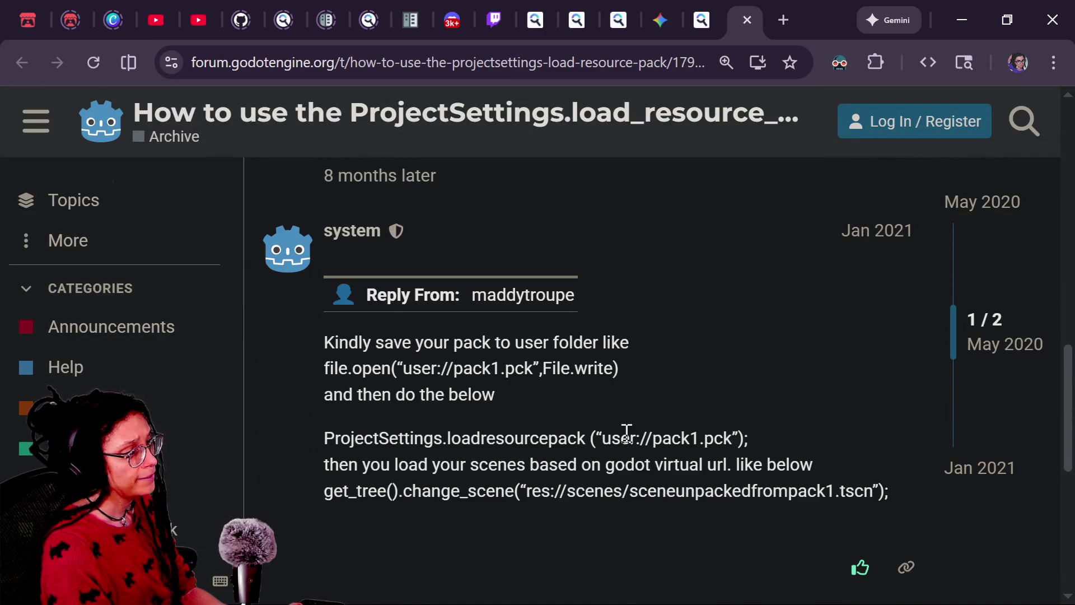
pyautogui.scroll(-1, 627, 432)
pyautogui.moveTo(482, 329); pyautogui.dragTo(639, 344)
pyautogui.click(430, 381)
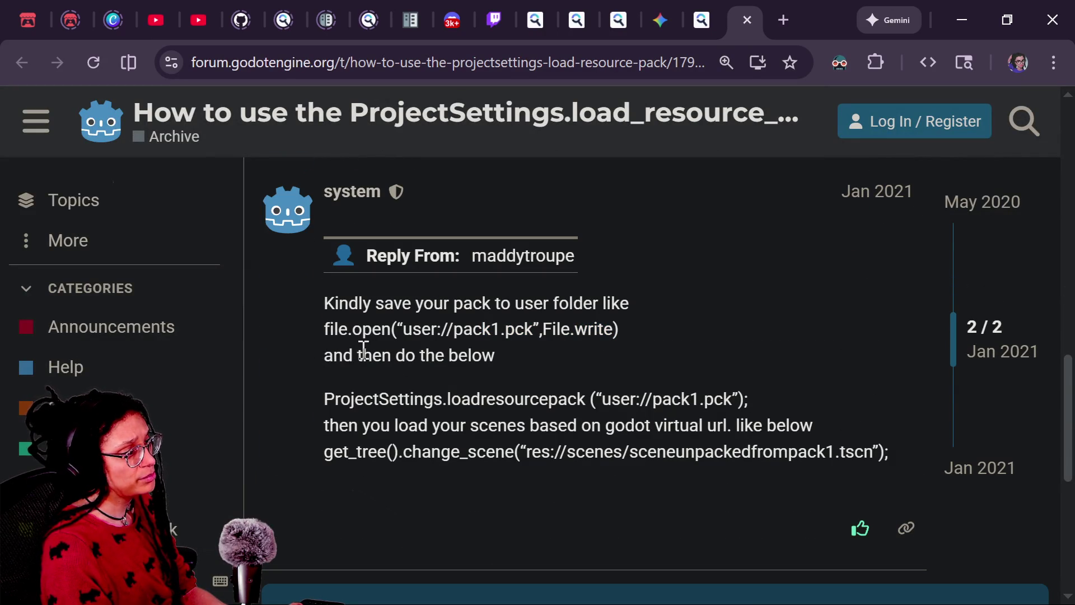
pyautogui.doubleClick(441, 332)
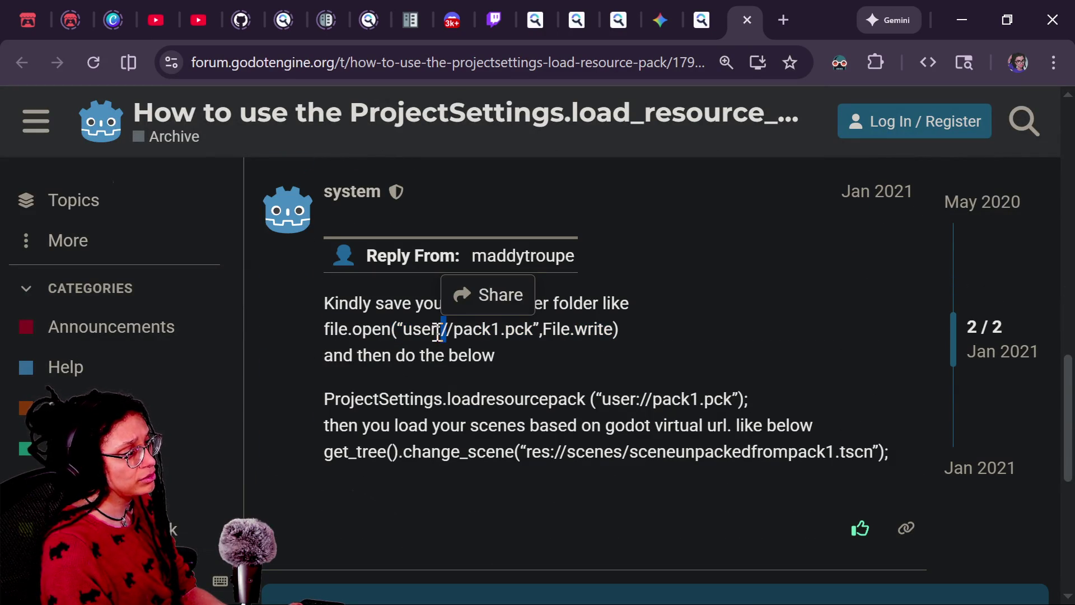
pyautogui.click(419, 332)
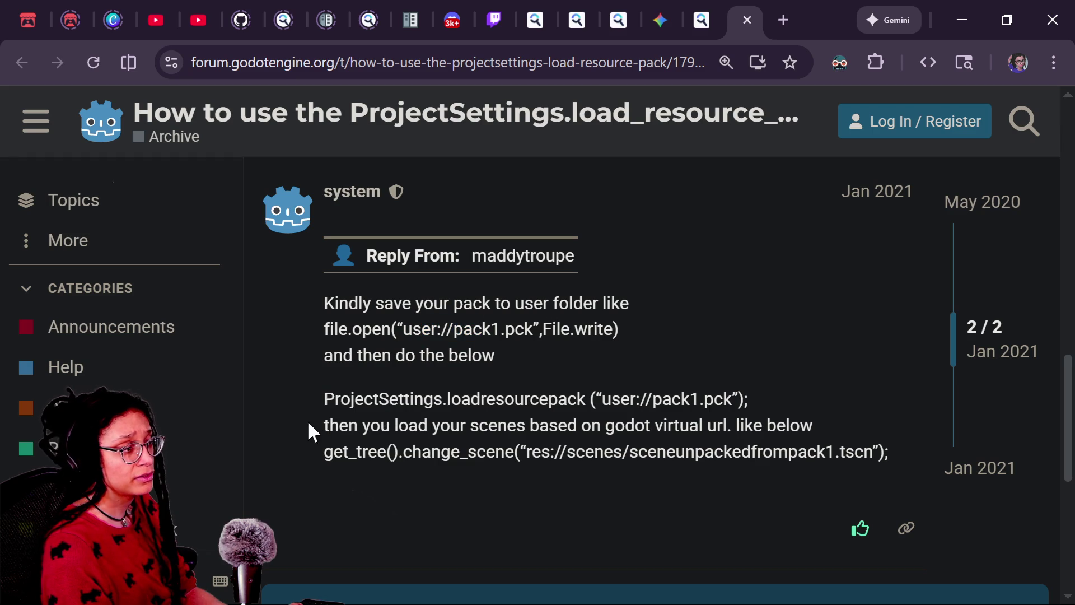
pyautogui.scroll(-1, 419, 401)
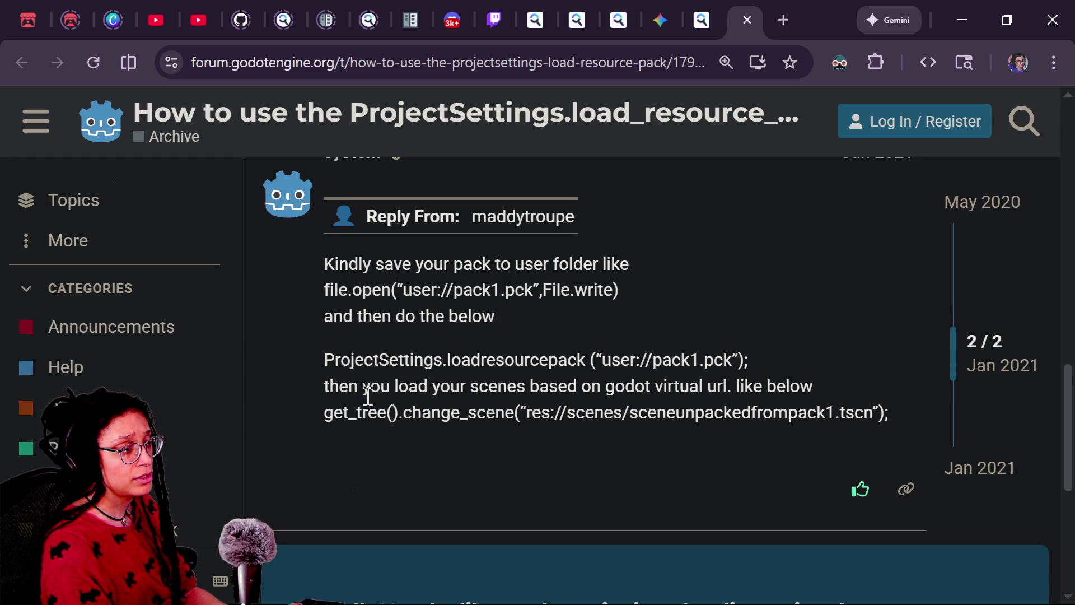
pyautogui.doubleClick(583, 412)
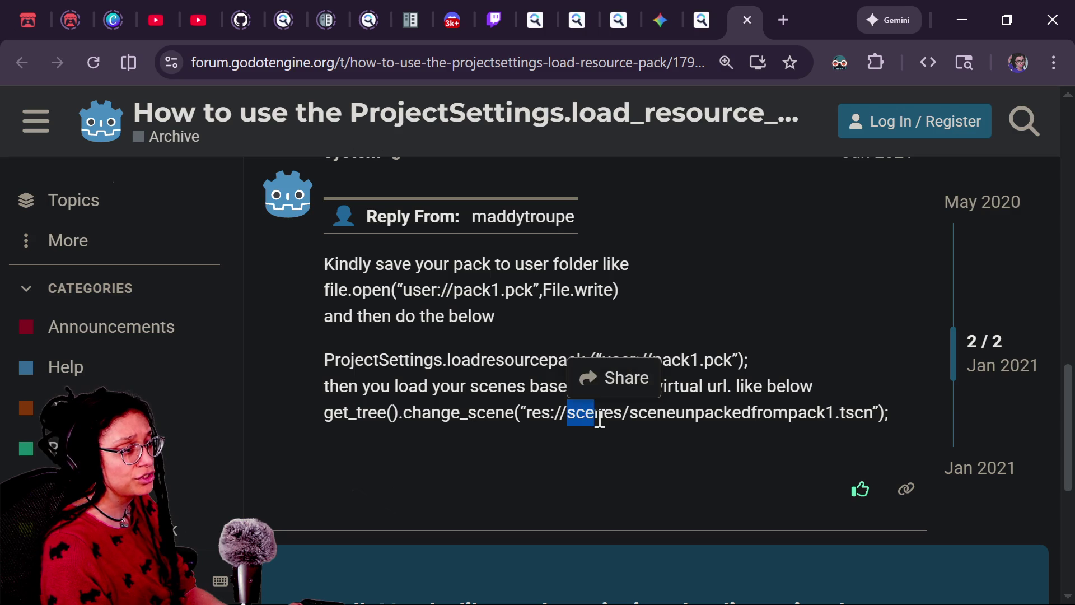
pyautogui.click(577, 417)
# Scroll back up to reread part of the original question
pyautogui.scroll(-3, 478, 421)
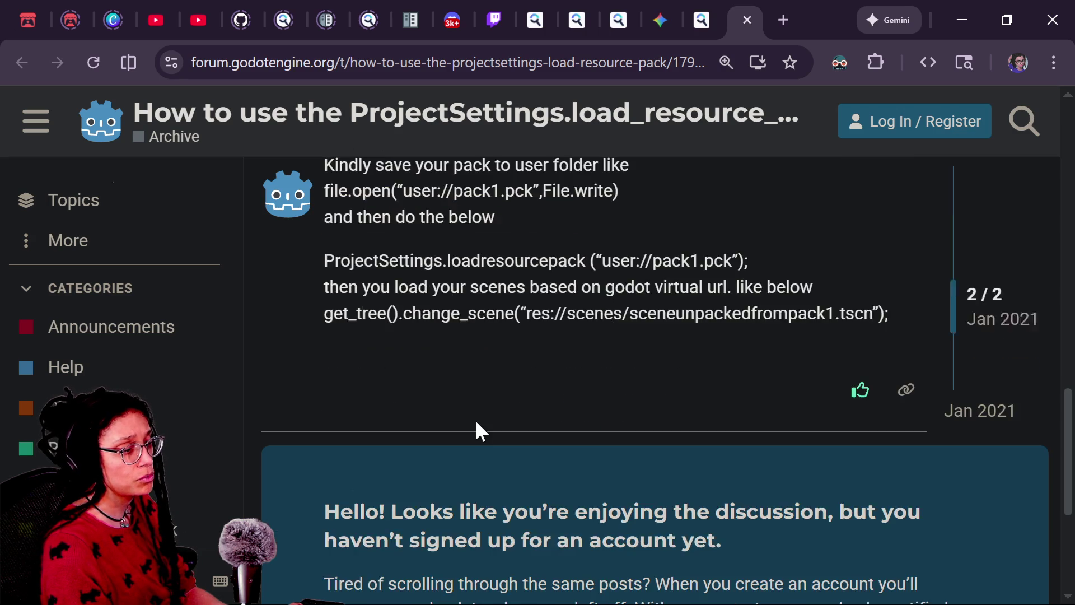
pyautogui.scroll(3, 480, 431)
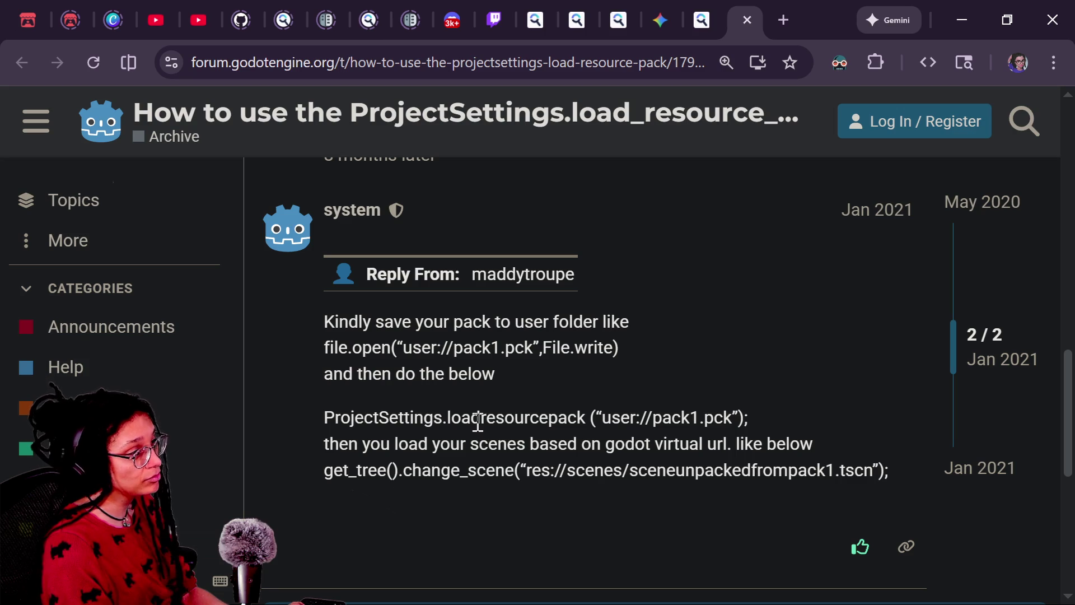
pyautogui.scroll(2, 477, 420)
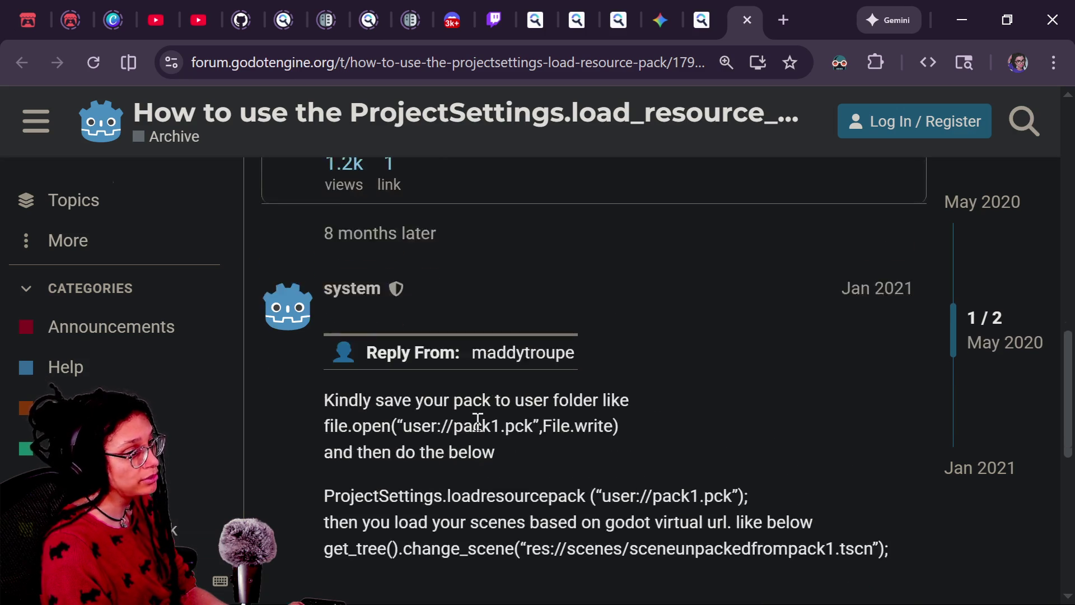
pyautogui.scroll(-3, 477, 420)
pyautogui.scroll(2, 478, 420)
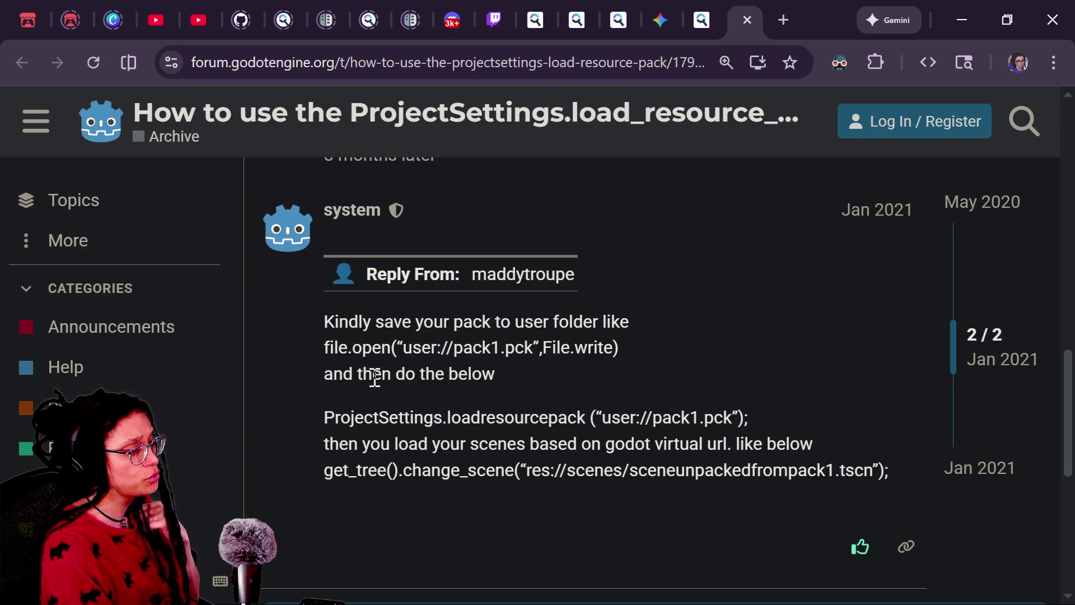
pyautogui.scroll(5, 332, 322)
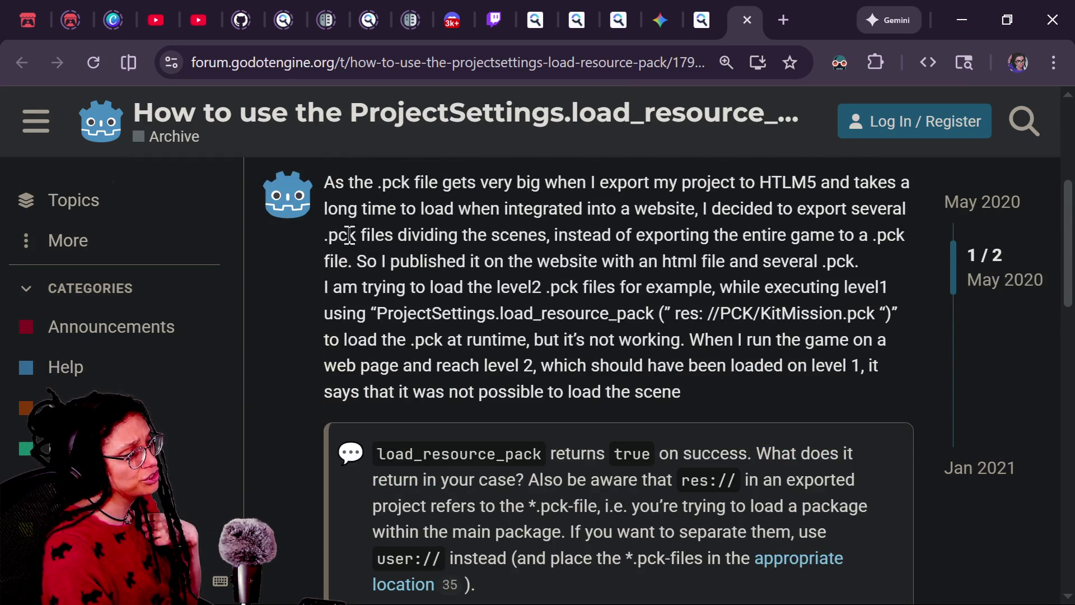
pyautogui.scroll(2, 532, 365)
pyautogui.moveTo(684, 491)
pyautogui.mouseDown()
pyautogui.moveTo(590, 285)
pyautogui.moveTo(627, 421)
pyautogui.moveTo(642, 390)
pyautogui.mouseUp()
pyautogui.moveTo(590, 283); pyautogui.dragTo(585, 333)
pyautogui.click(718, 451)
# Examine the get_tree().change_scene line and its res:// scenes path
pyautogui.scroll(-10, 716, 451)
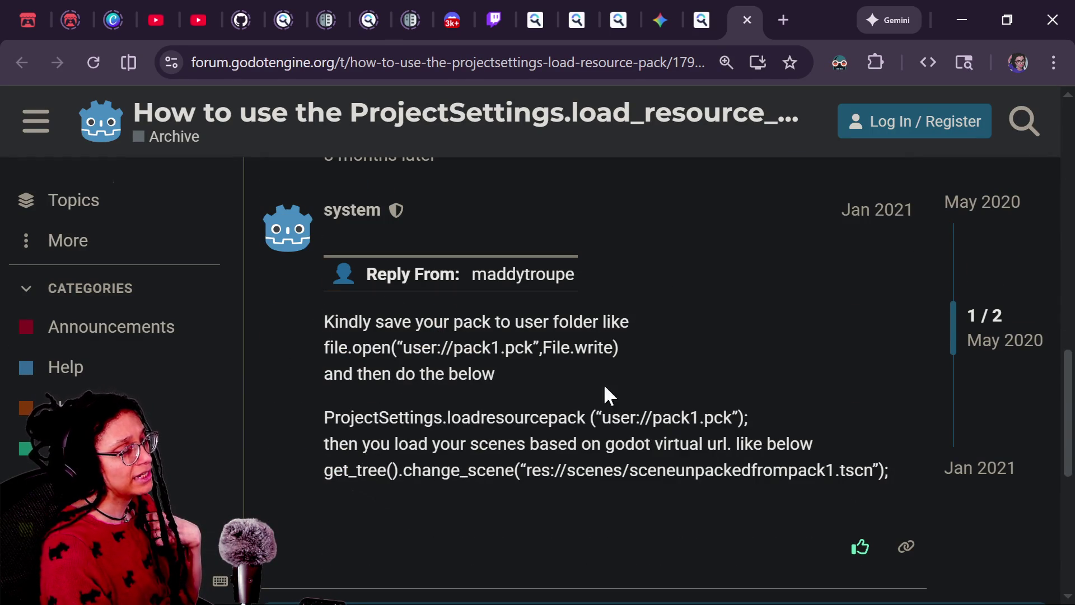
pyautogui.scroll(-1, 392, 401)
pyautogui.scroll(-1, 392, 396)
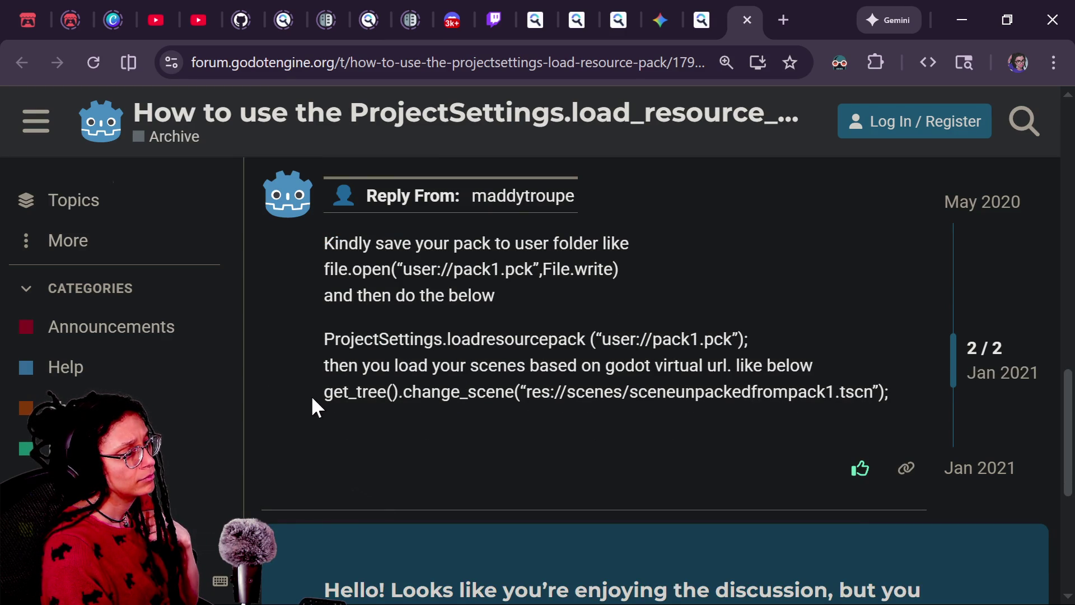
pyautogui.moveTo(311, 397); pyautogui.dragTo(893, 395)
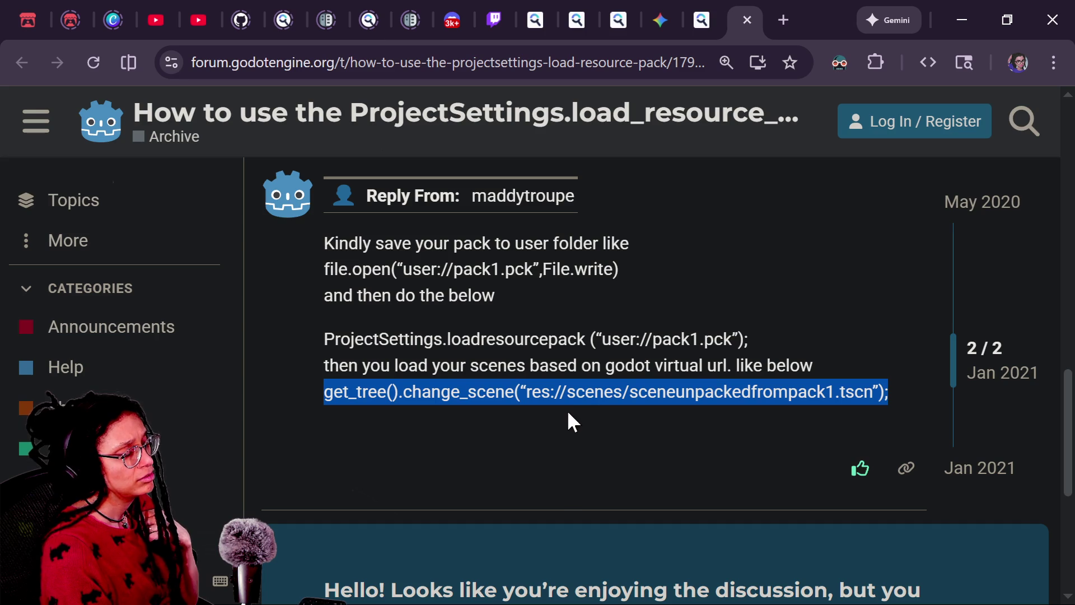
pyautogui.click(518, 406)
pyautogui.moveTo(440, 392); pyautogui.dragTo(619, 392)
pyautogui.click(736, 390)
pyautogui.doubleClick(576, 393)
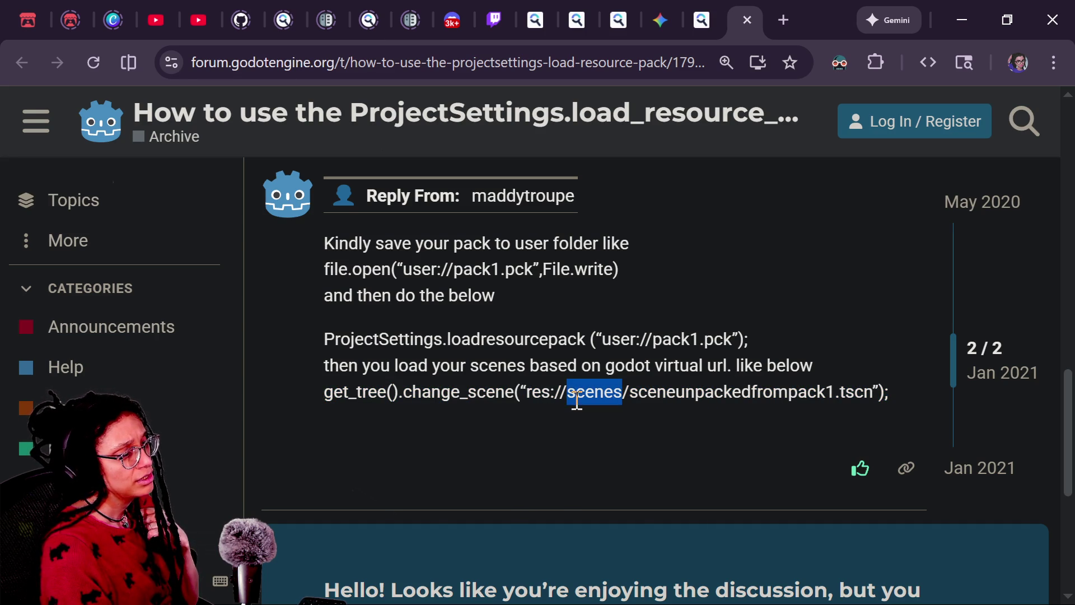
pyautogui.click(507, 392)
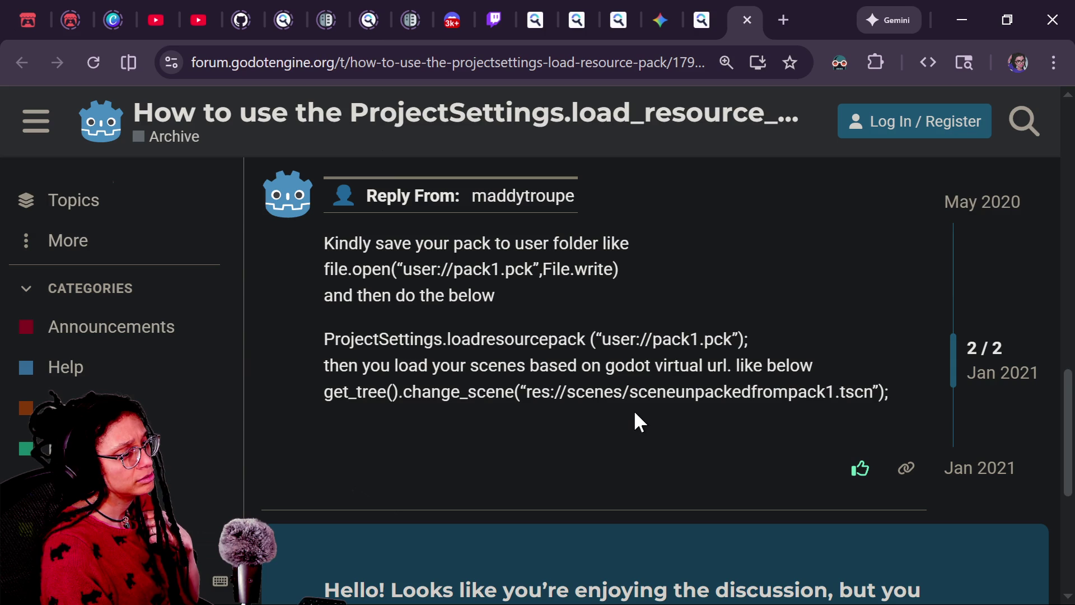
pyautogui.moveTo(614, 392); pyautogui.dragTo(676, 392)
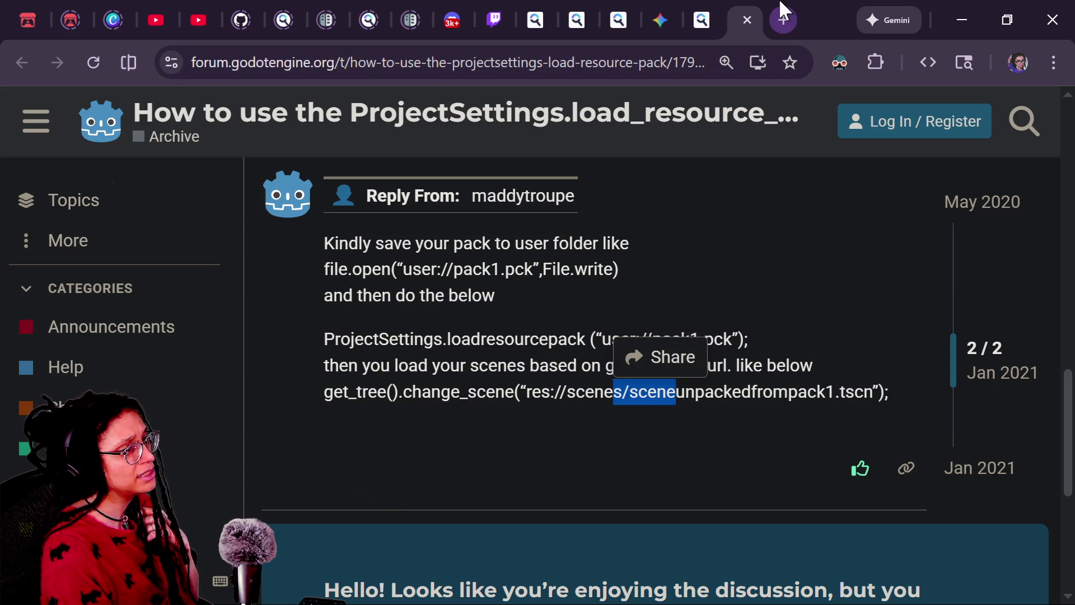
# Return to the Startpage results and open the GitHub issue on unloading resource packs
pyautogui.click(697, 18)
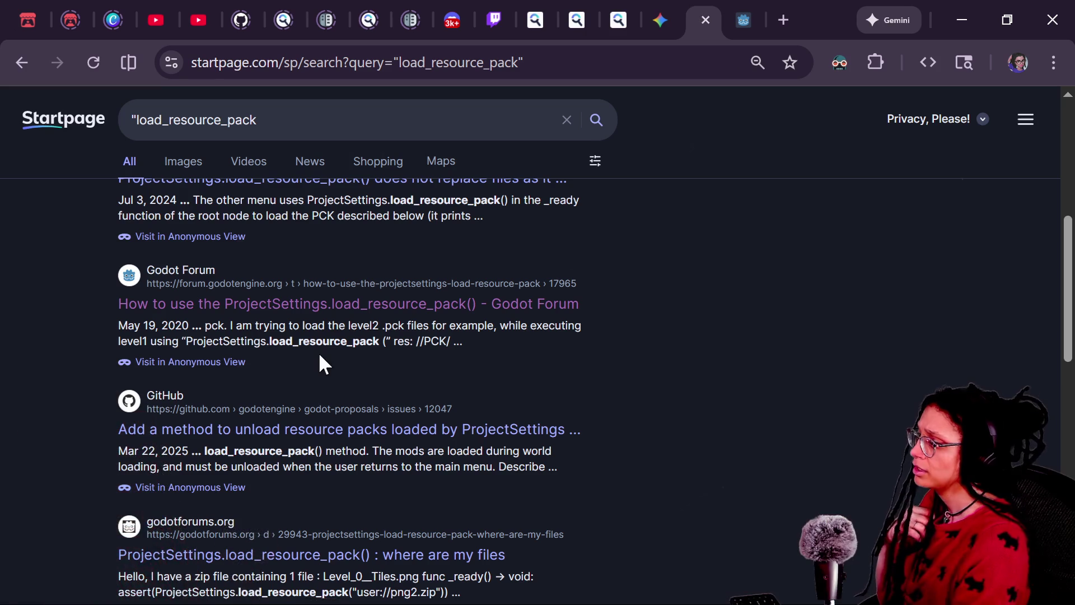
pyautogui.scroll(-2, 297, 465)
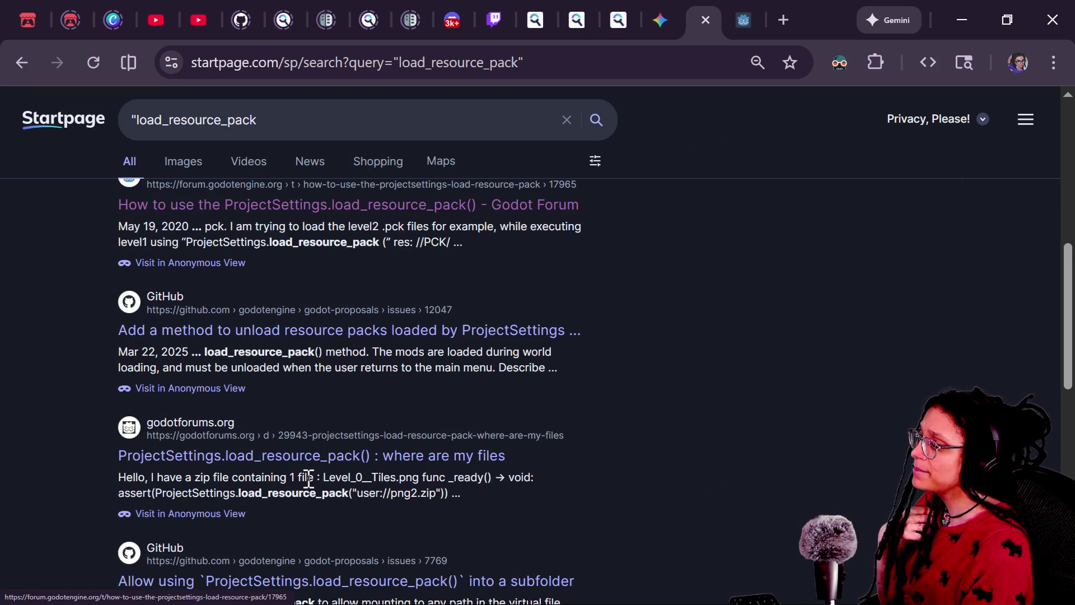
pyautogui.click(345, 332)
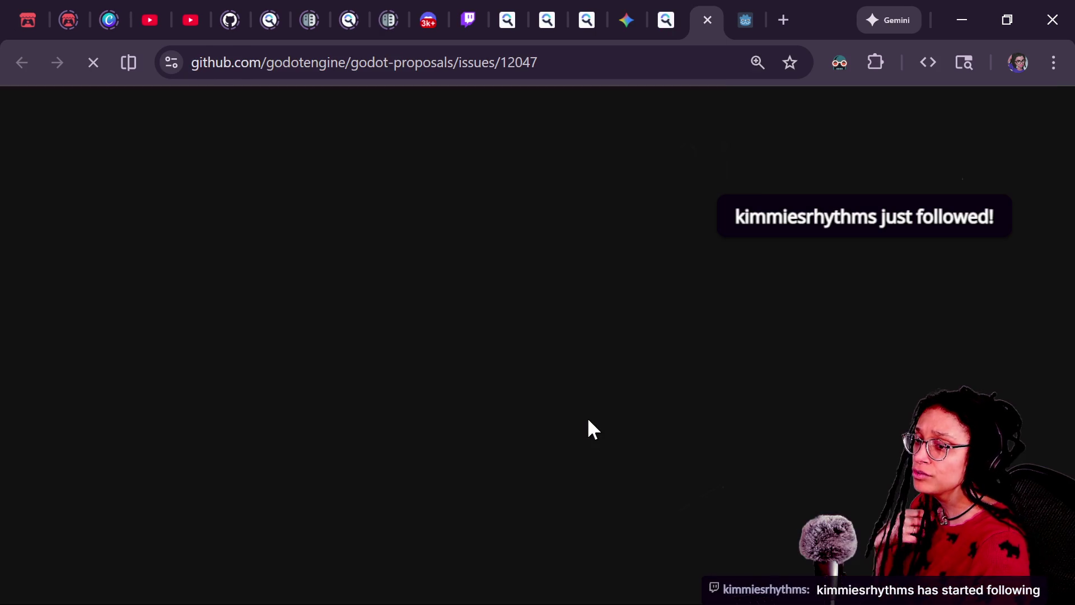
# Read the issue's description of the mod-loading plugin that motivates the proposal
pyautogui.scroll(-5, 460, 450)
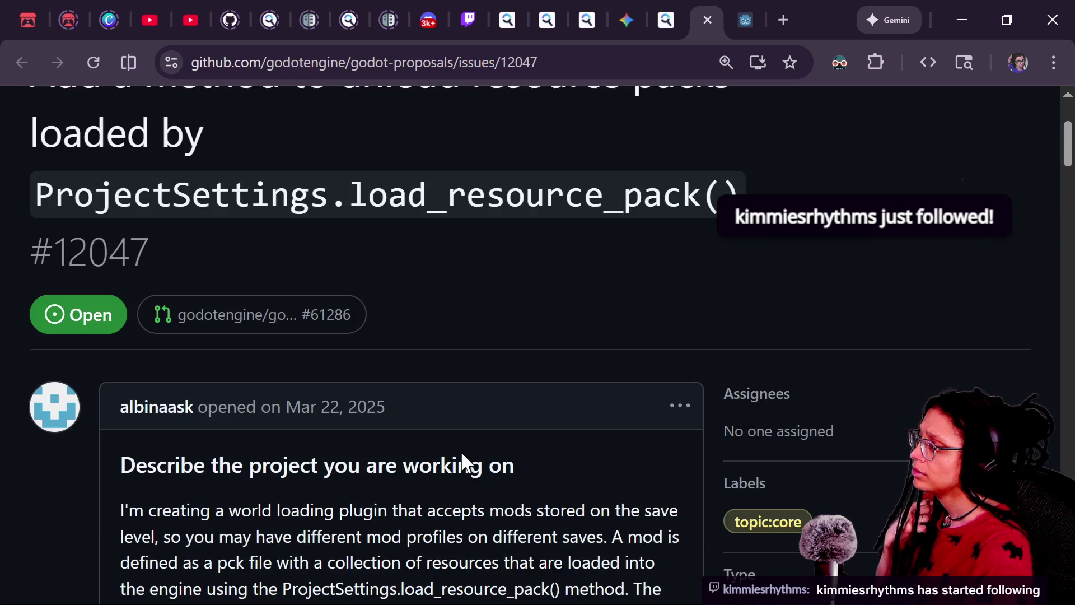
pyautogui.moveTo(308, 314); pyautogui.dragTo(506, 344)
pyautogui.click(496, 354)
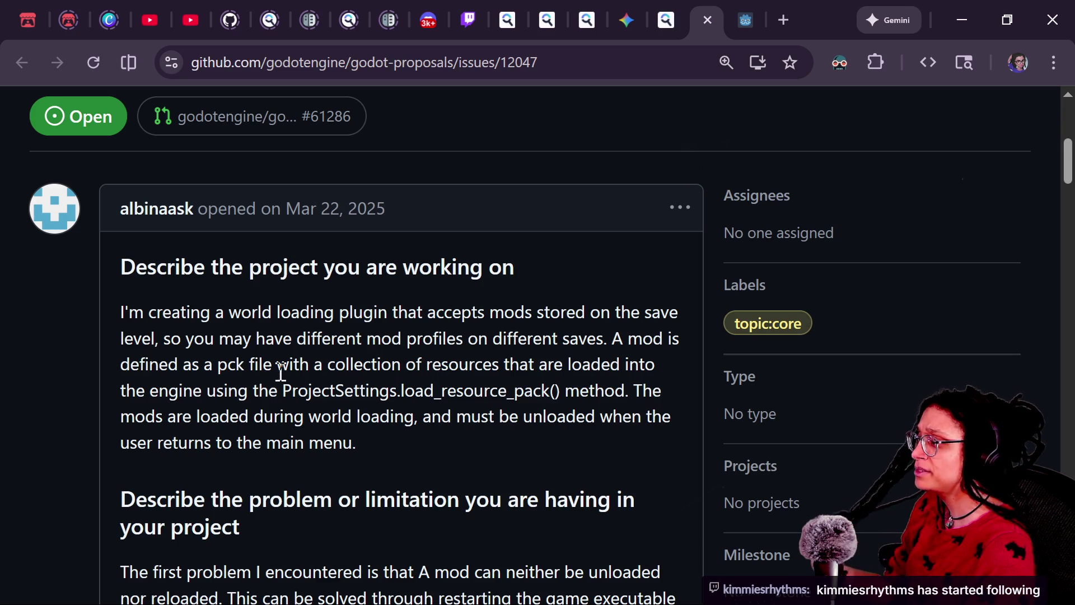
pyautogui.scroll(-1, 432, 378)
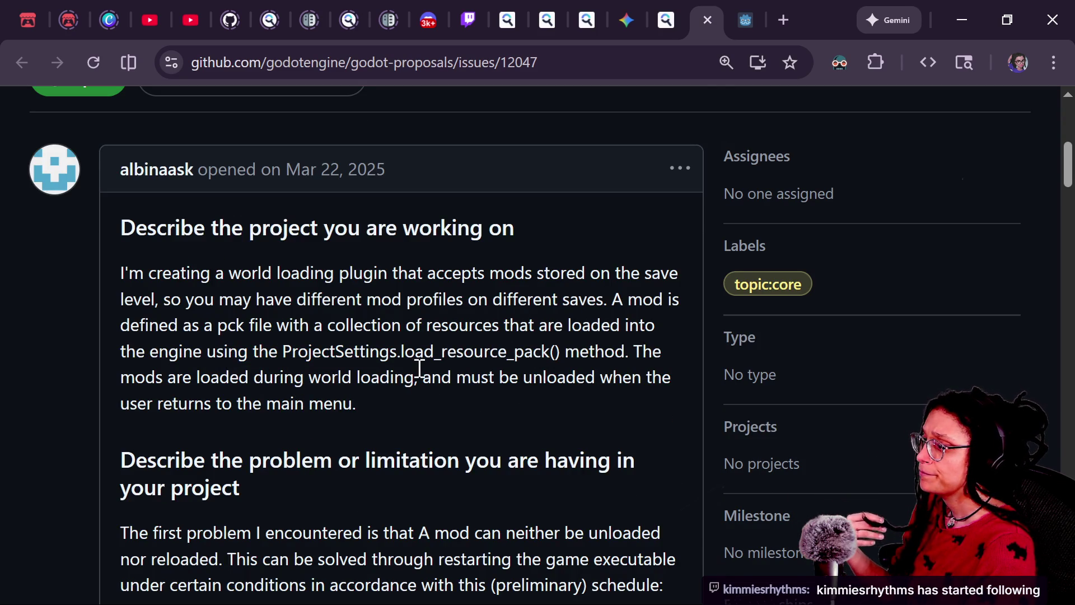
pyautogui.moveTo(628, 299); pyautogui.dragTo(636, 355)
pyautogui.click(240, 376)
# Scroll past the diagram and restart procedure to the 'Describe the feature' section
pyautogui.scroll(-1, 239, 376)
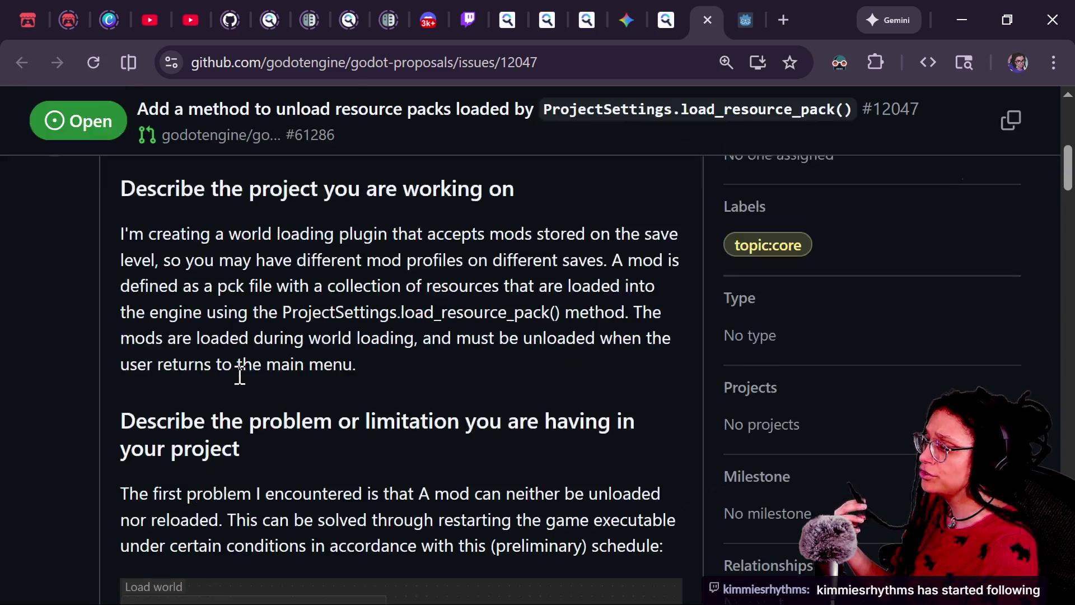
pyautogui.scroll(-1, 240, 376)
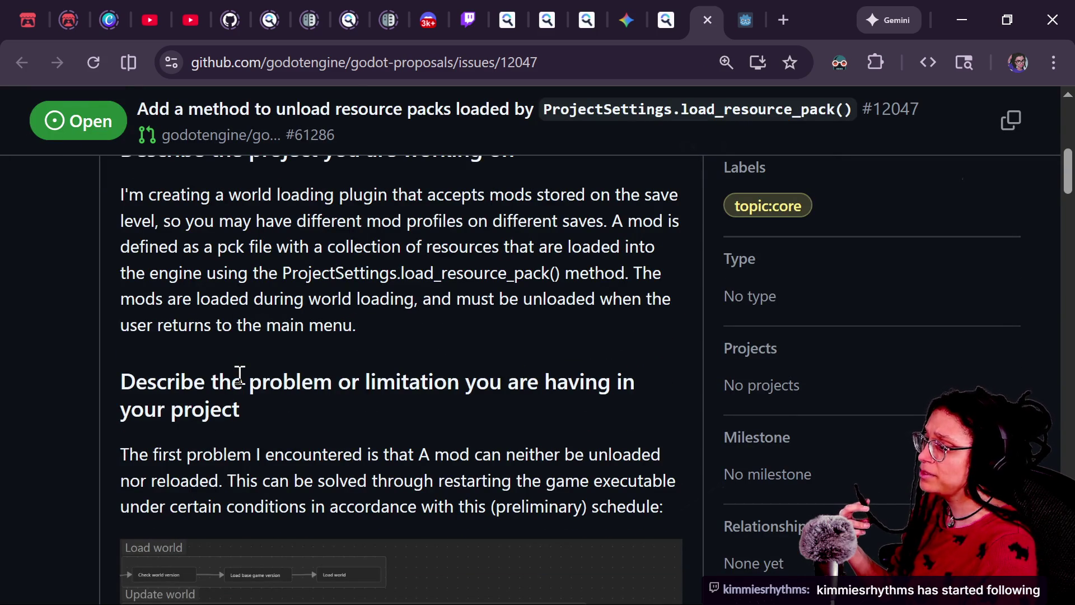
pyautogui.scroll(-4, 240, 374)
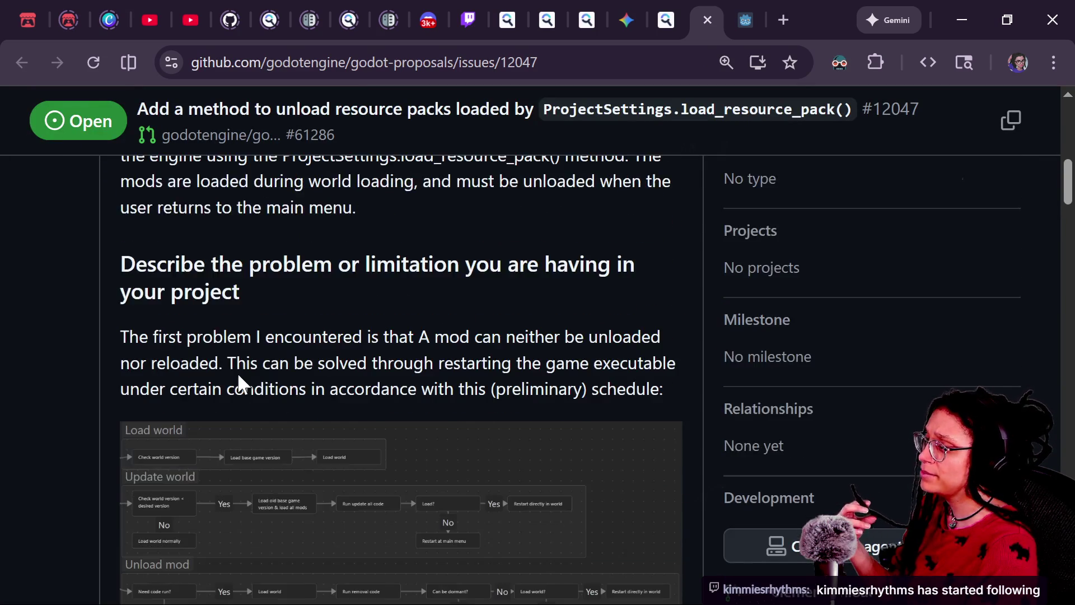
pyautogui.scroll(-1, 238, 376)
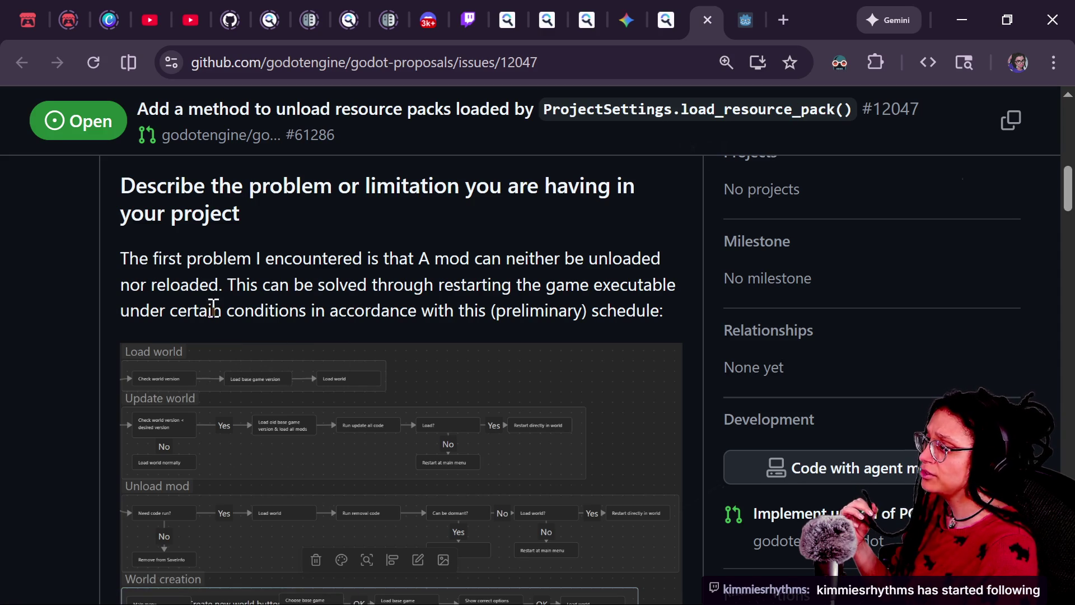
pyautogui.scroll(-1, 374, 284)
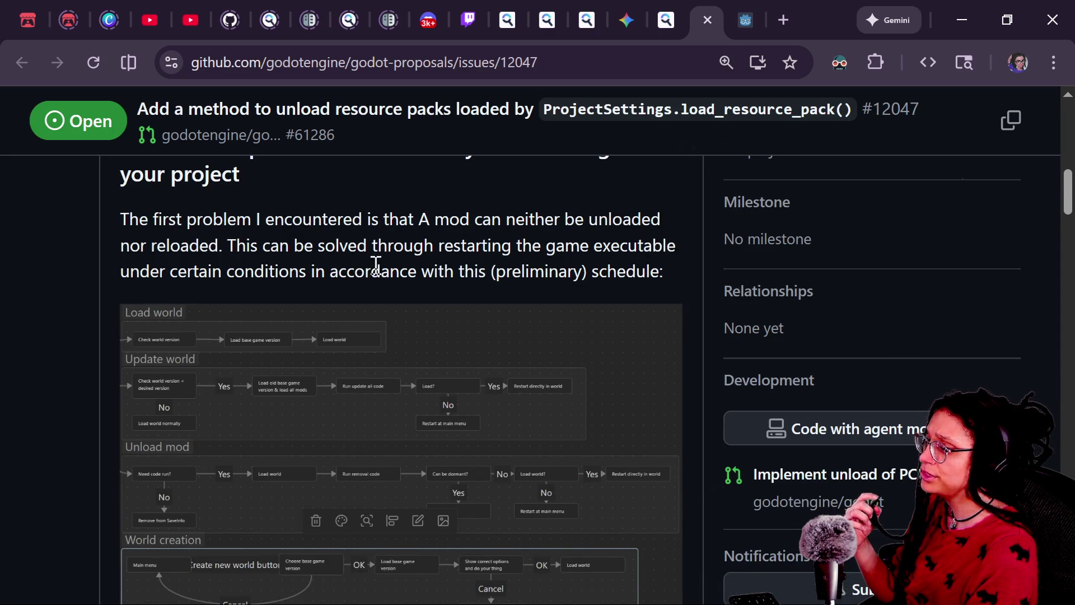
pyautogui.scroll(-1, 369, 271)
pyautogui.scroll(-10, 216, 367)
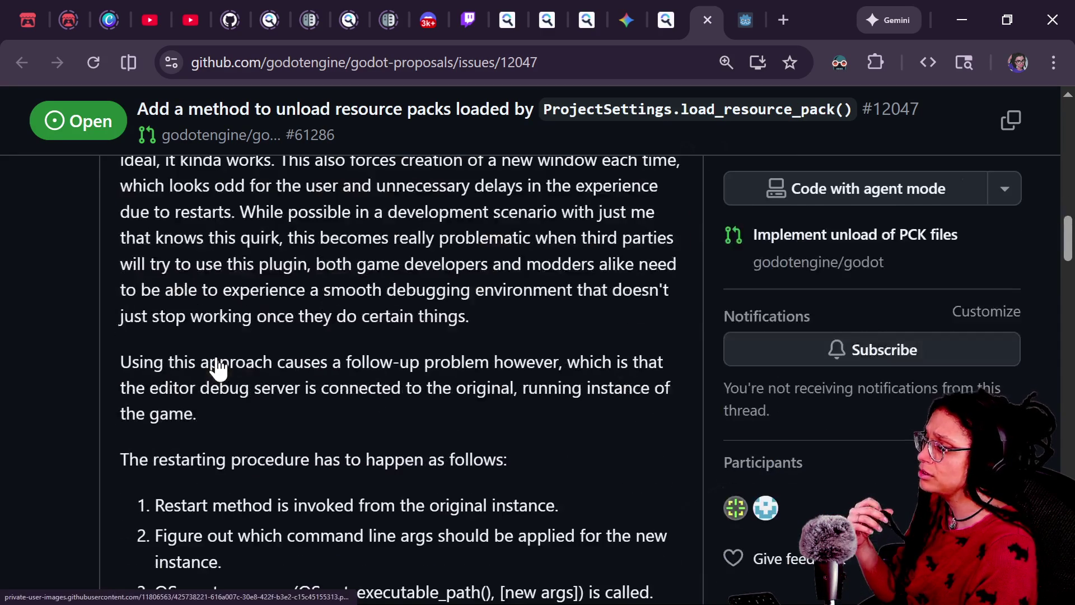
pyautogui.scroll(2, 218, 359)
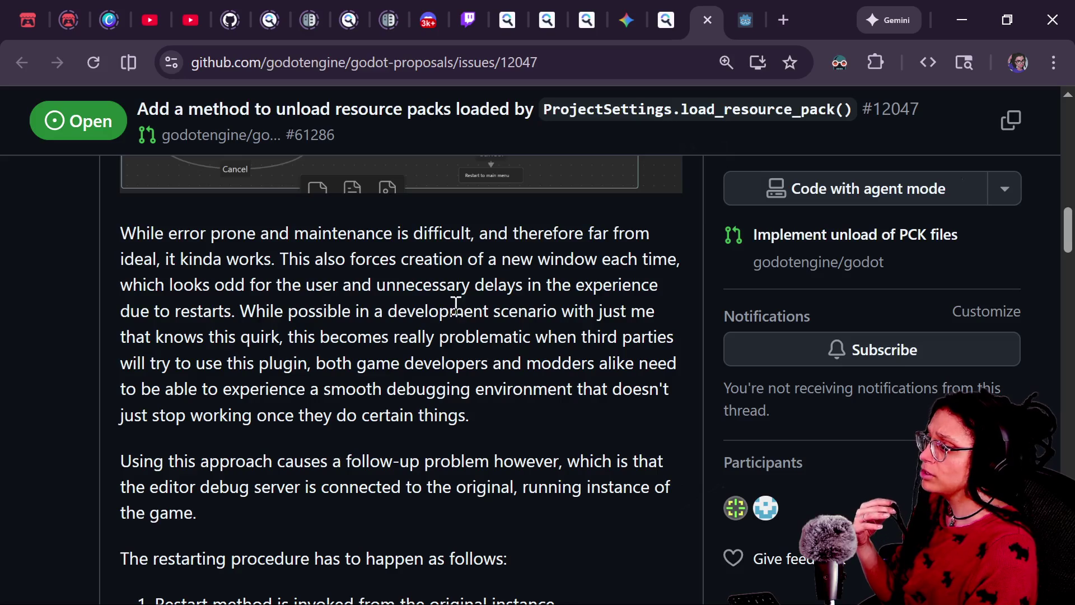
pyautogui.scroll(-4, 265, 349)
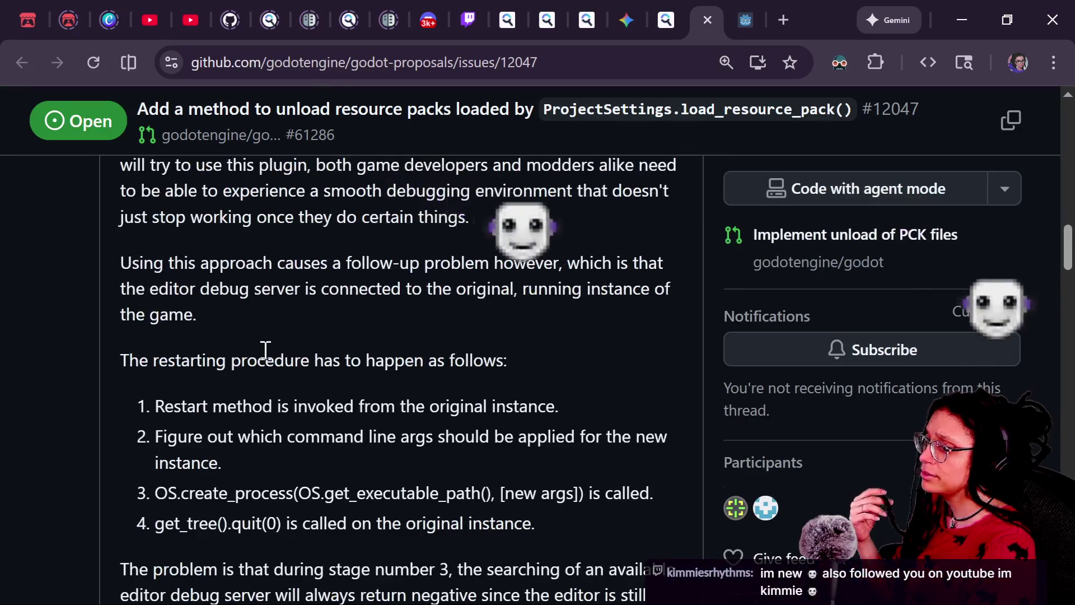
pyautogui.scroll(-2, 265, 350)
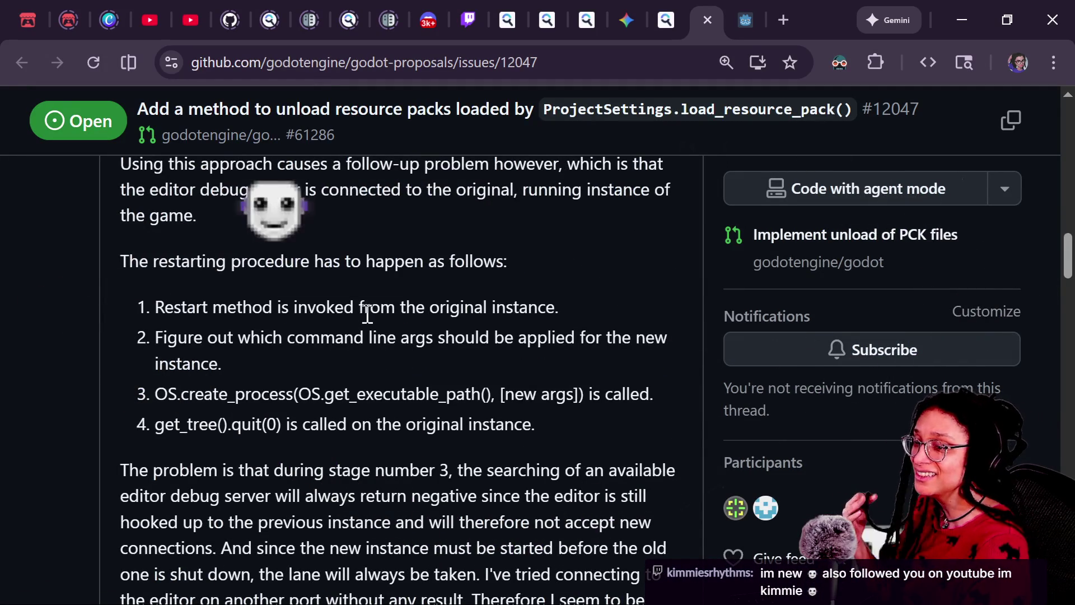
pyautogui.scroll(-3, 368, 315)
pyautogui.scroll(-3, 367, 314)
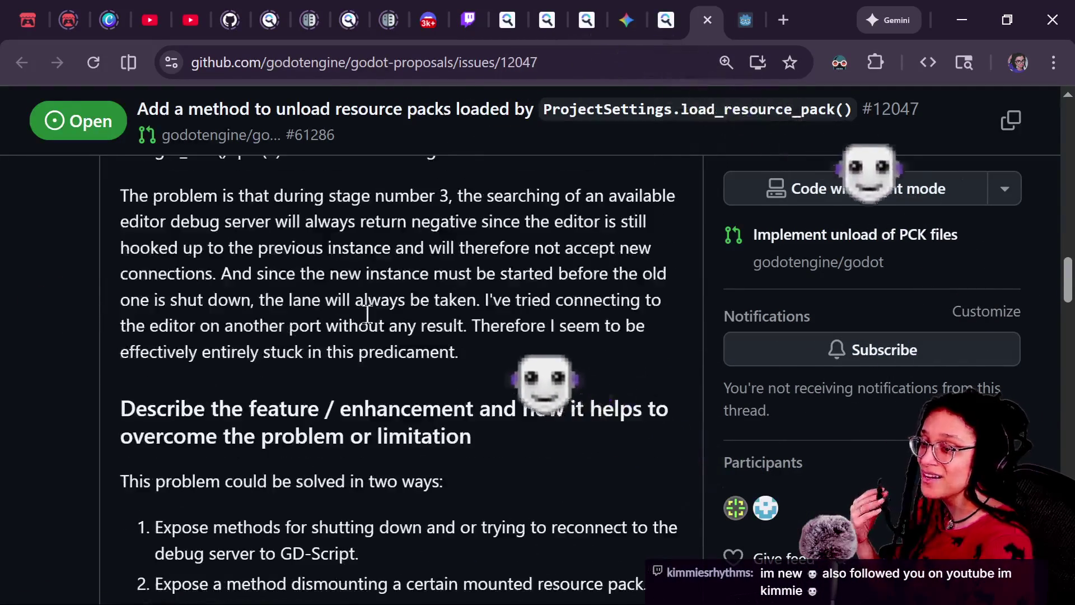
pyautogui.scroll(1, 367, 313)
pyautogui.scroll(-3, 368, 315)
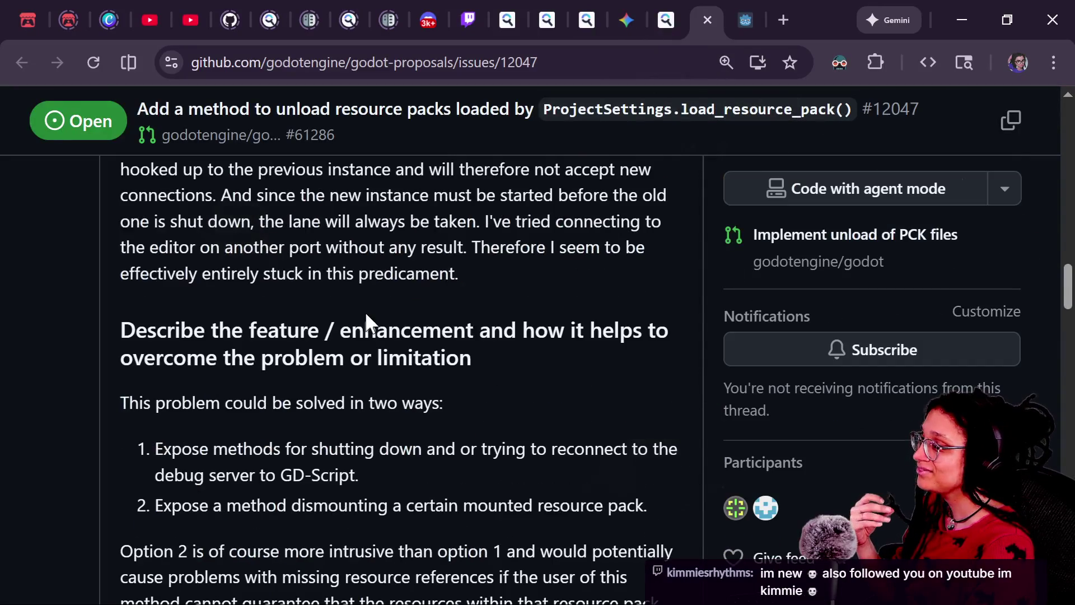
# Read through the proposal's Option 1 section on dismounting resource packs
pyautogui.scroll(-1, 368, 313)
pyautogui.scroll(1, 368, 314)
pyautogui.scroll(-3, 367, 314)
pyautogui.scroll(-3, 367, 314)
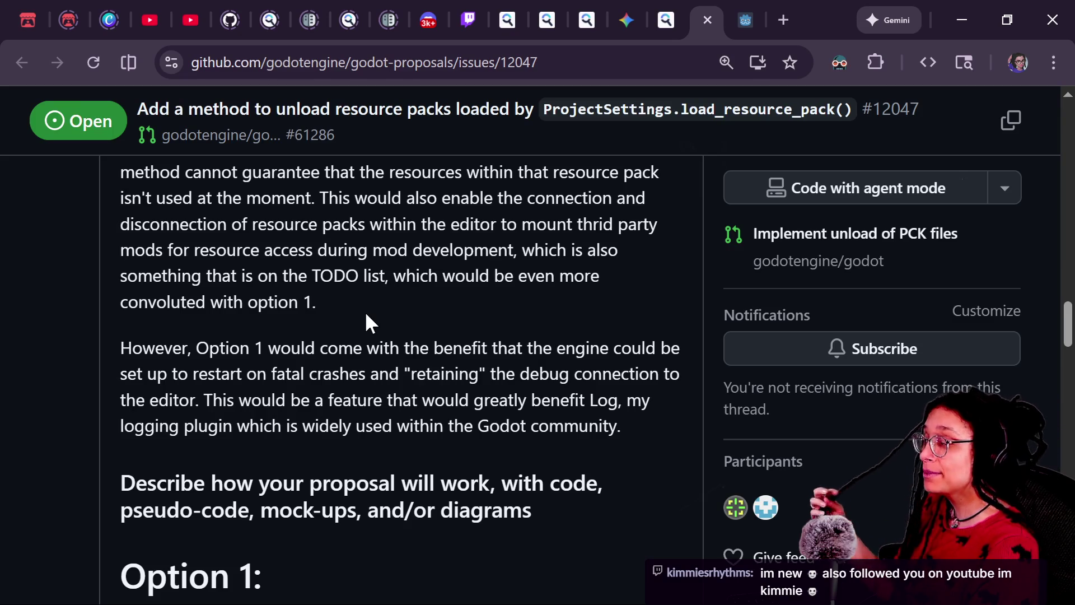
pyautogui.scroll(-5, 365, 315)
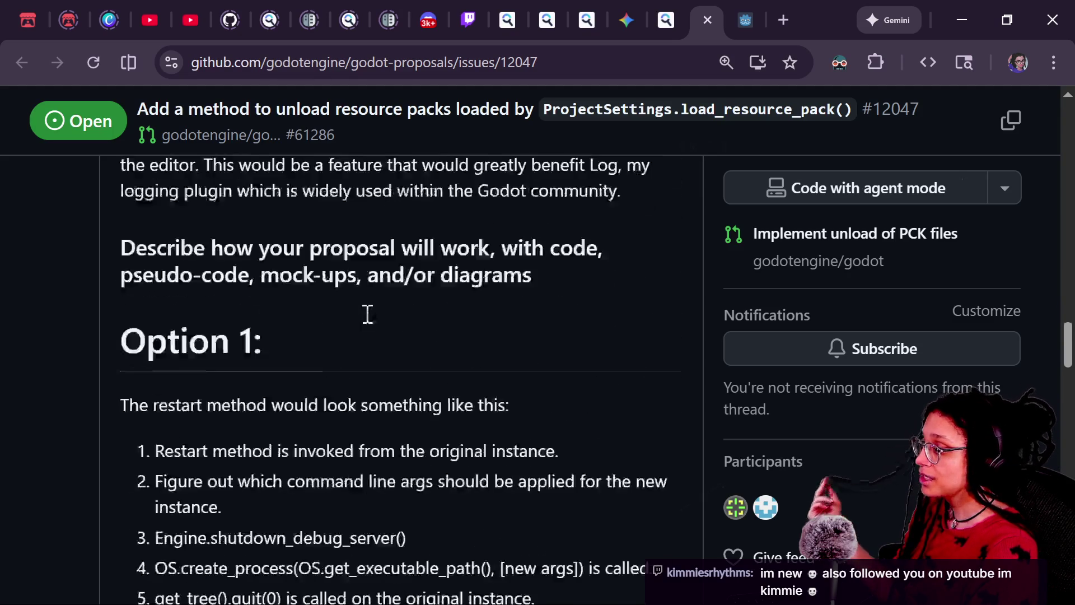
pyautogui.scroll(-1, 365, 311)
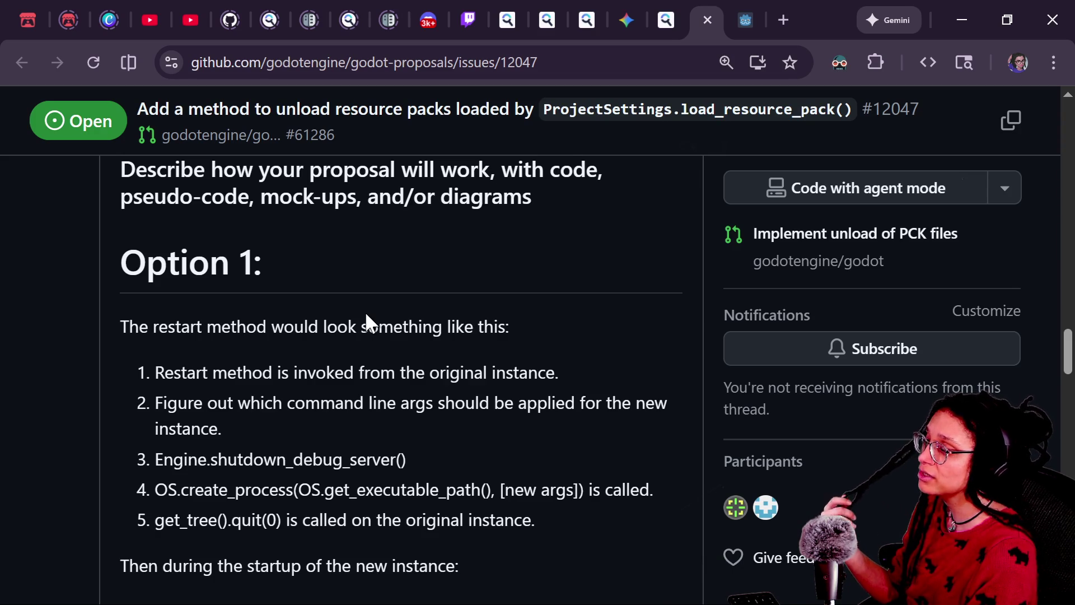
pyautogui.scroll(-2, 366, 314)
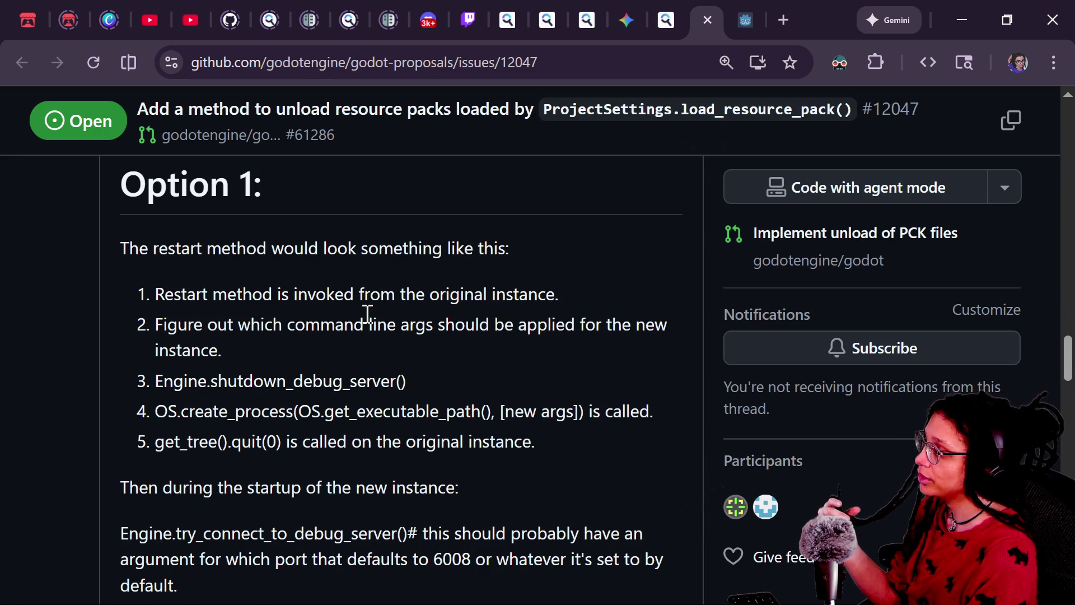
pyautogui.scroll(-1, 367, 314)
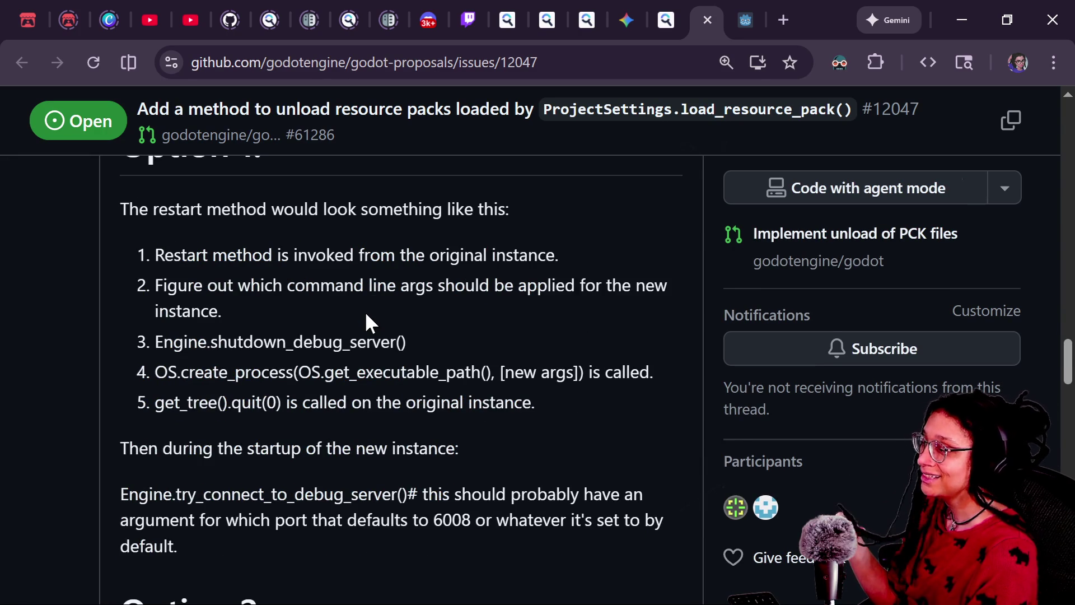
pyautogui.scroll(1, 367, 314)
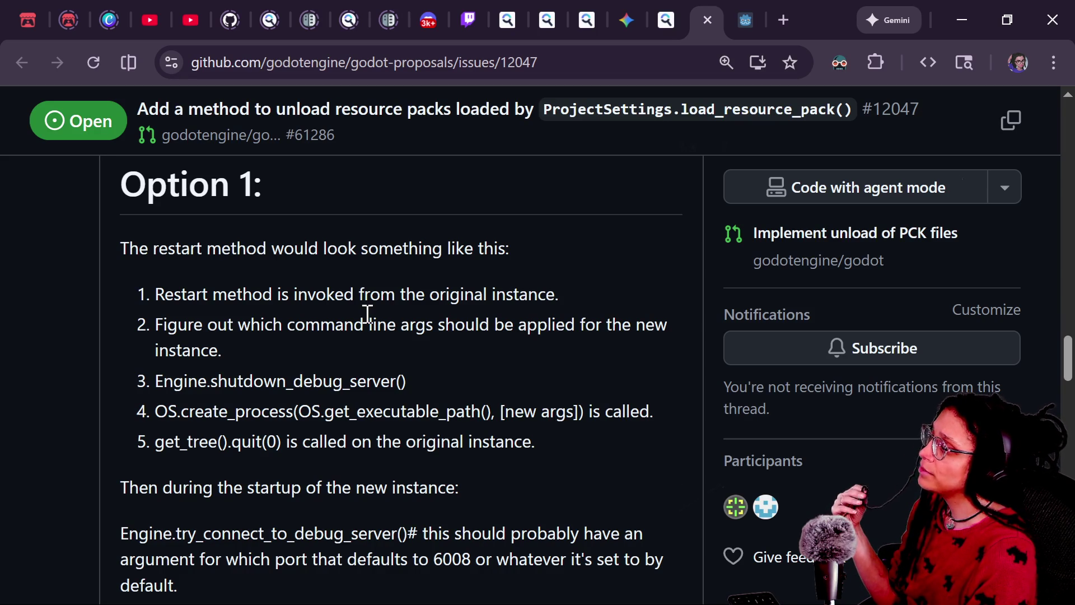
pyautogui.scroll(-10, 367, 313)
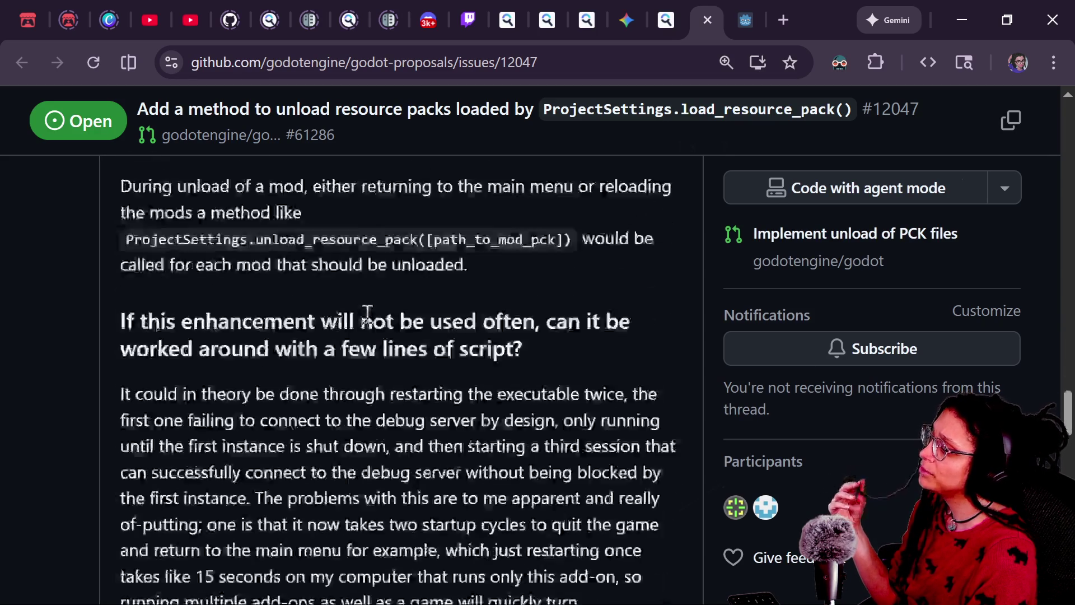
pyautogui.scroll(-10, 366, 311)
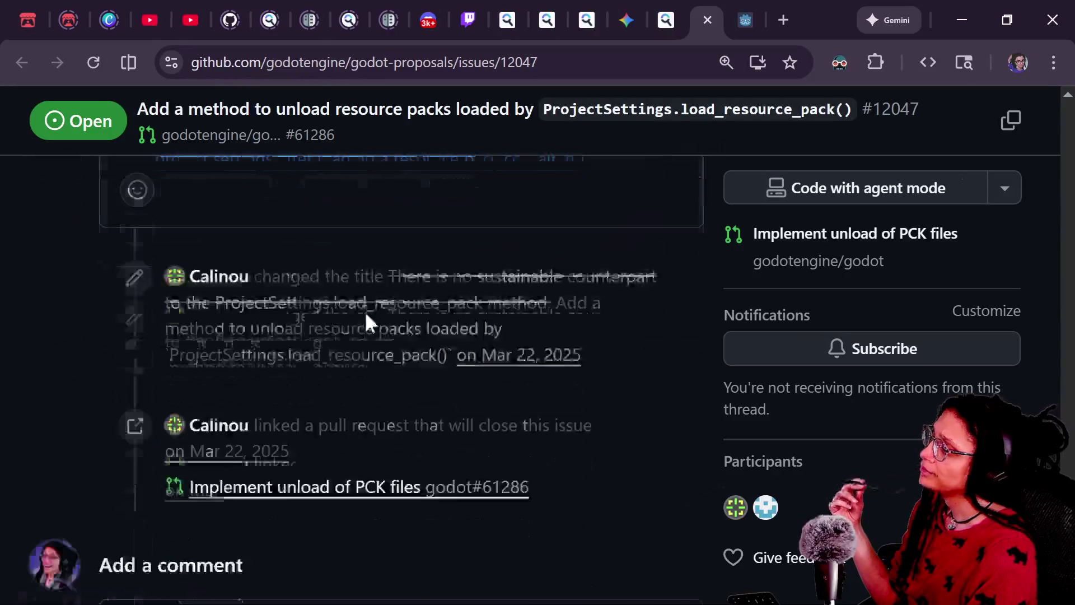
pyautogui.scroll(-3, 367, 314)
pyautogui.scroll(6, 367, 315)
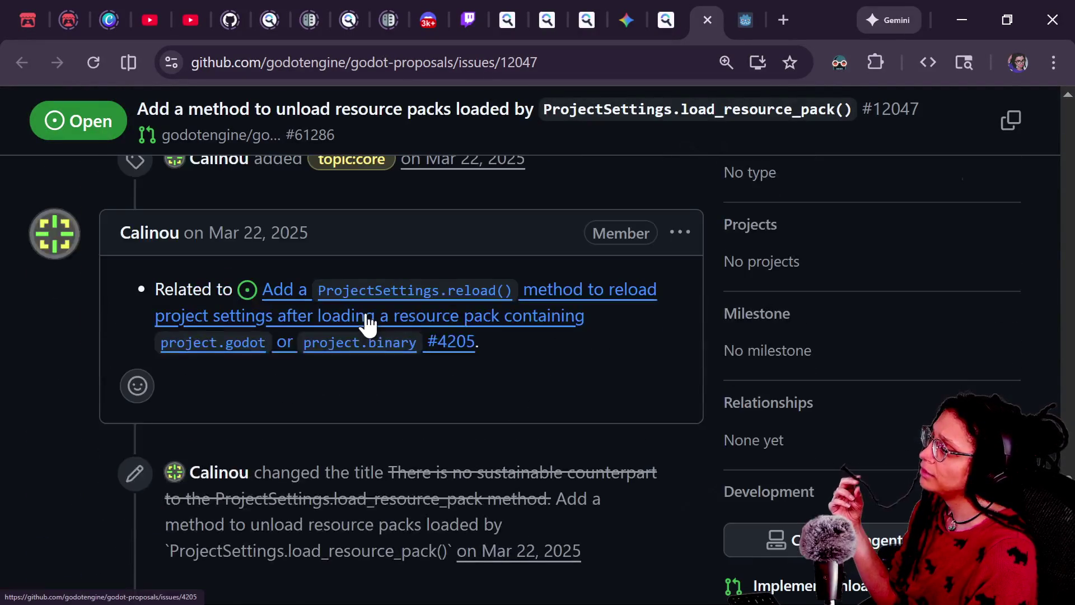
pyautogui.scroll(1, 367, 319)
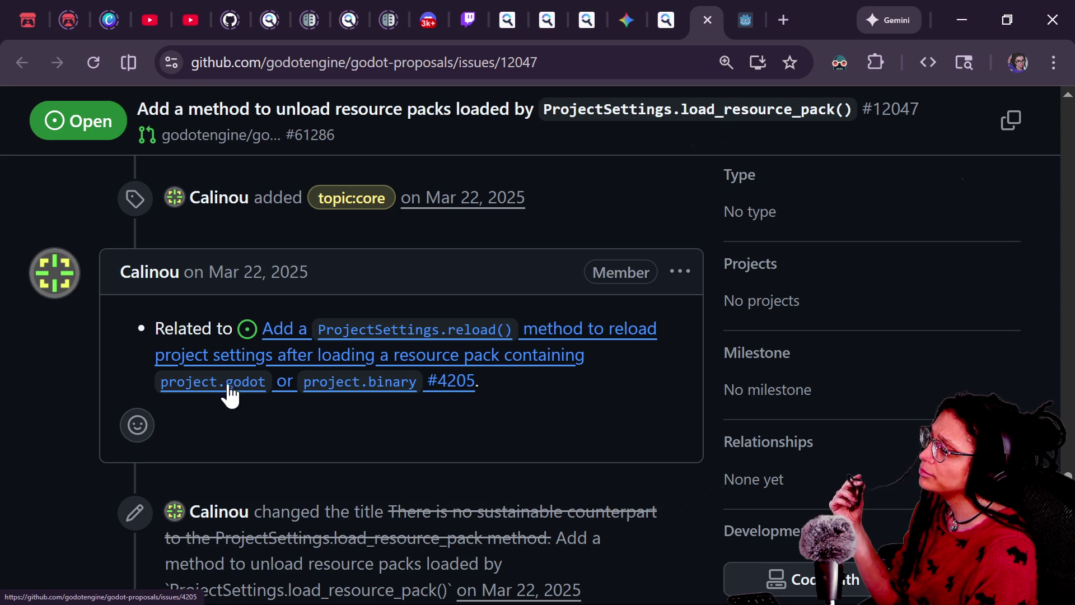
# Close the GitHub issue and open the godotforums.org thread "where are my files ?" from the results
pyautogui.click(707, 20)
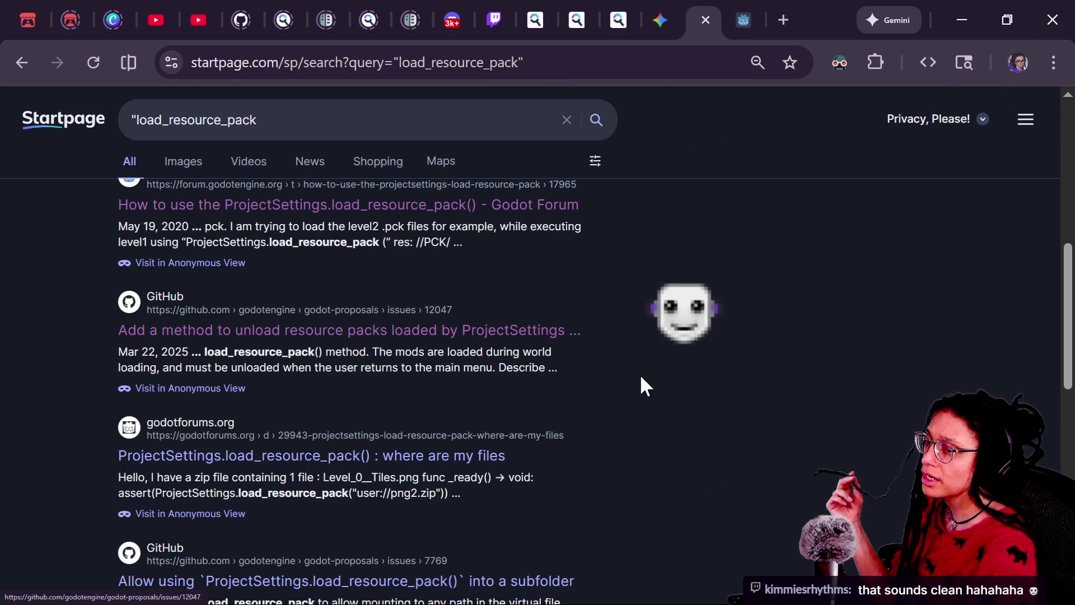
pyautogui.scroll(-2, 641, 386)
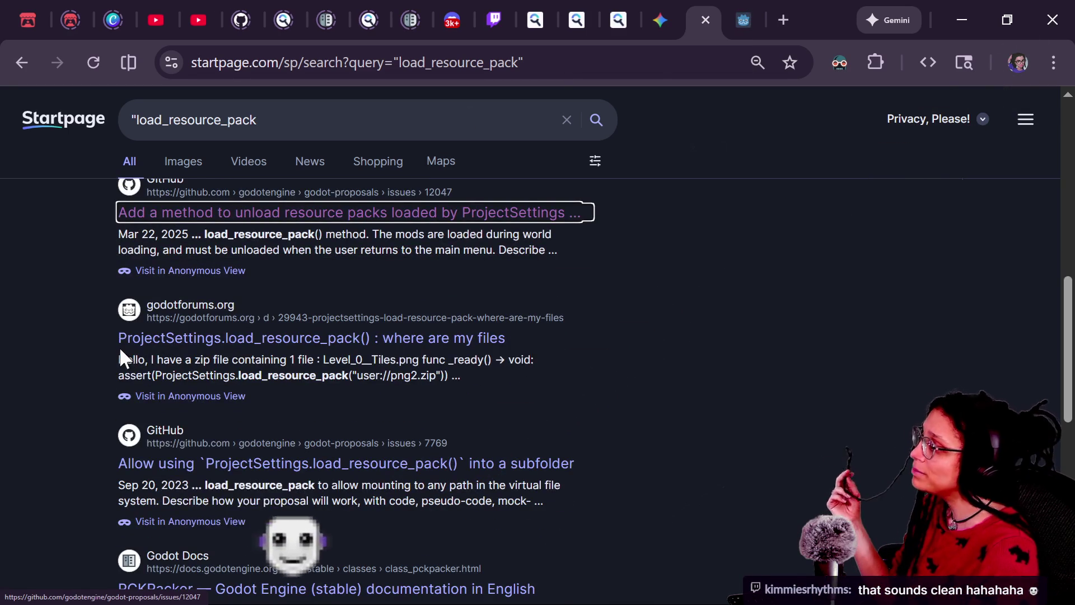
pyautogui.click(271, 341)
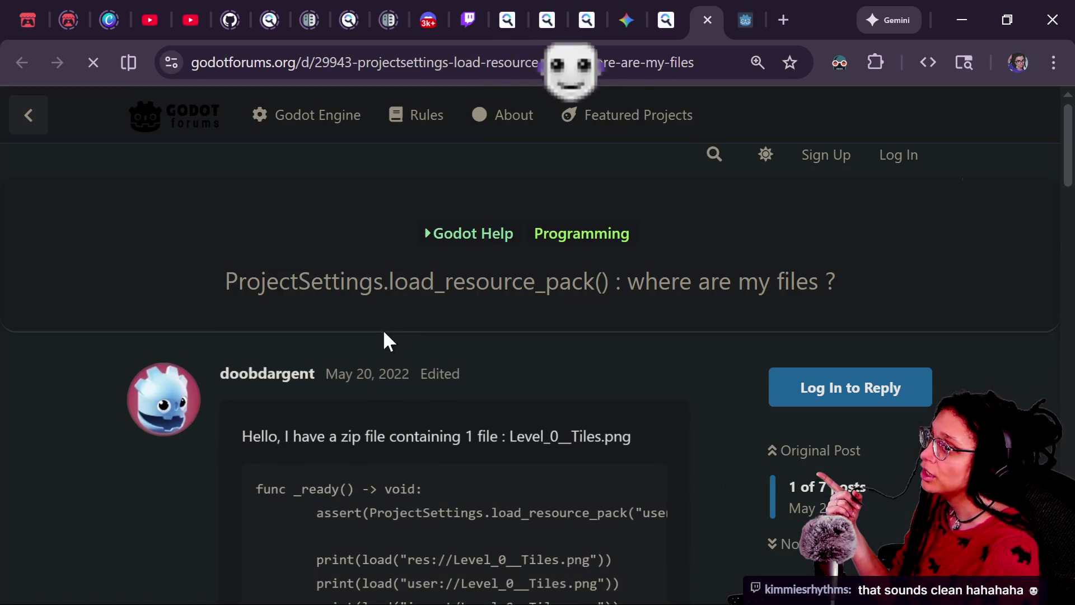
# Scroll to the opening post's zip-loading code and its four [Object:null] outputs for Level_0__Tiles.png
pyautogui.scroll(-2, 335, 463)
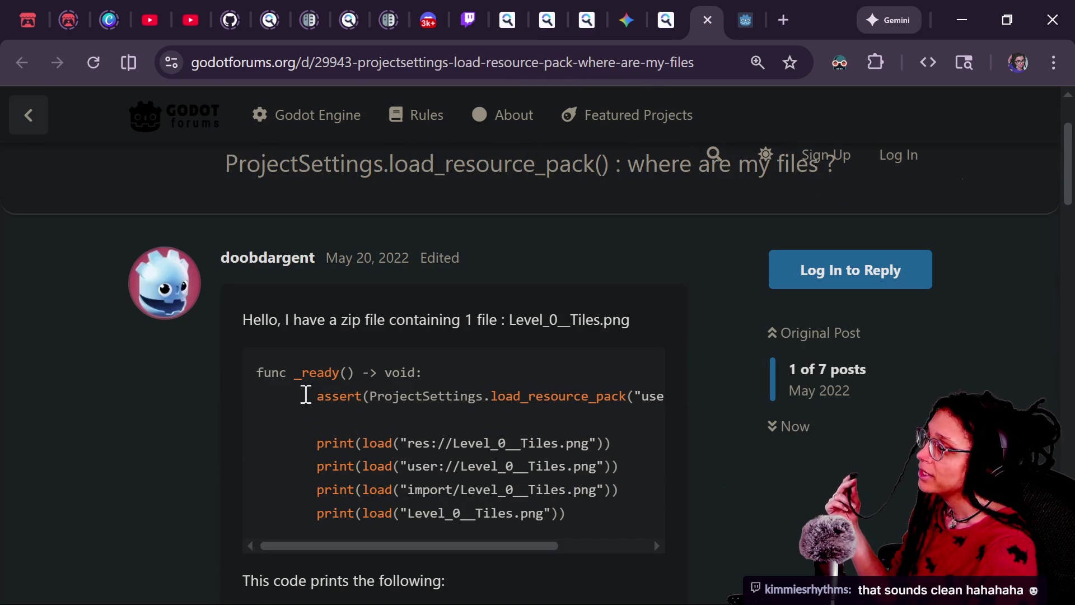
pyautogui.scroll(-1, 473, 328)
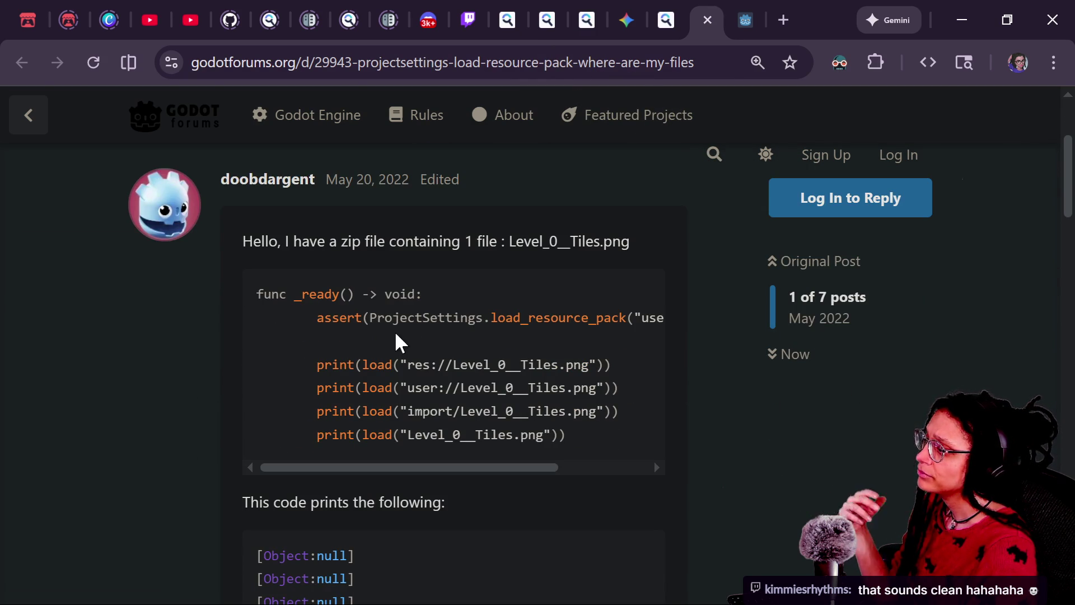
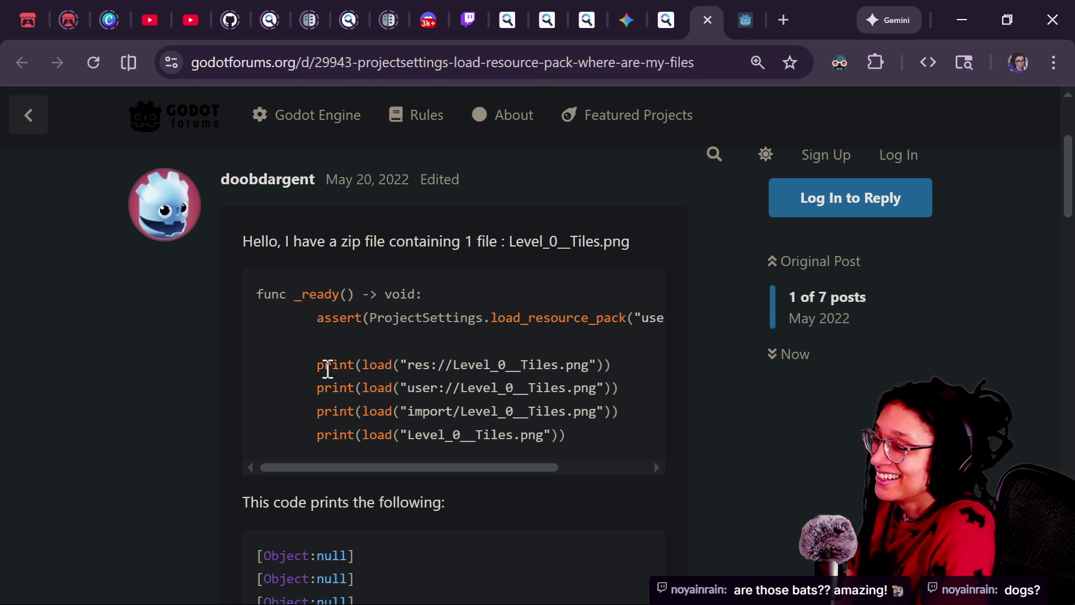
# Read the forum post's load_resource_pack code and its null output
pyautogui.hotkey('ctrl', 'a')
pyautogui.click(773, 471)
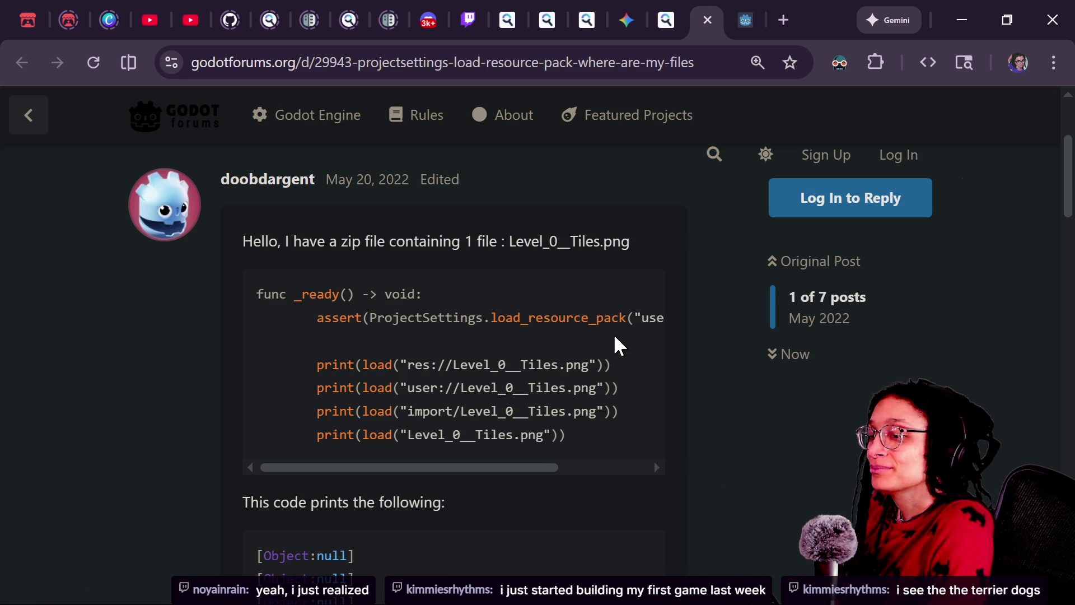
pyautogui.scroll(-2, 616, 342)
pyautogui.scroll(1, 617, 337)
pyautogui.scroll(-2, 616, 337)
pyautogui.scroll(3, 616, 336)
pyautogui.scroll(-1, 616, 337)
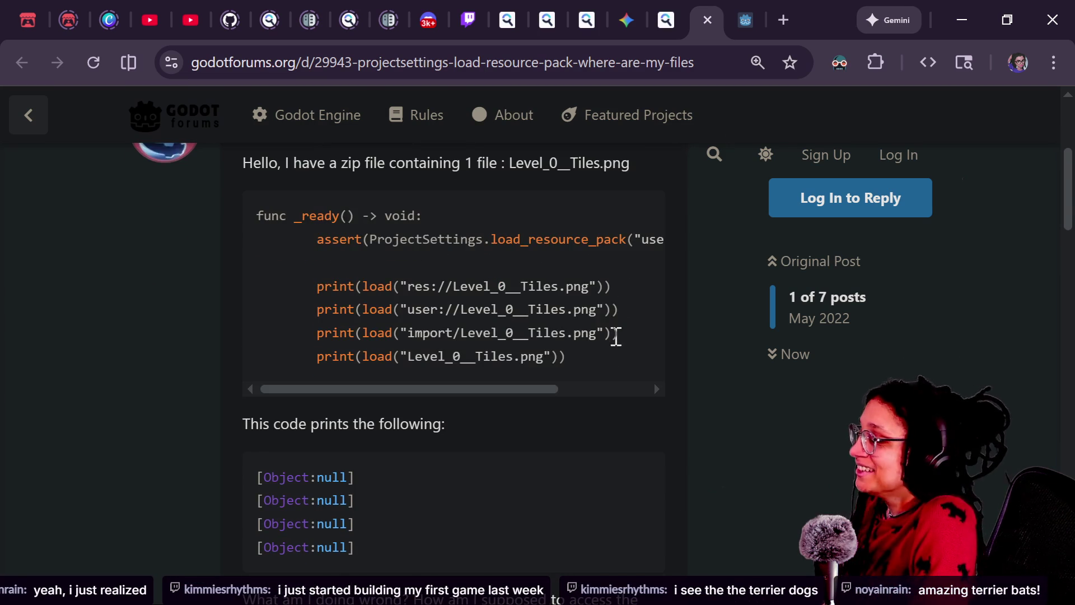
pyautogui.scroll(-3, 616, 337)
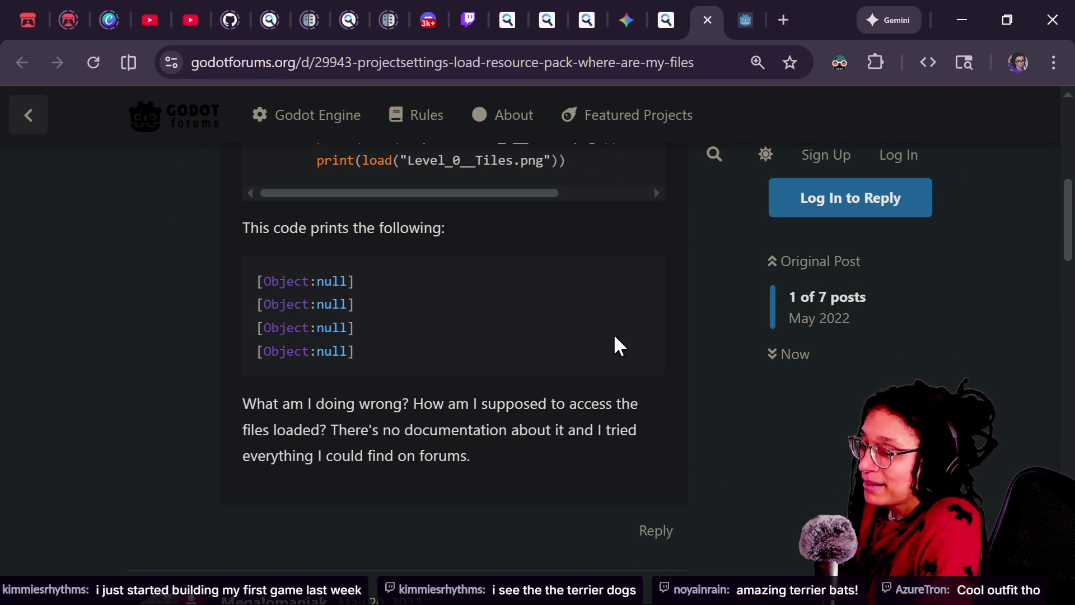
pyautogui.scroll(-1, 616, 336)
pyautogui.scroll(3, 617, 337)
pyautogui.scroll(-2, 616, 337)
pyautogui.scroll(1, 616, 336)
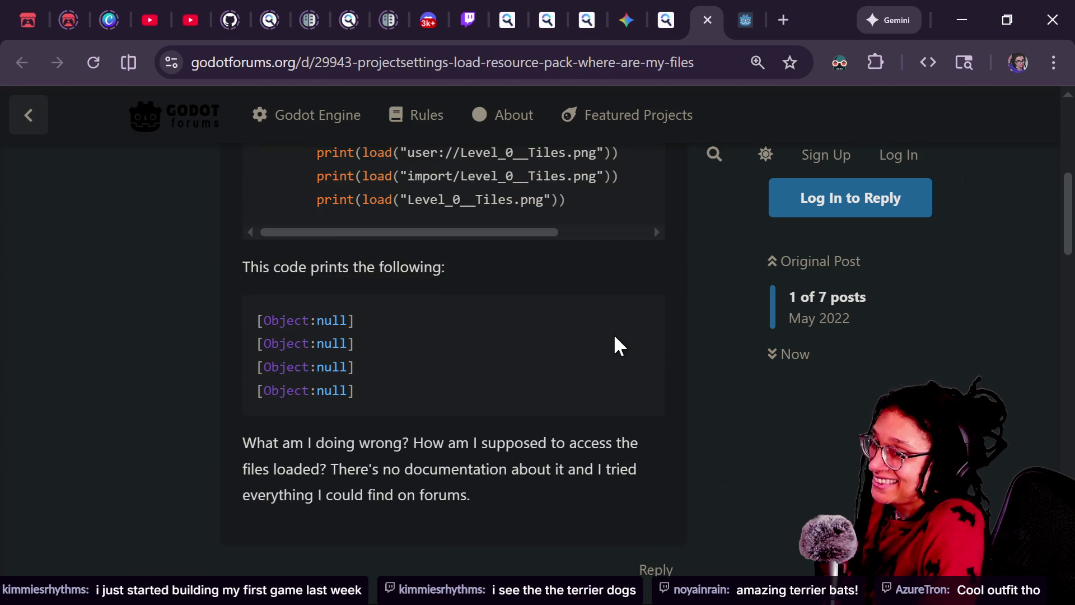
pyautogui.scroll(1, 616, 336)
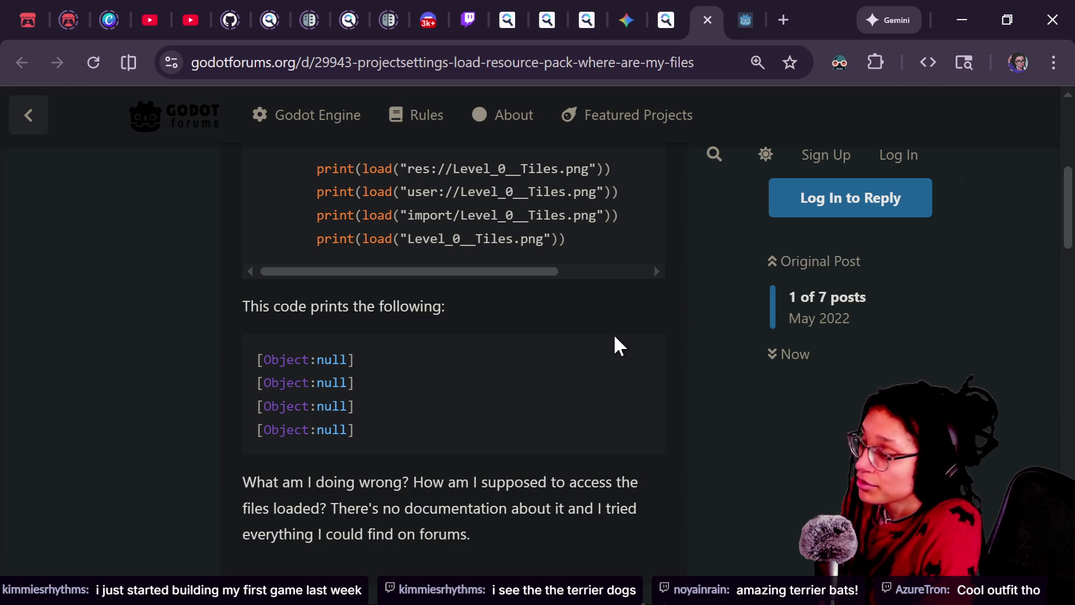
pyautogui.scroll(1, 702, 313)
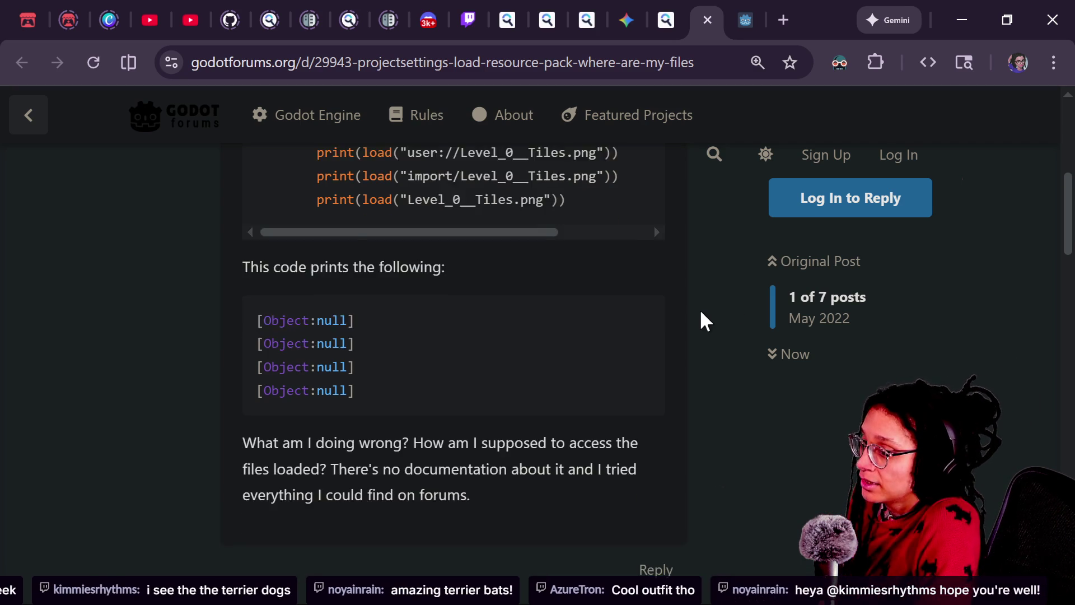
pyautogui.scroll(1, 701, 314)
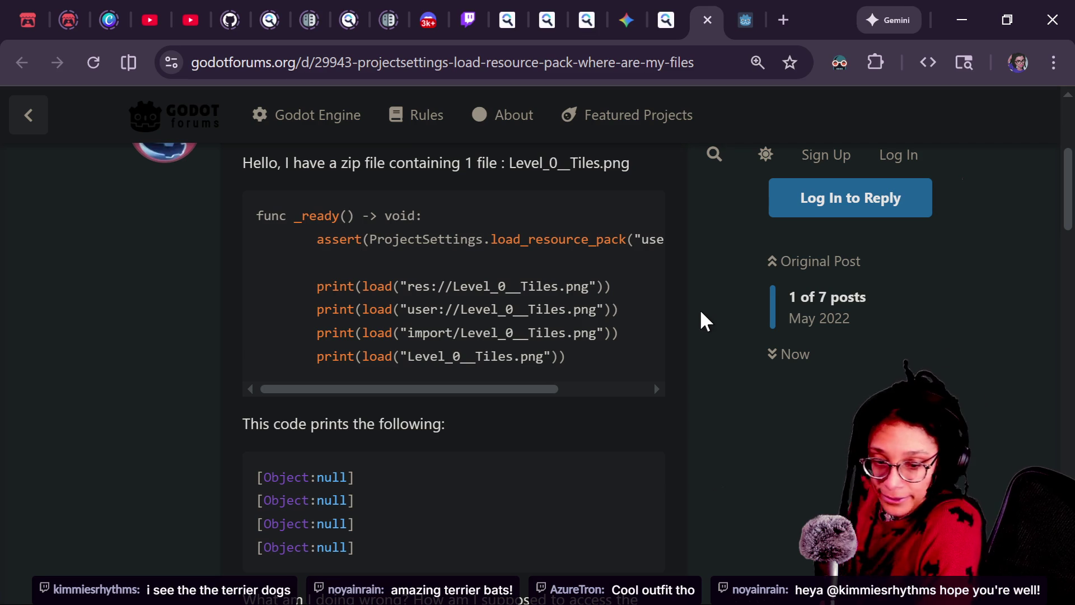
# Scroll down to Megalomaniak's first reply about printing in _ready
pyautogui.scroll(-3, 701, 314)
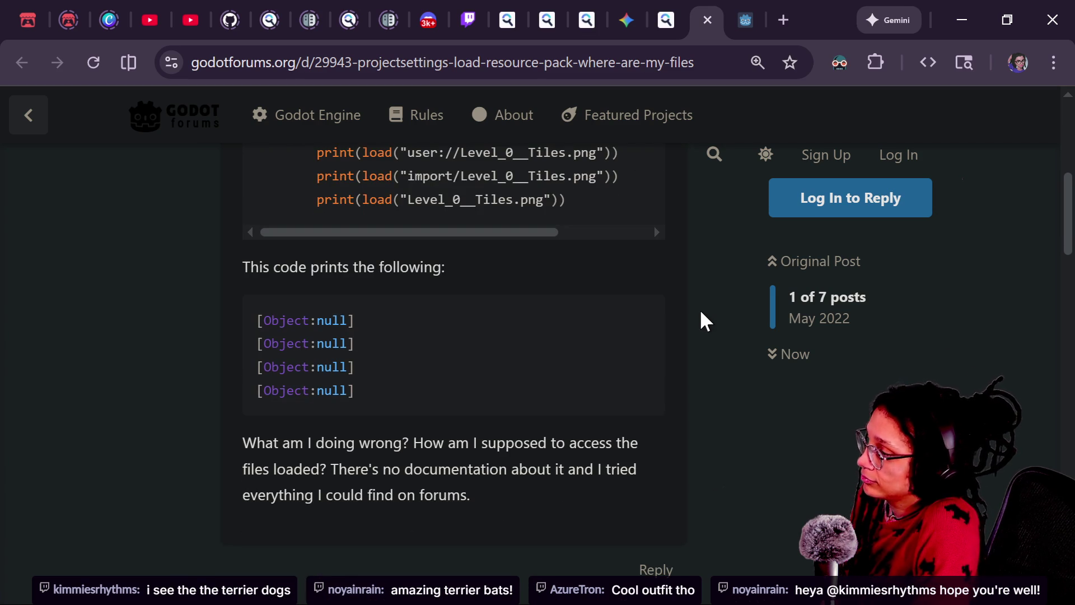
pyautogui.scroll(-5, 701, 314)
pyautogui.scroll(-2, 702, 321)
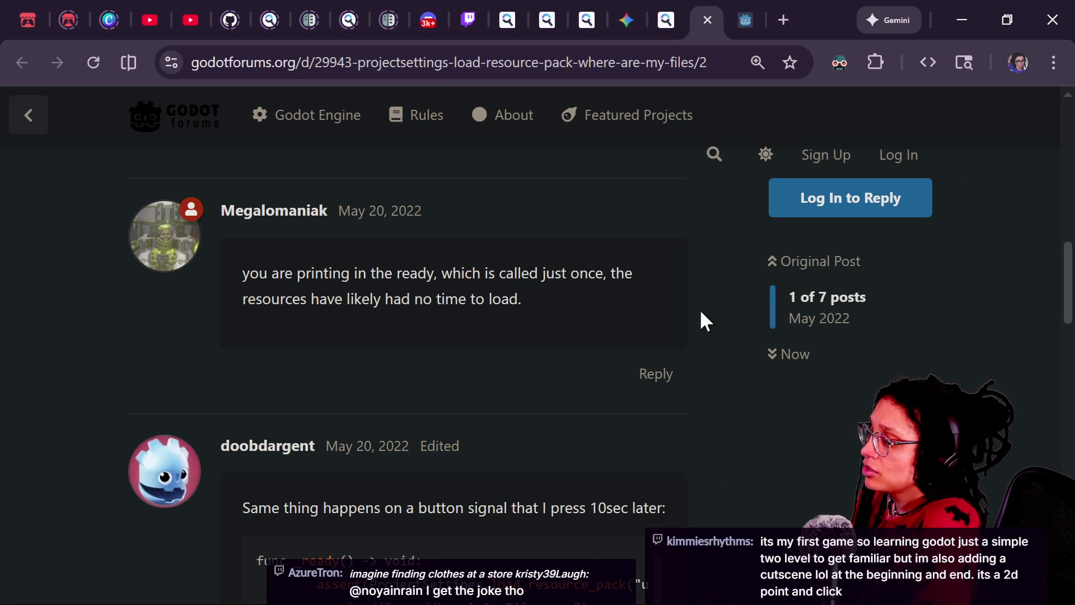
# Scroll down through the remaining replies to Calinou's answer
pyautogui.scroll(-5, 701, 314)
pyautogui.scroll(-8, 702, 313)
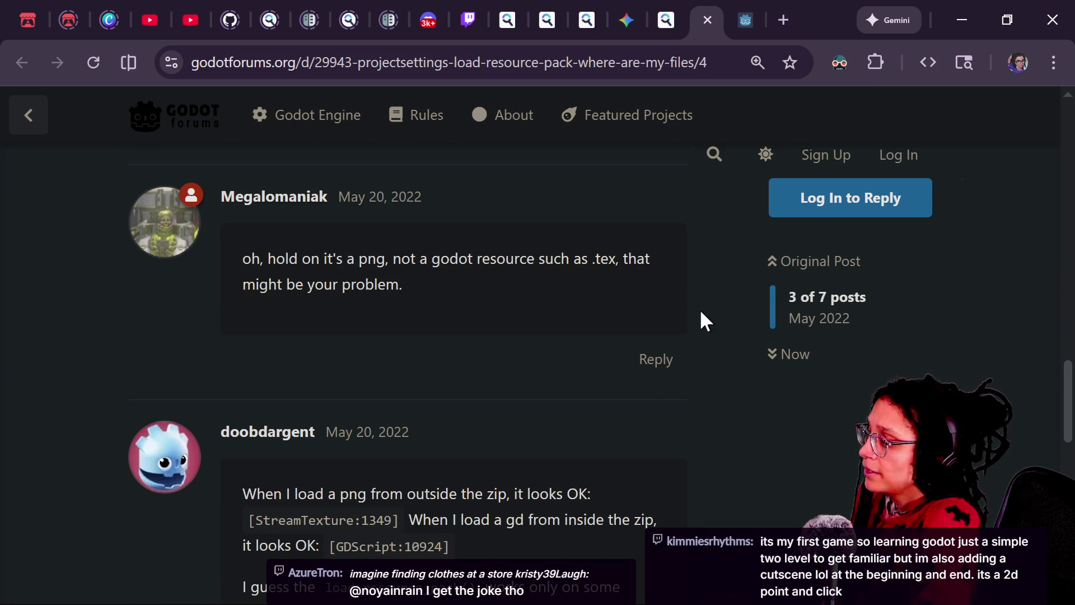
pyautogui.scroll(-4, 700, 312)
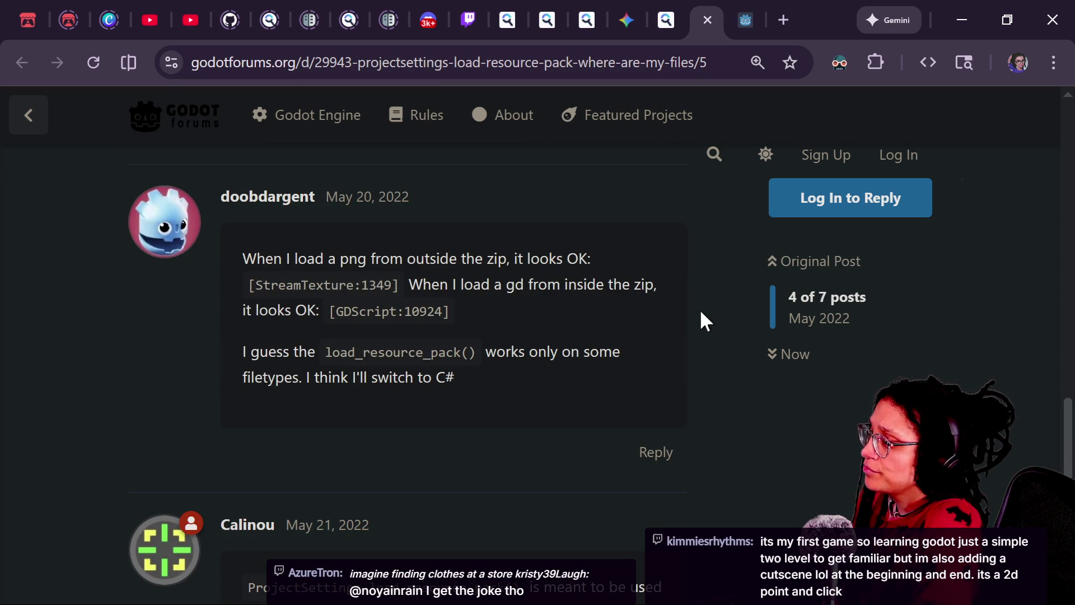
pyautogui.scroll(-2, 701, 314)
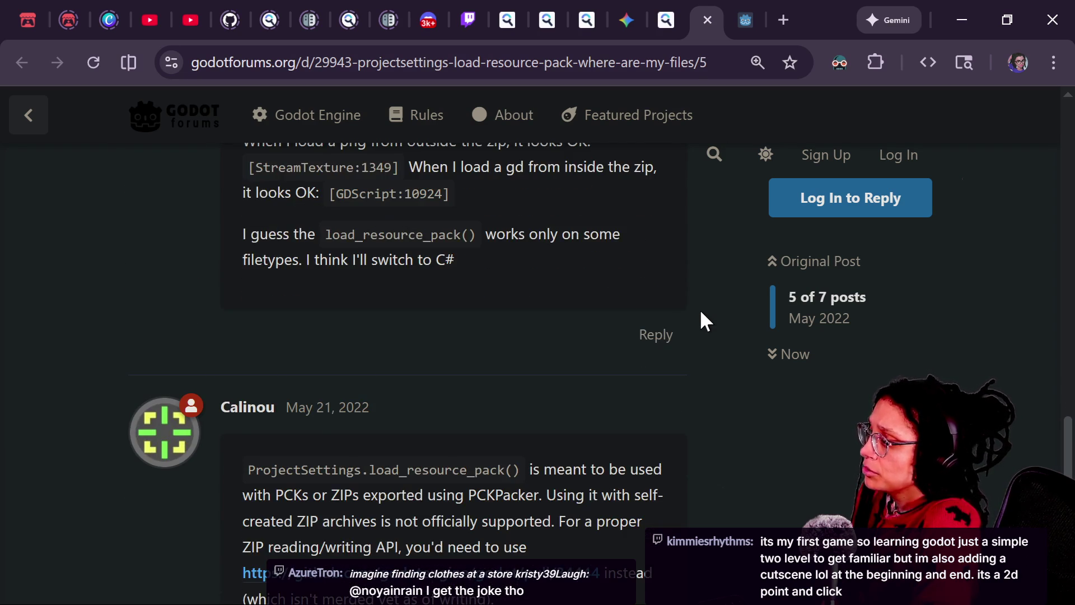
pyautogui.scroll(-3, 701, 317)
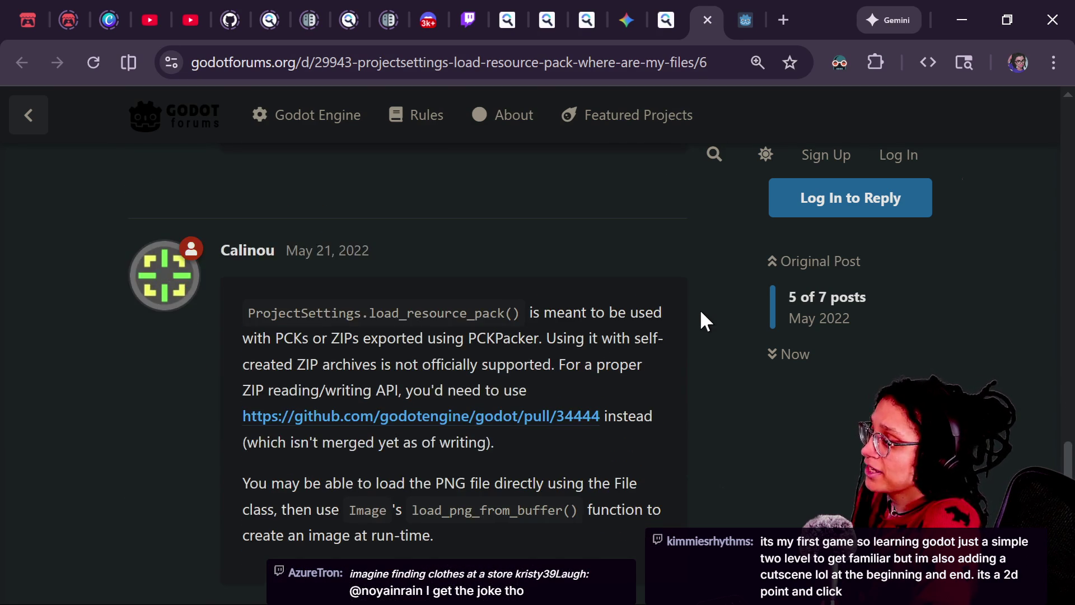
pyautogui.scroll(-4, 700, 308)
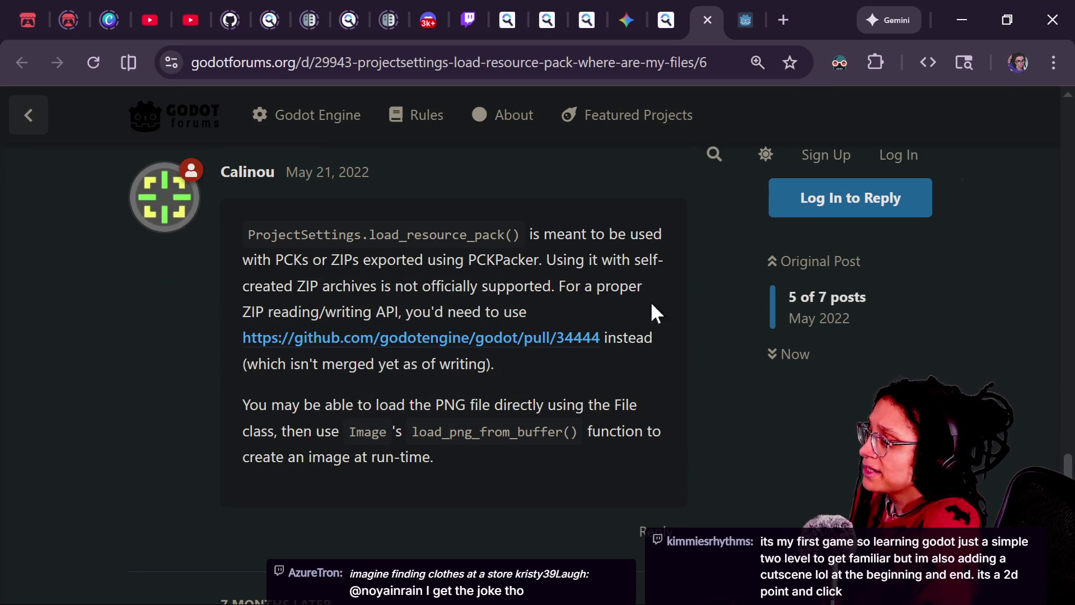
# Highlight Calinou's passages on PCKPacker, proper ZIP reading, and the unmerged ZIP API
pyautogui.moveTo(512, 258); pyautogui.dragTo(569, 249)
pyautogui.click(528, 276)
pyautogui.moveTo(517, 297); pyautogui.dragTo(432, 308)
pyautogui.click(432, 308)
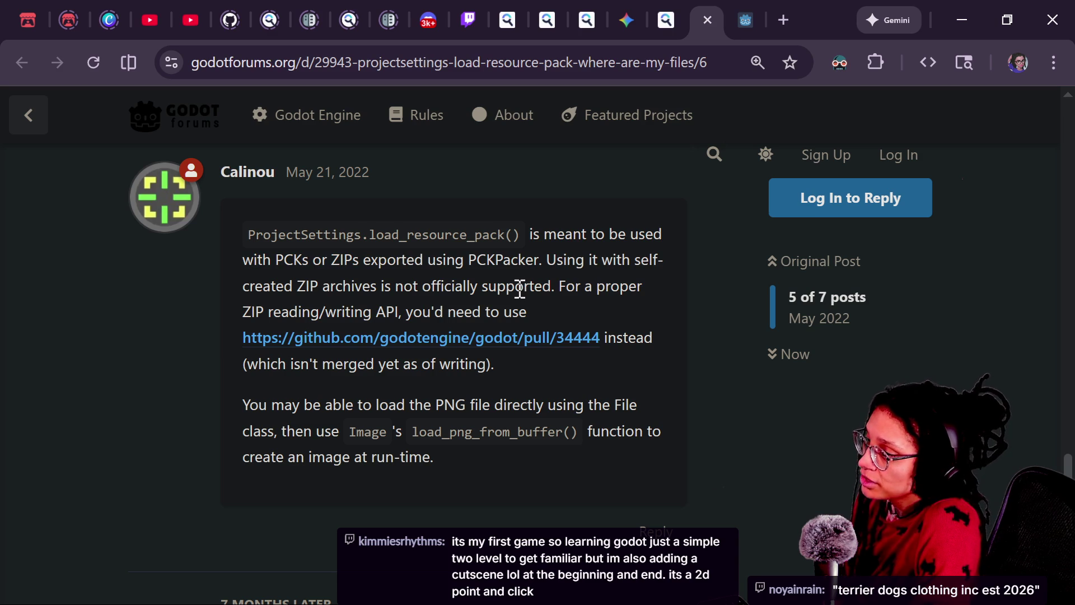
pyautogui.moveTo(285, 312); pyautogui.dragTo(523, 307)
pyautogui.click(535, 302)
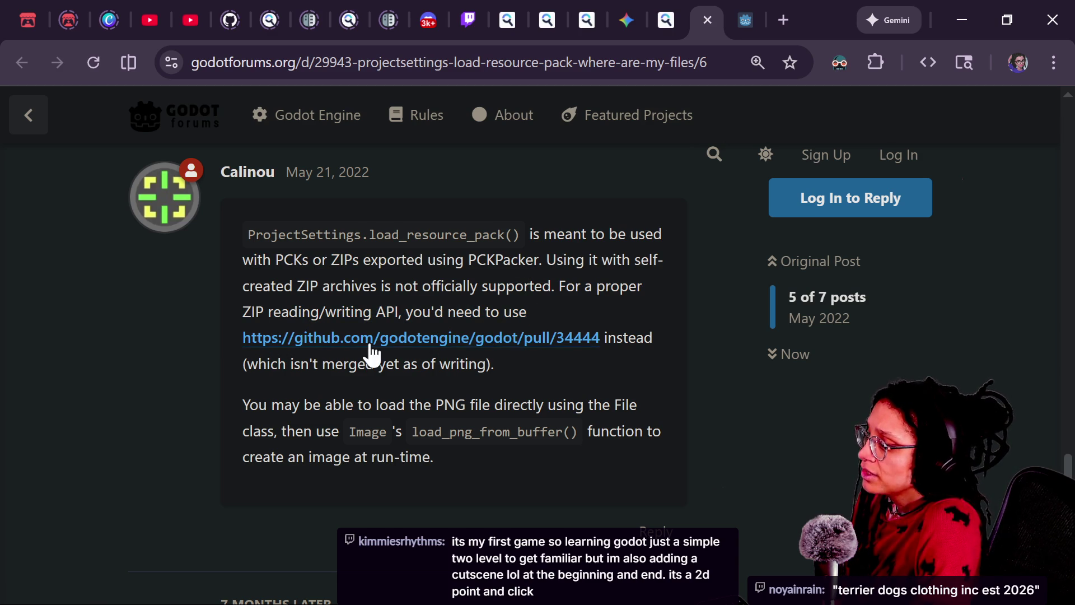
pyautogui.moveTo(267, 364); pyautogui.dragTo(440, 364)
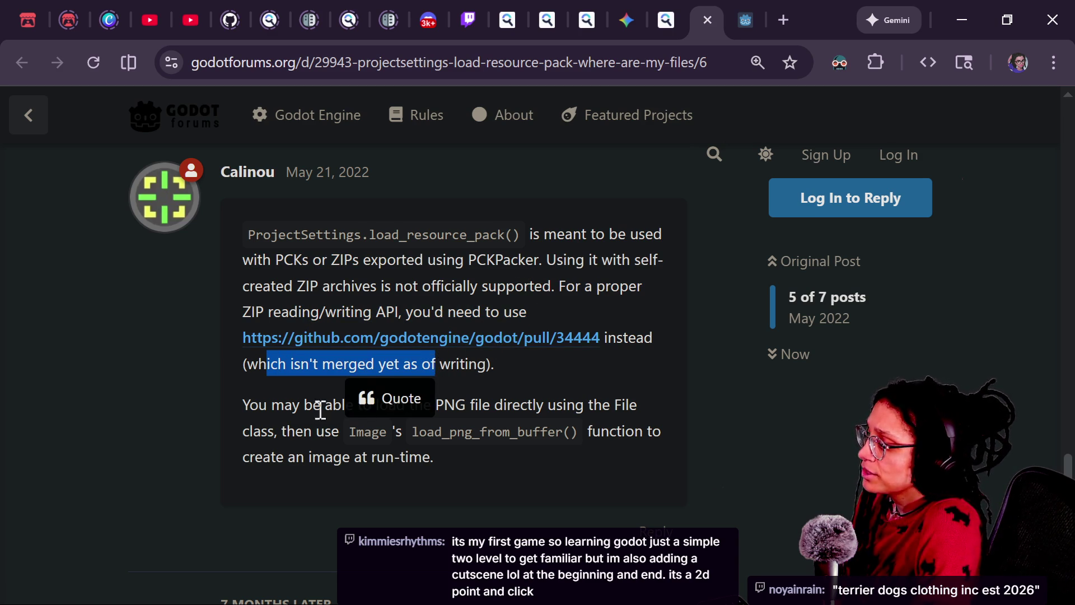
pyautogui.click(297, 415)
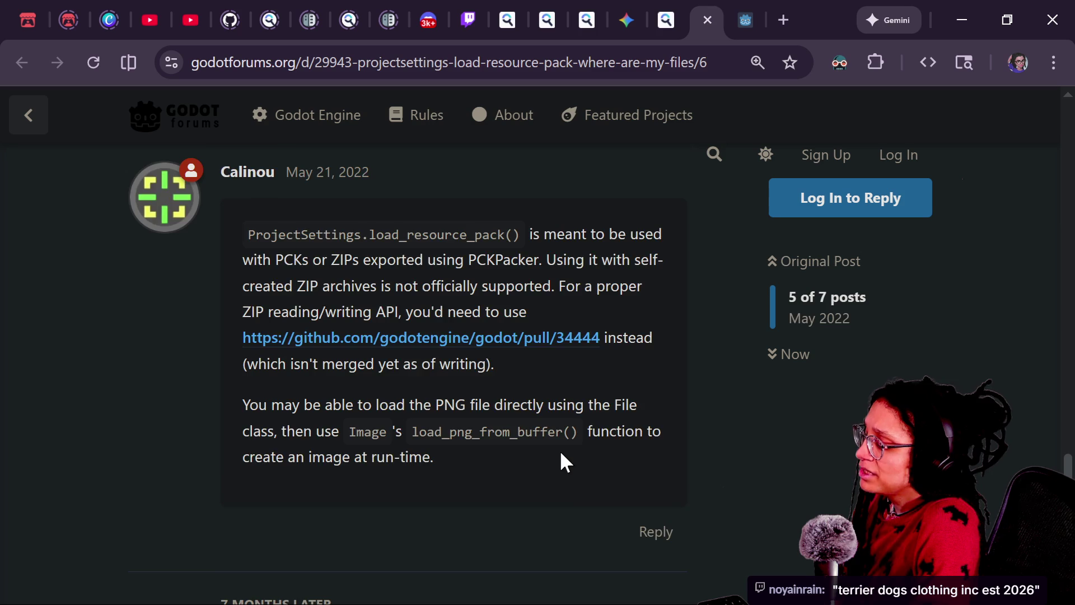
# Scroll back up to the thread title and return to the Godot editor
pyautogui.scroll(-1, 561, 453)
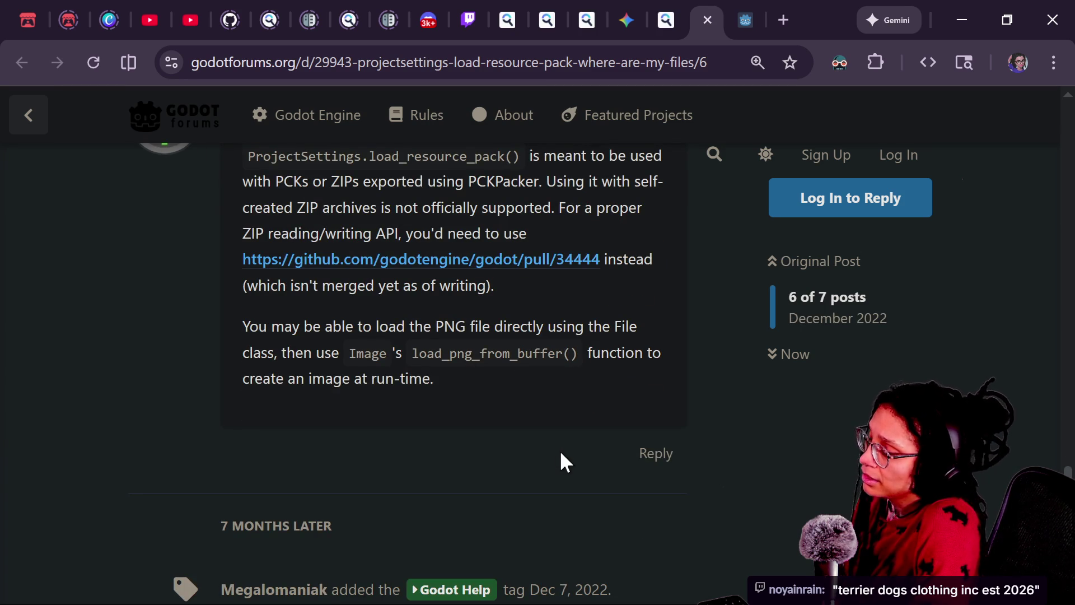
pyautogui.scroll(-1, 561, 453)
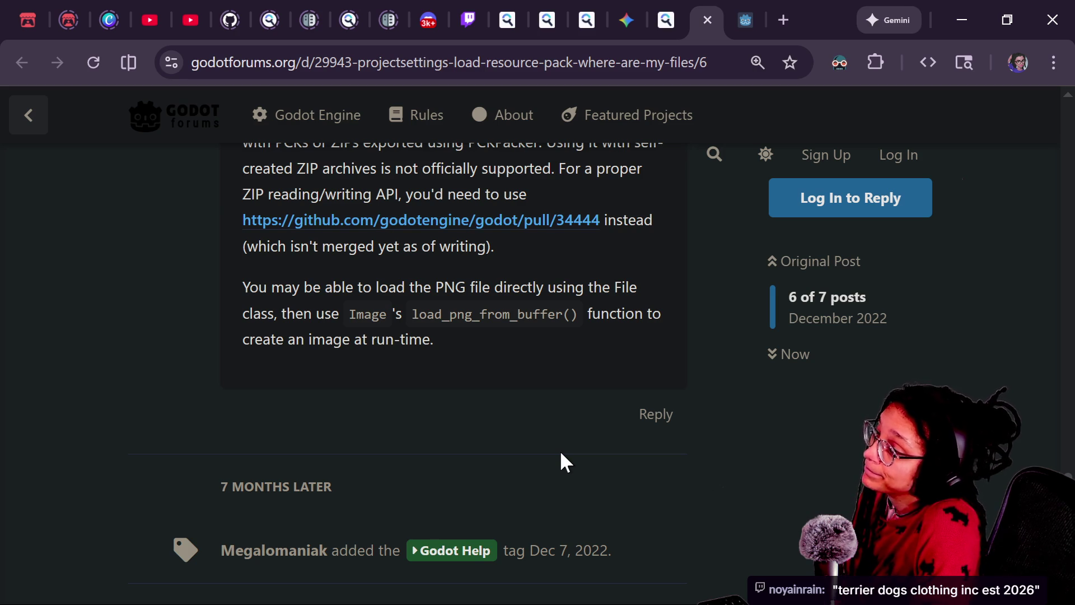
pyautogui.scroll(-4, 561, 453)
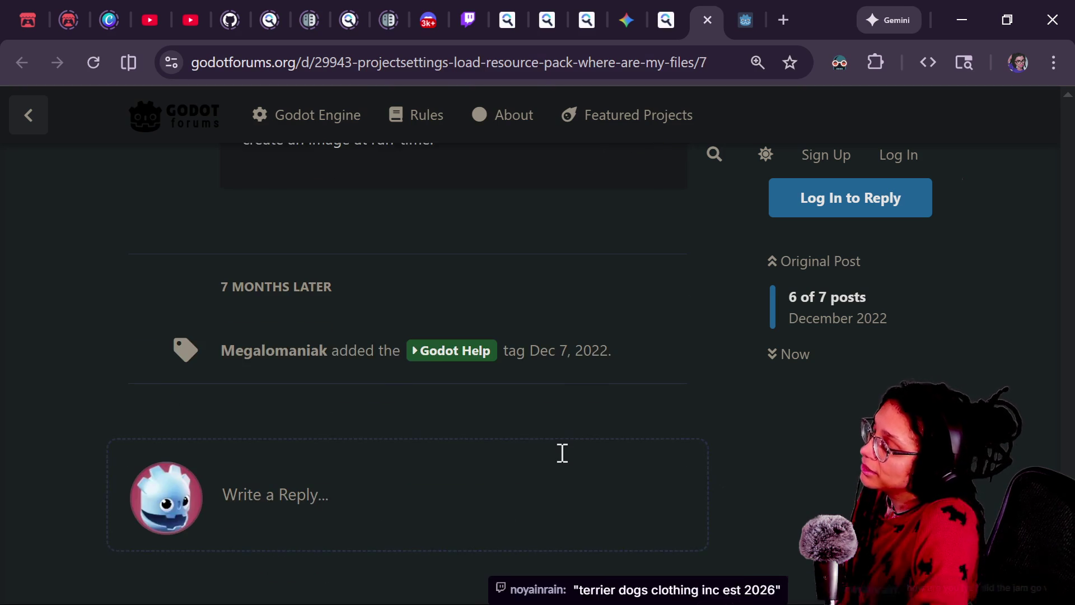
pyautogui.scroll(7, 561, 454)
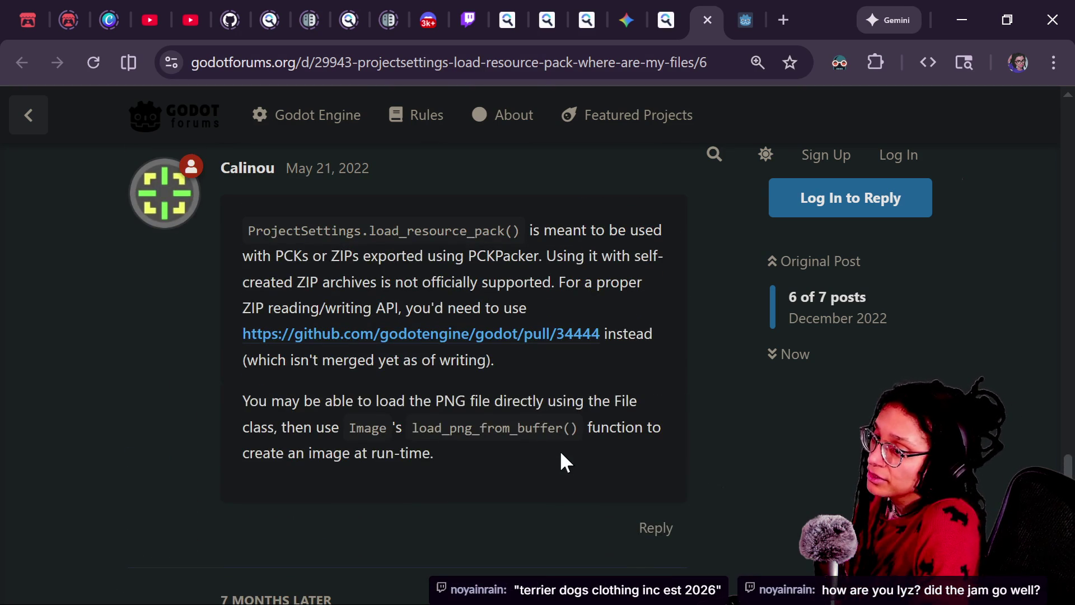
pyautogui.scroll(5, 561, 461)
pyautogui.scroll(10, 562, 456)
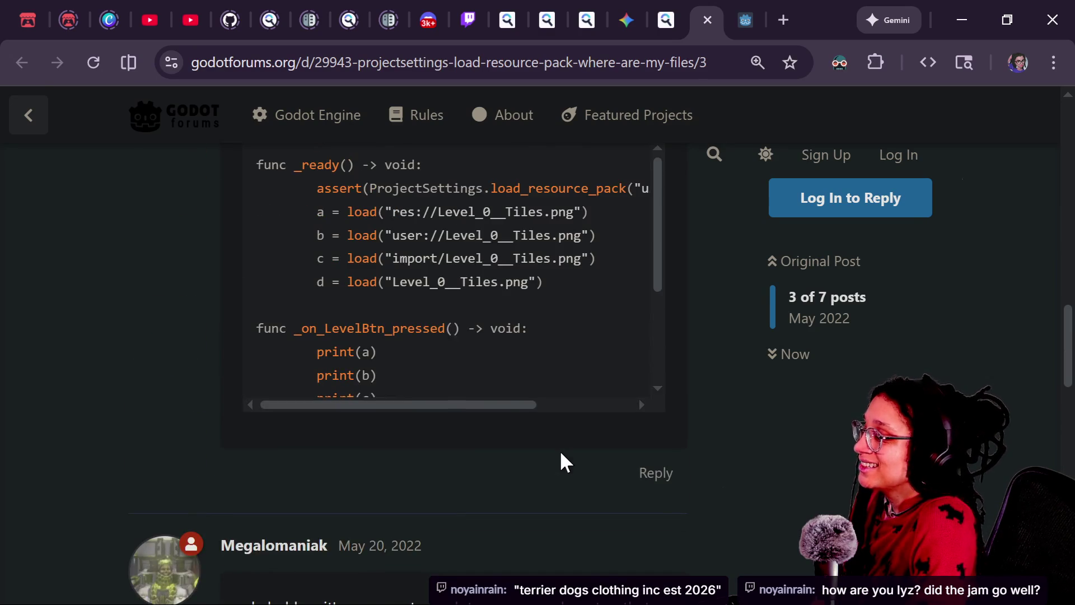
pyautogui.scroll(4, 562, 461)
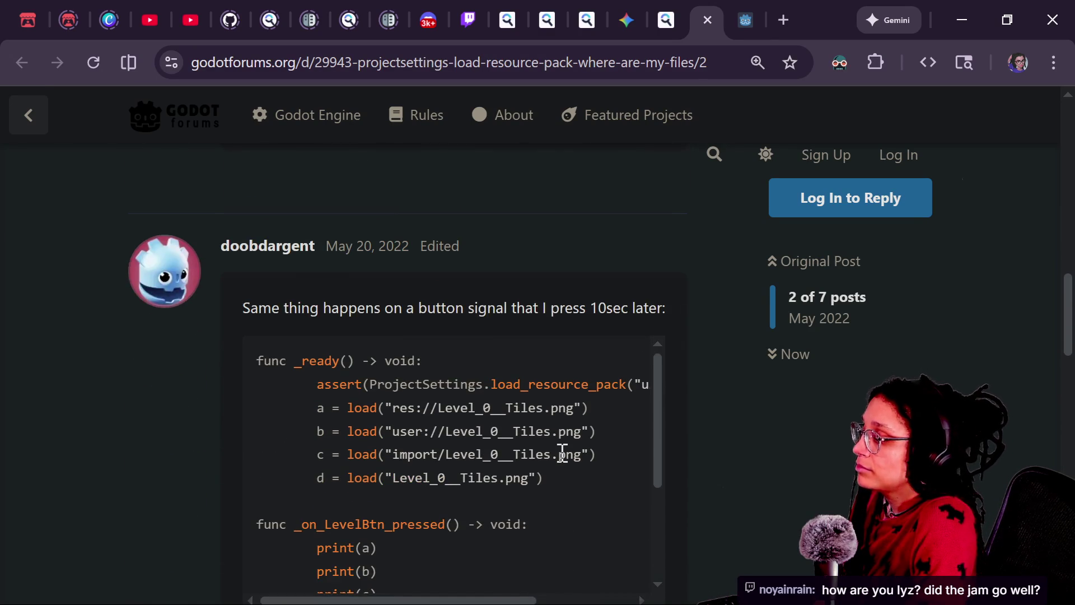
pyautogui.scroll(10, 562, 455)
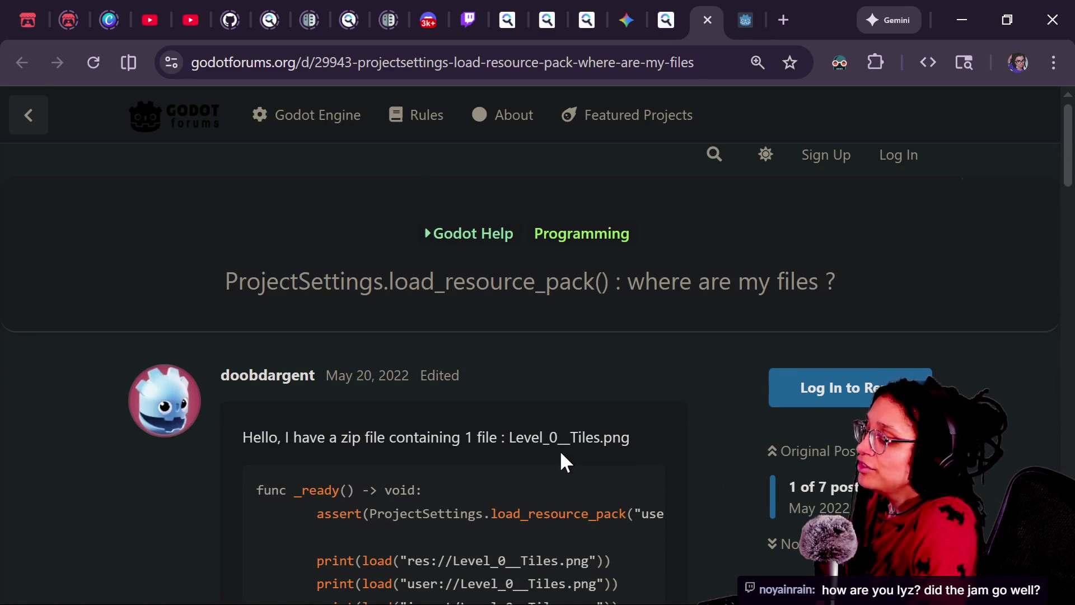
pyautogui.scroll(-1, 561, 454)
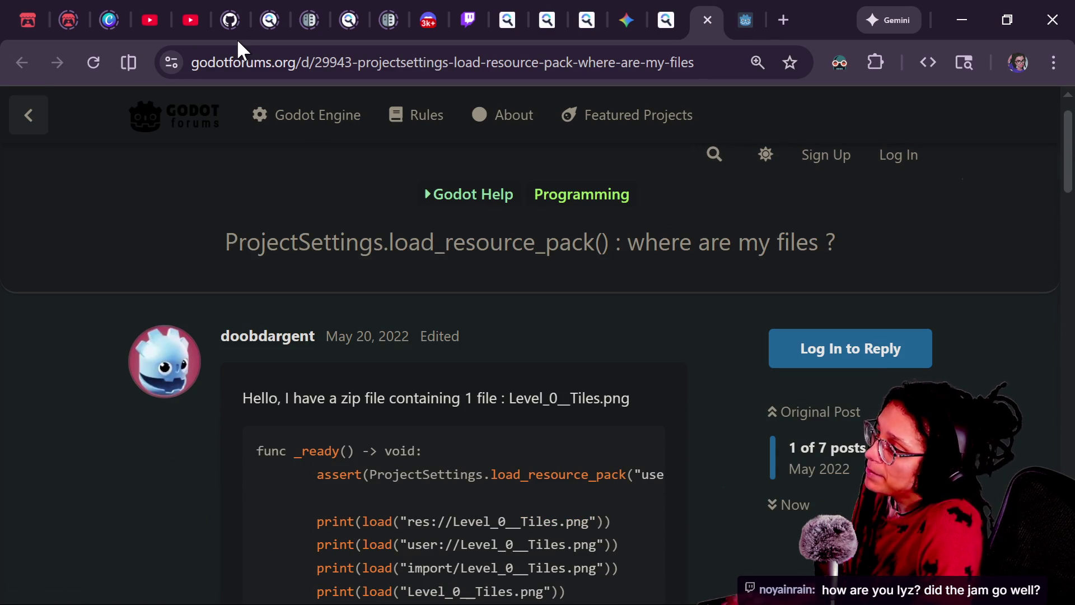
pyautogui.moveTo(588, 8)
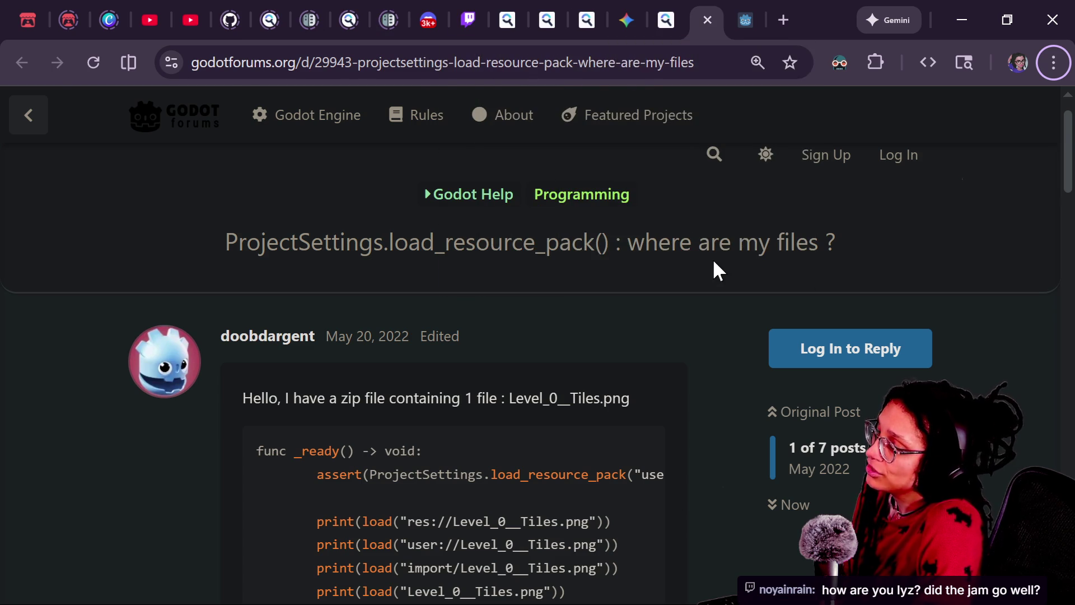
pyautogui.hotkey('alt', 'Tab')
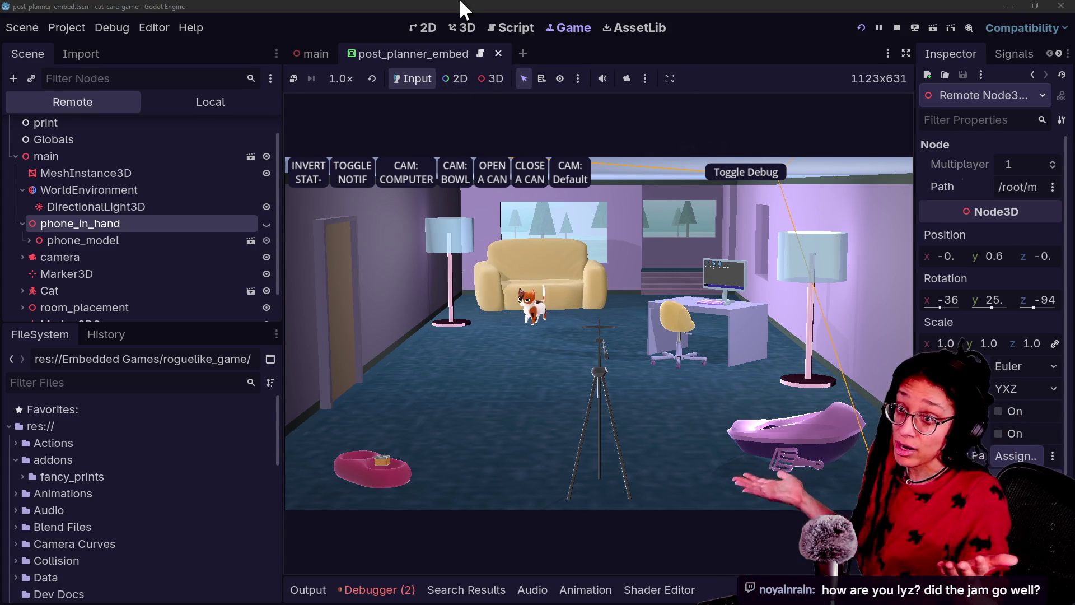
# Check the roguelike_game and Godot install folder windows, returning to the running game
pyautogui.hotkey('alt', 'Tab')
pyautogui.hotkey('alt', 'Tab')
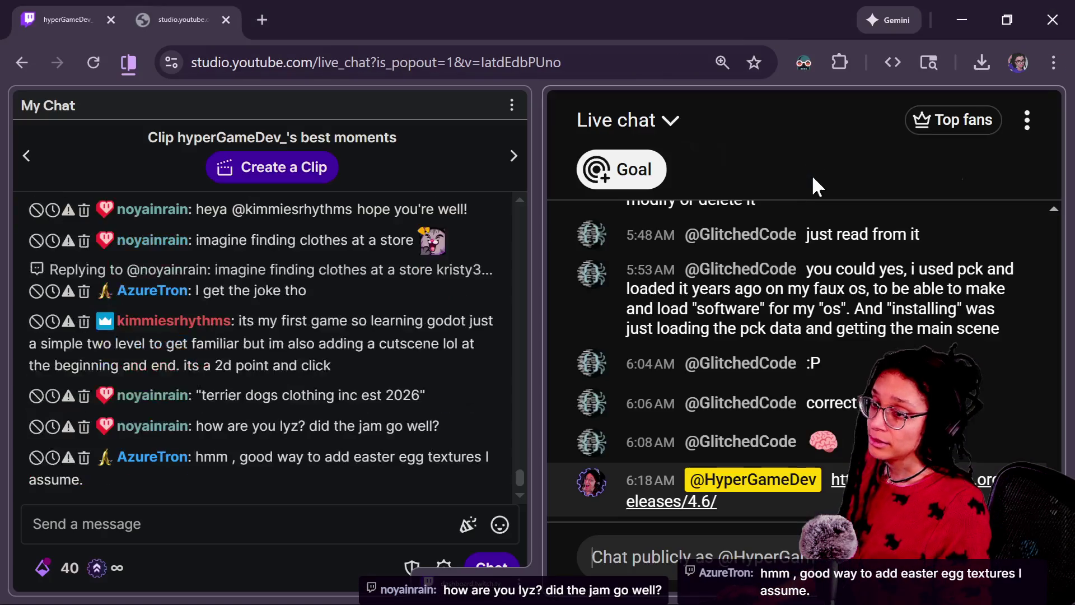
pyautogui.hotkey('alt', 'Tab')
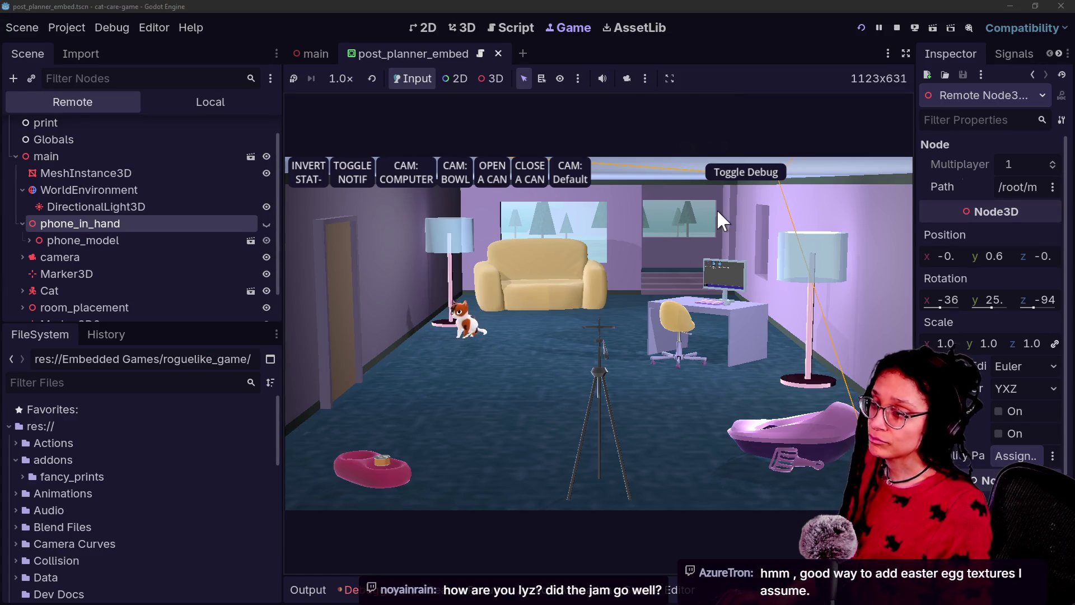
pyautogui.hotkey('alt', 'Tab')
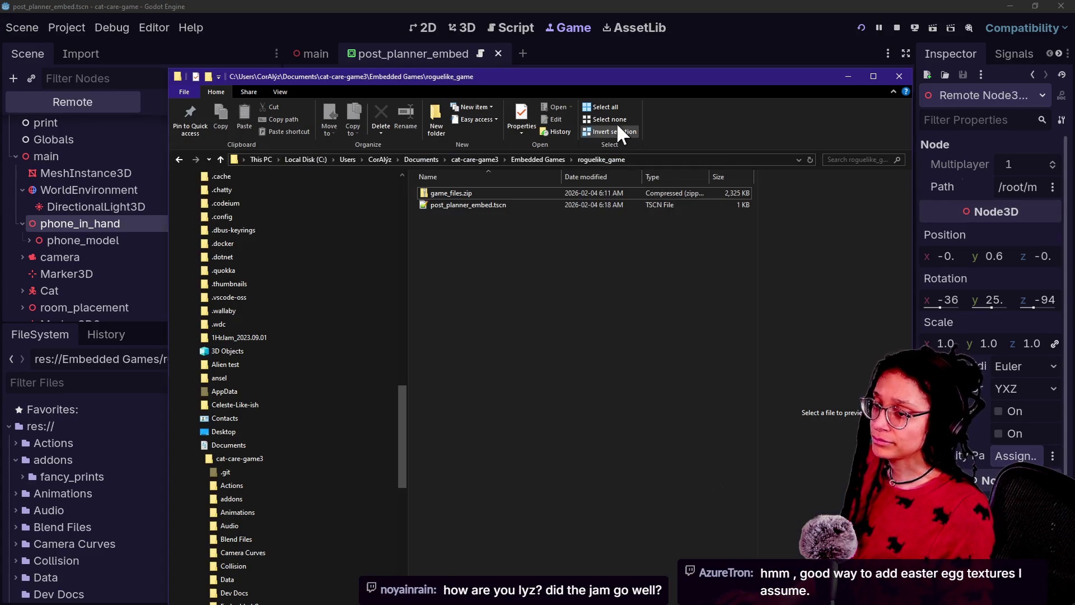
pyautogui.hotkey('alt', 'Tab')
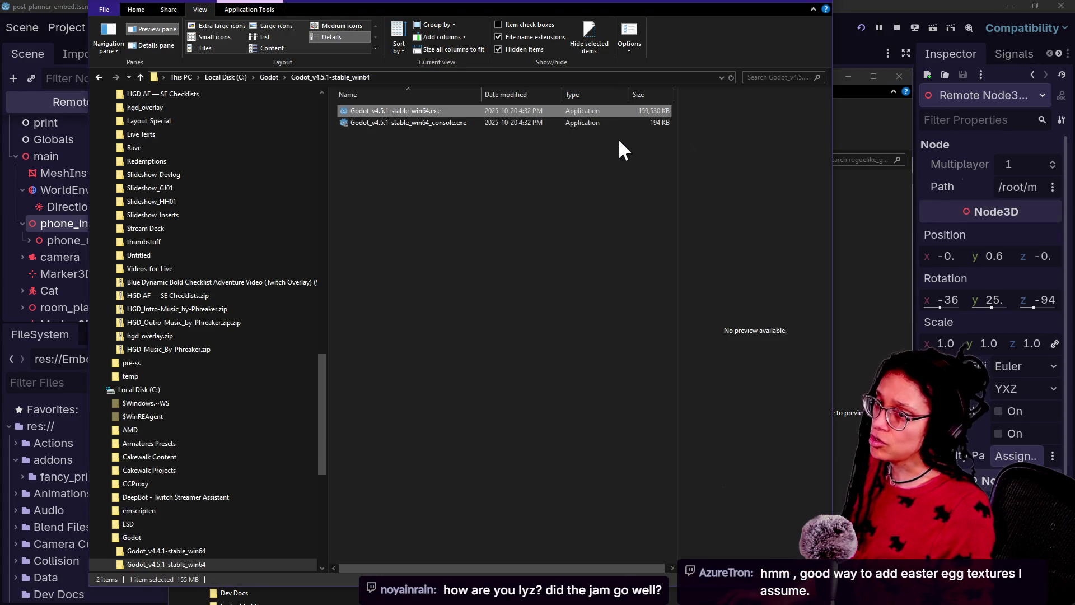
pyautogui.hotkey('alt', 'Tab')
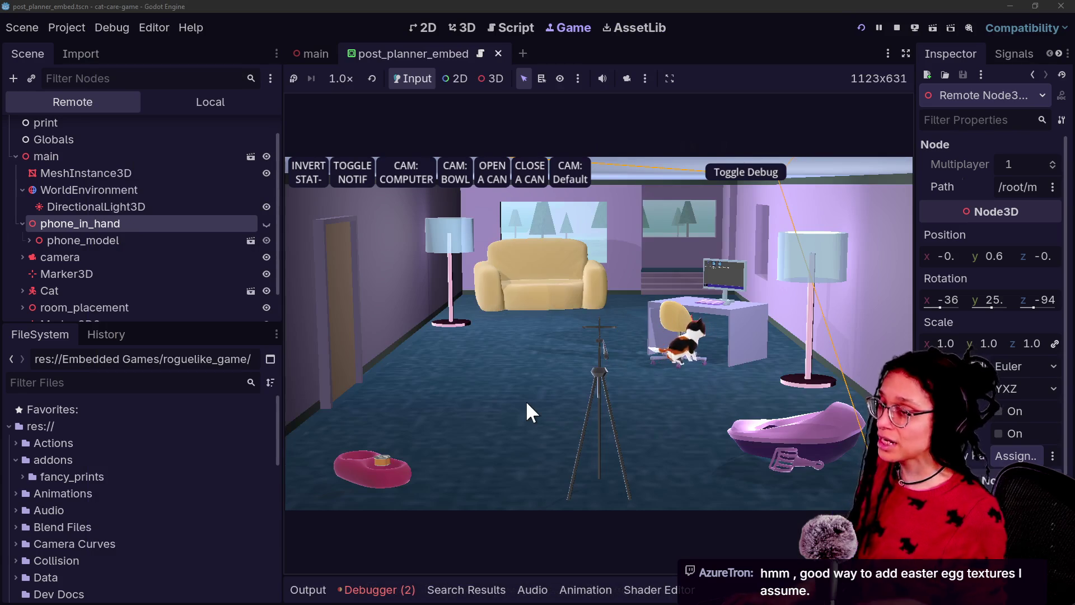
pyautogui.hotkey('alt', 'Tab')
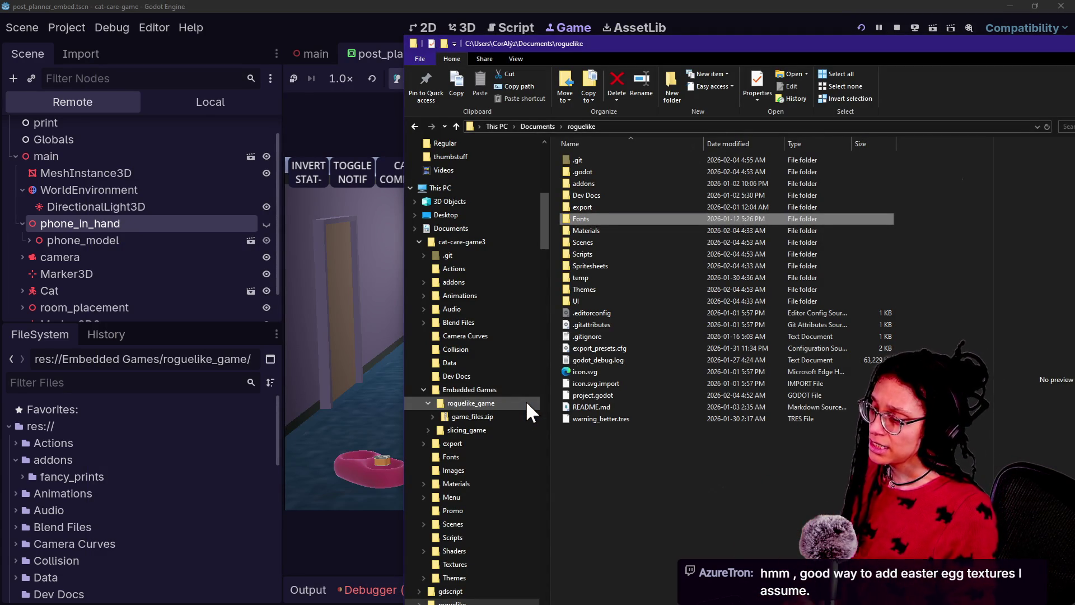
pyautogui.hotkey('alt', 'Tab')
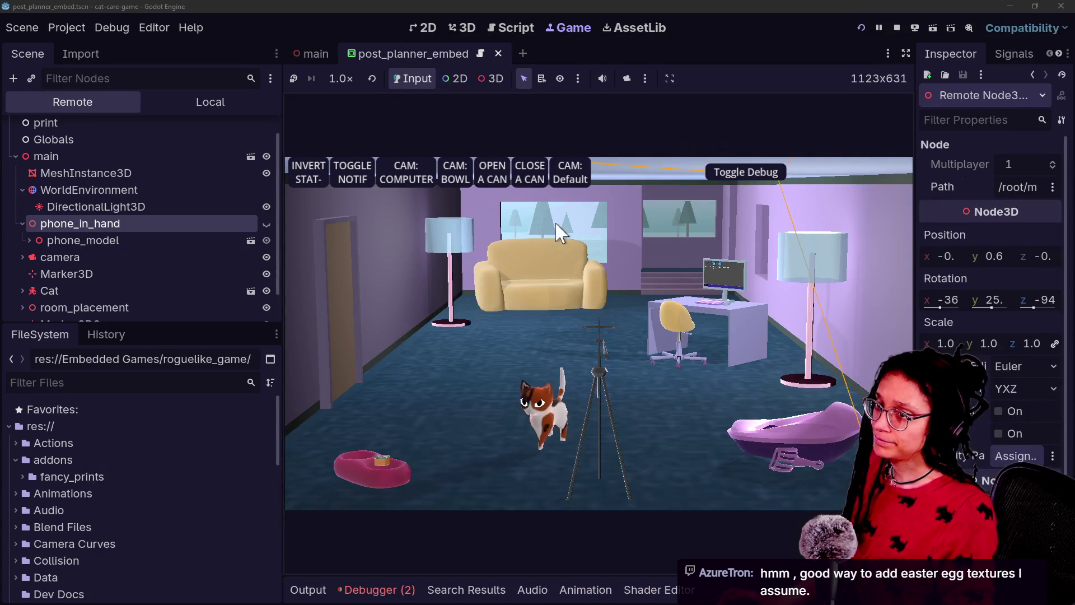
# Glance at stream chat, then bring back the forum thread and select its address
pyautogui.hotkey('alt', 'Tab')
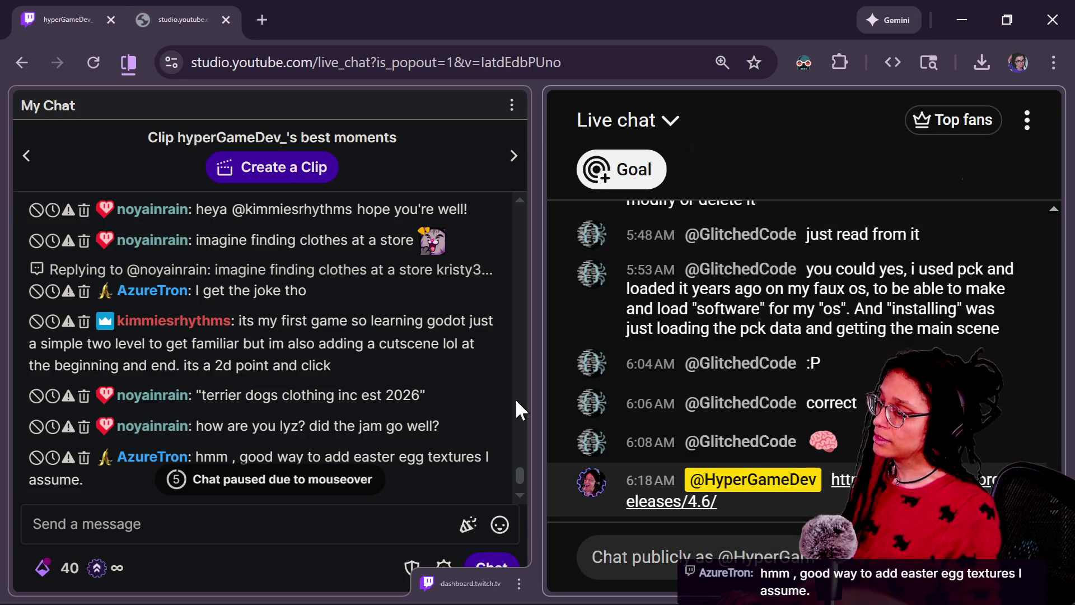
pyautogui.hotkey('alt', 'Tab')
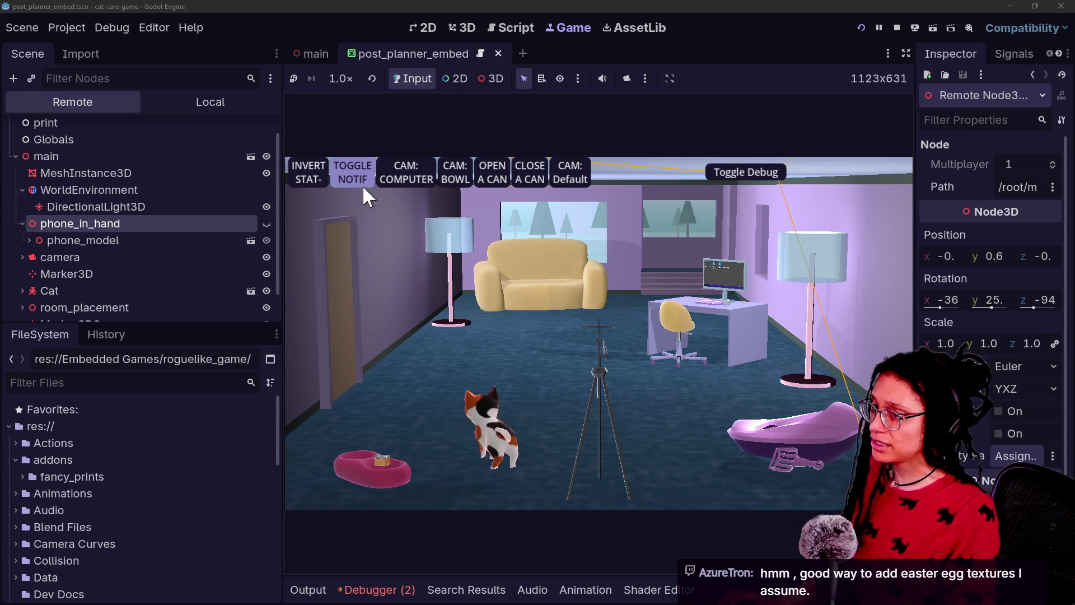
pyautogui.hotkey('alt', 'Tab')
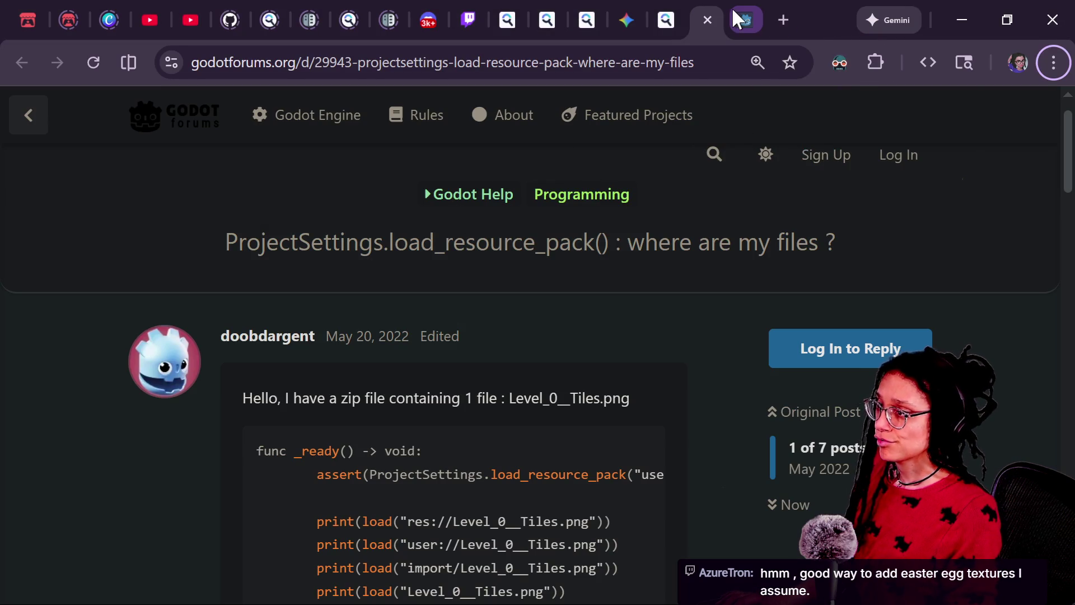
pyautogui.click(707, 58)
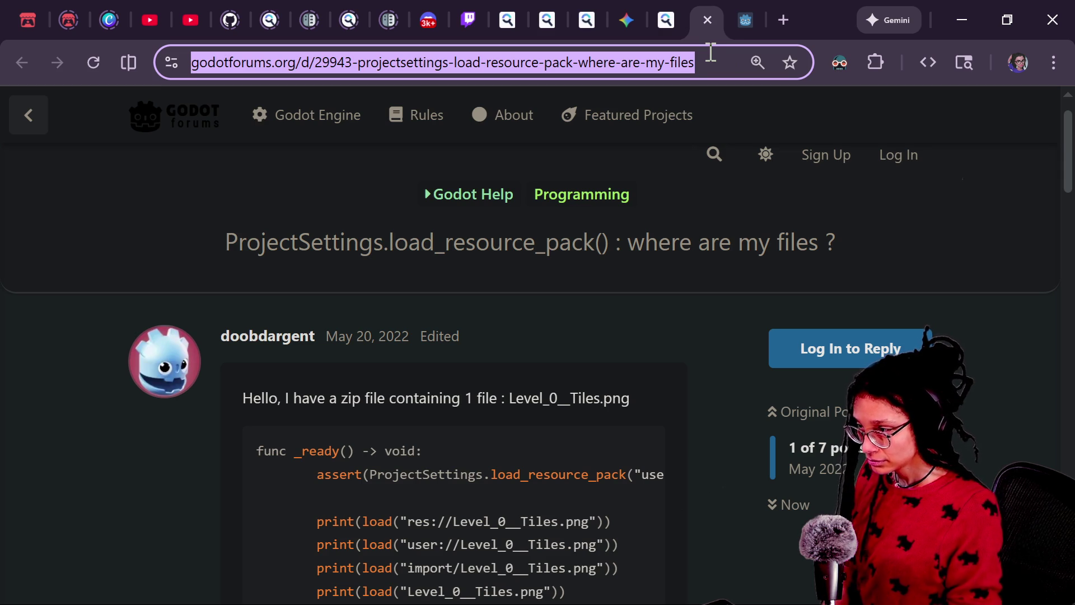
# Search 'godot read only files outside of project load in' and open the Reddit result
pyautogui.click(560, 62)
pyautogui.hotkey('ctrl', 'a')
pyautogui.write('rea')
pyautogui.press('BackSpace')
pyautogui.press('BackSpace')
pyautogui.press('BackSpace')
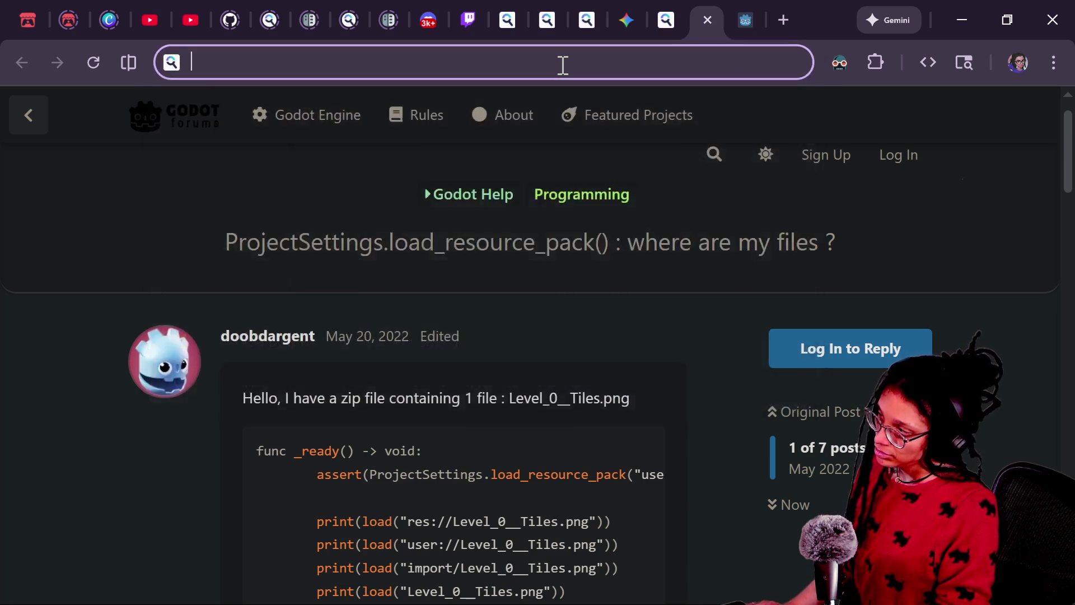
pyautogui.write('godot read only ')
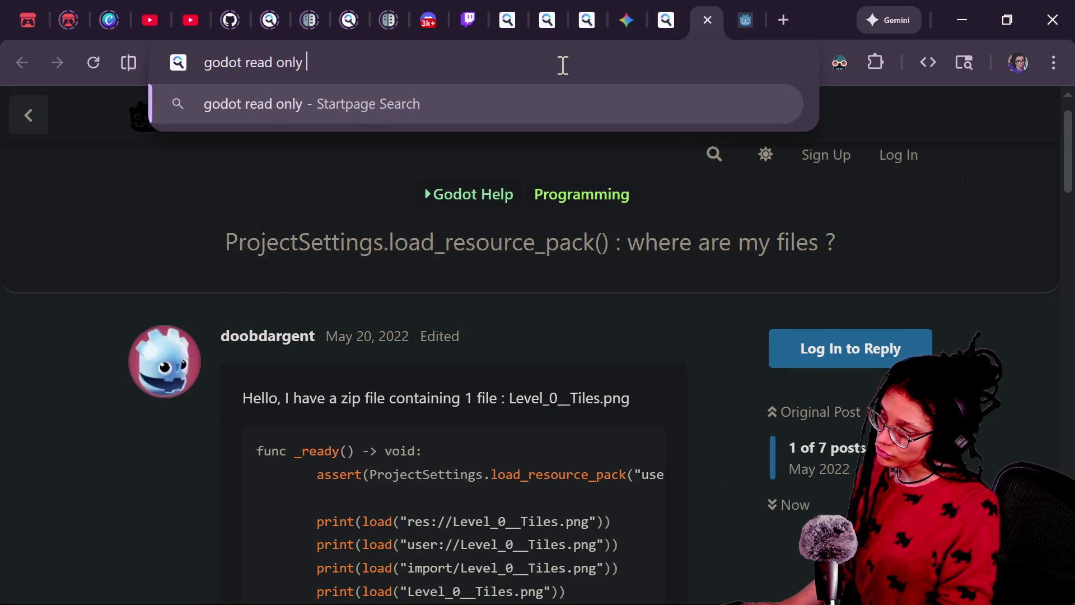
pyautogui.write('files ')
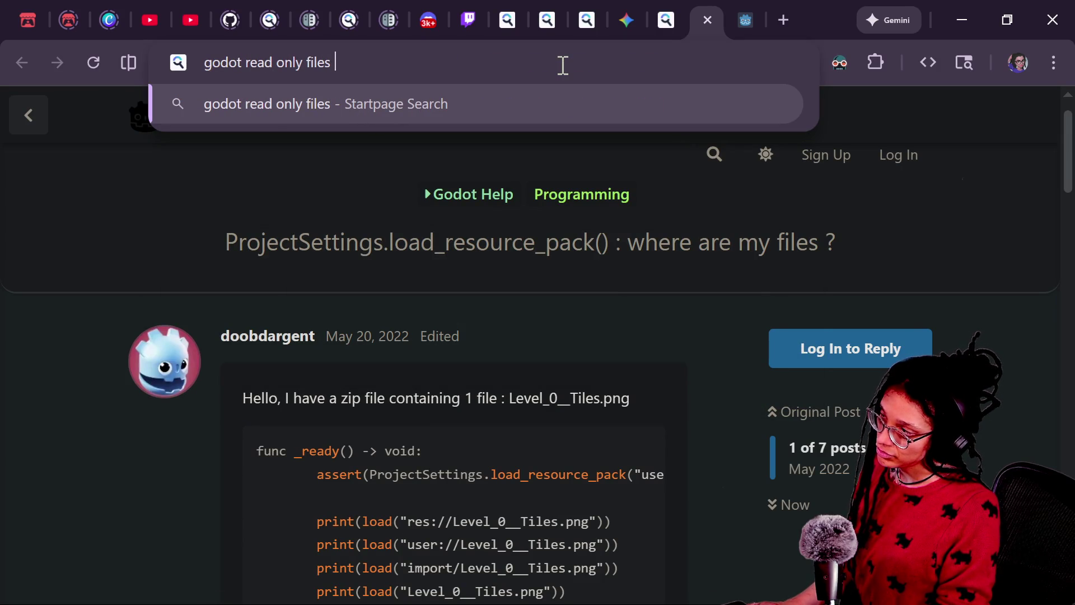
pyautogui.write('outside of project load in')
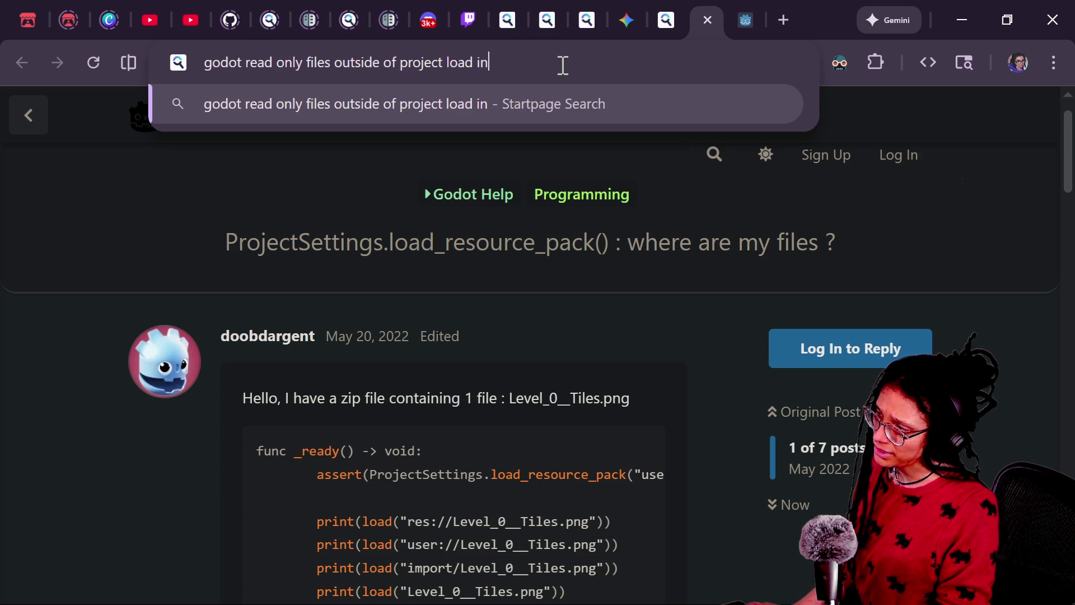
pyautogui.press('Return')
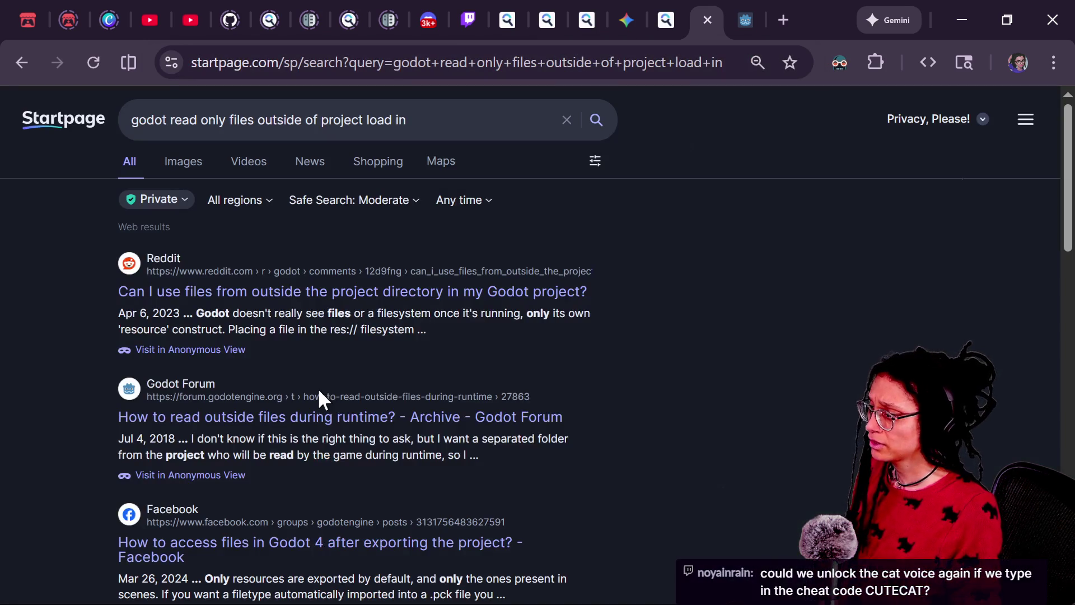
pyautogui.click(213, 293)
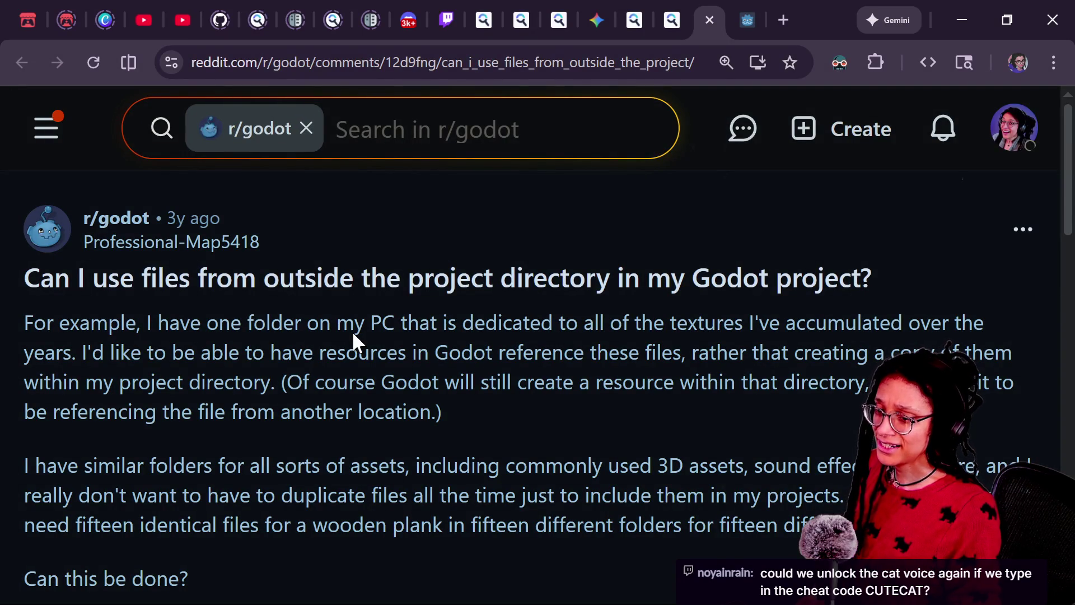
# Read the Reddit question about referencing files outside the project, down to the first reply
pyautogui.scroll(-2, 164, 335)
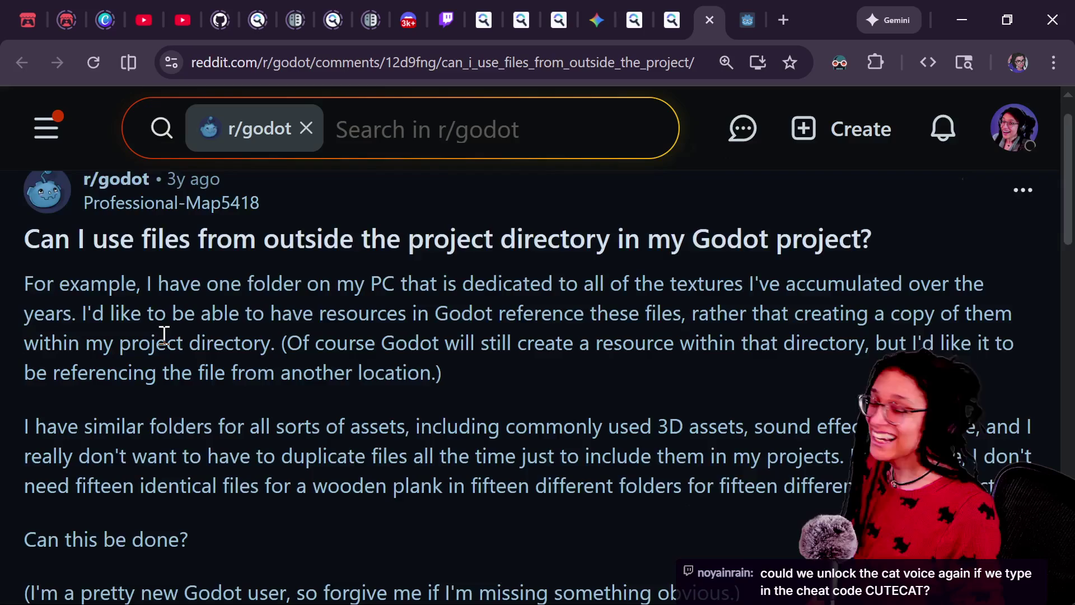
pyautogui.scroll(1, 164, 335)
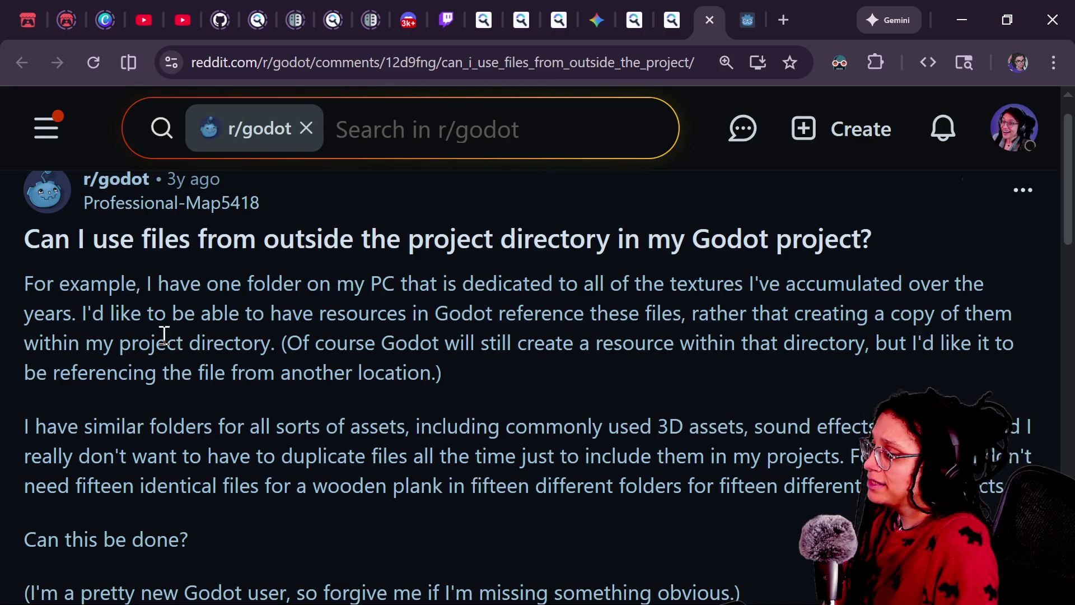
pyautogui.moveTo(521, 316); pyautogui.dragTo(684, 286)
pyautogui.click(687, 300)
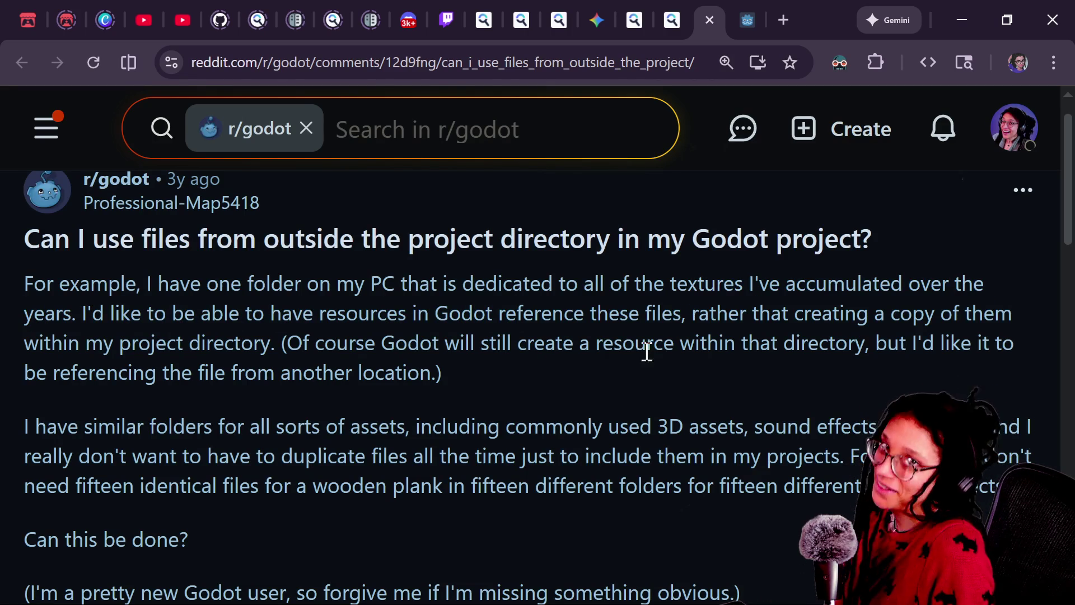
pyautogui.moveTo(648, 342); pyautogui.dragTo(445, 374)
pyautogui.moveTo(88, 314); pyautogui.dragTo(472, 351)
pyautogui.click(483, 351)
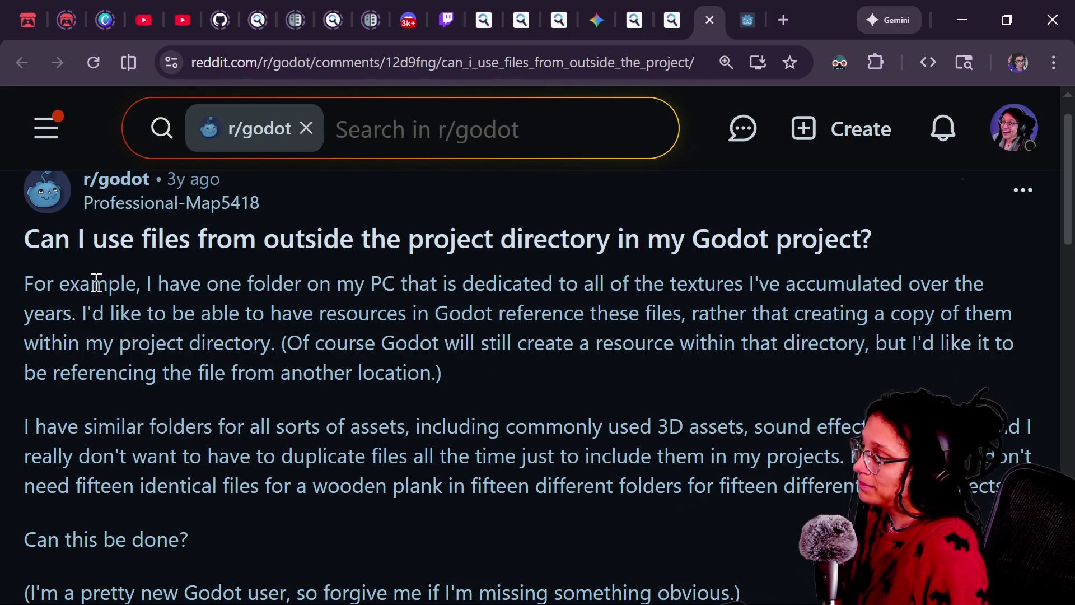
pyautogui.moveTo(132, 338); pyautogui.dragTo(455, 378)
pyautogui.click(456, 378)
pyautogui.moveTo(267, 313); pyautogui.dragTo(492, 341)
pyautogui.click(547, 363)
pyautogui.scroll(-3, 544, 367)
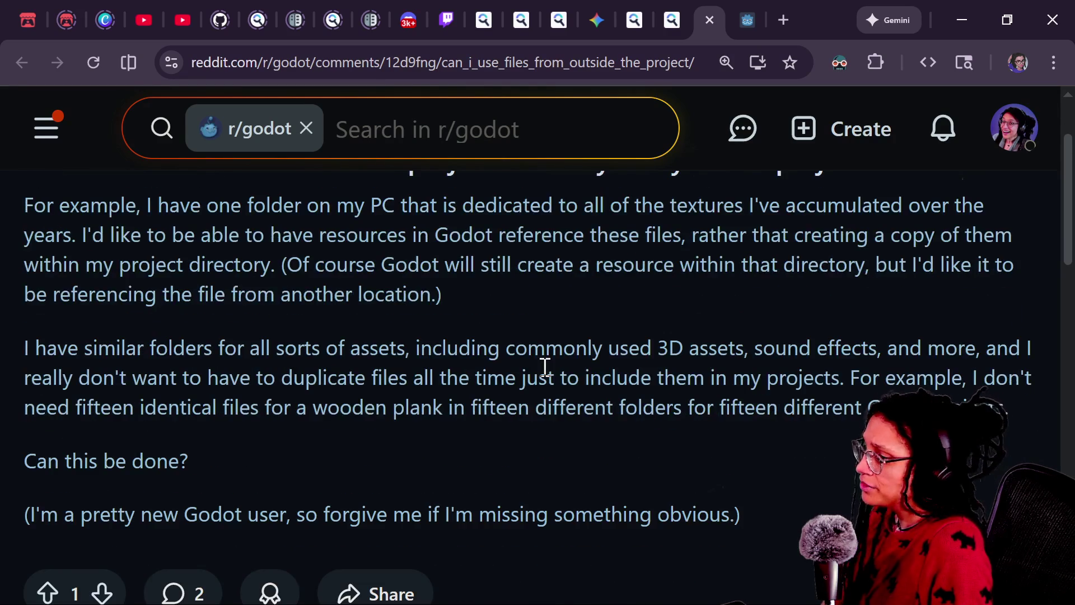
pyautogui.scroll(-7, 544, 367)
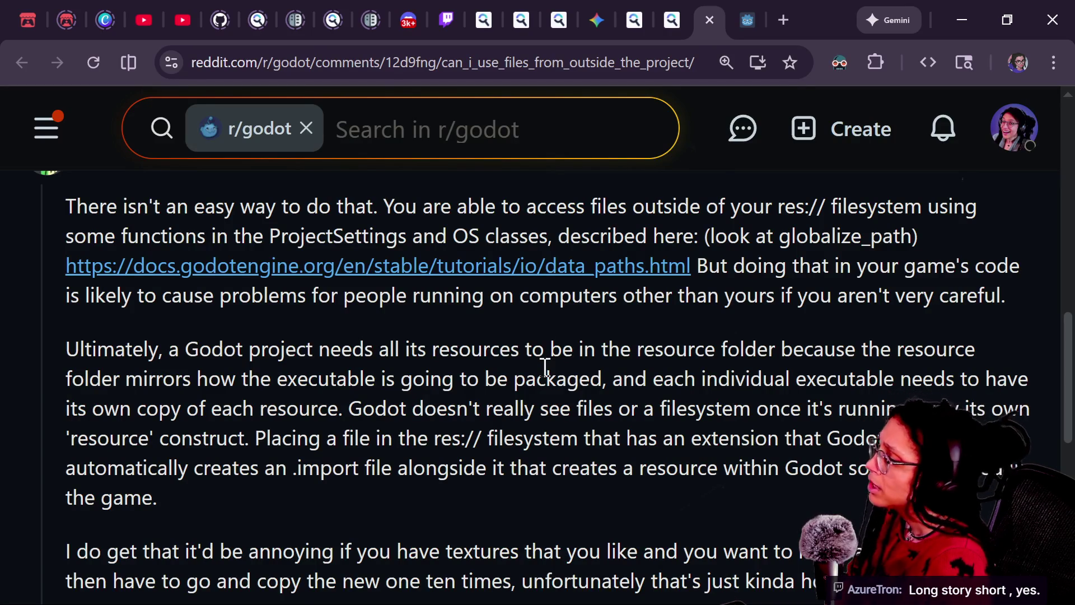
pyautogui.scroll(-1, 545, 367)
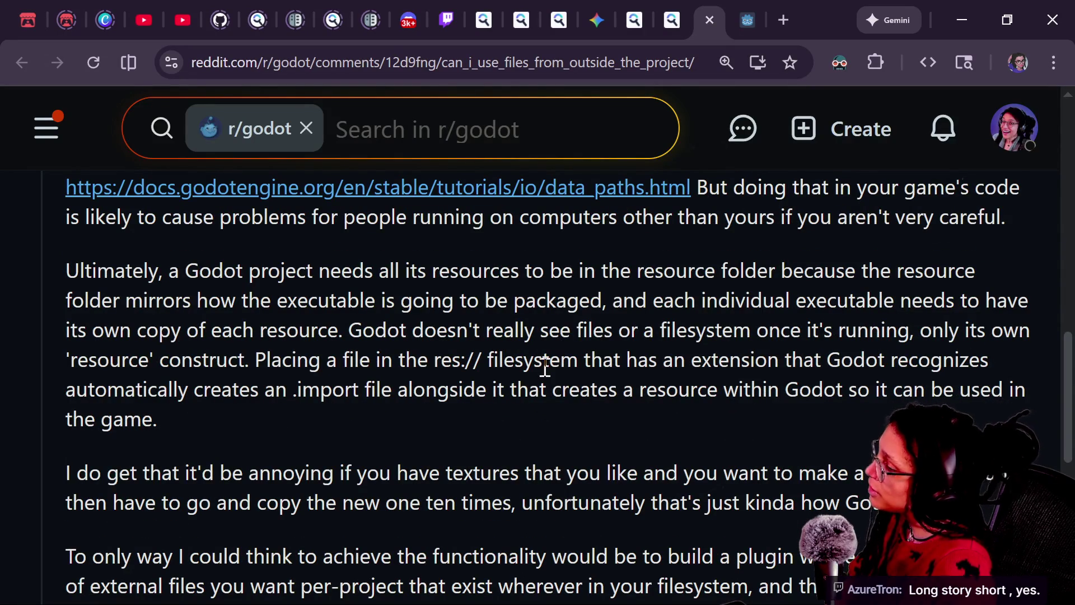
pyautogui.scroll(-1, 545, 367)
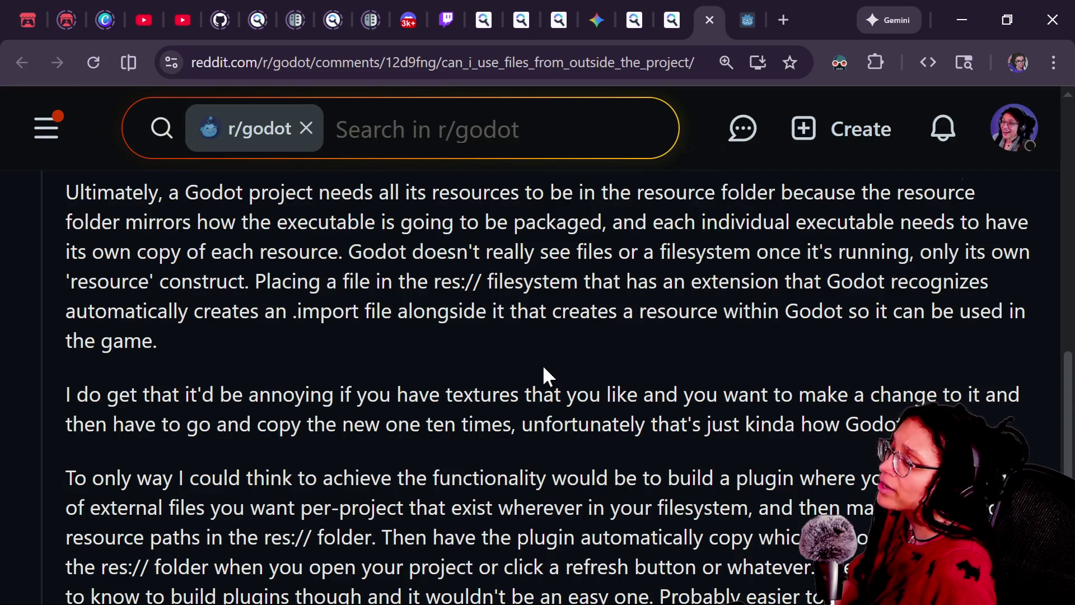
pyautogui.scroll(-2, 542, 364)
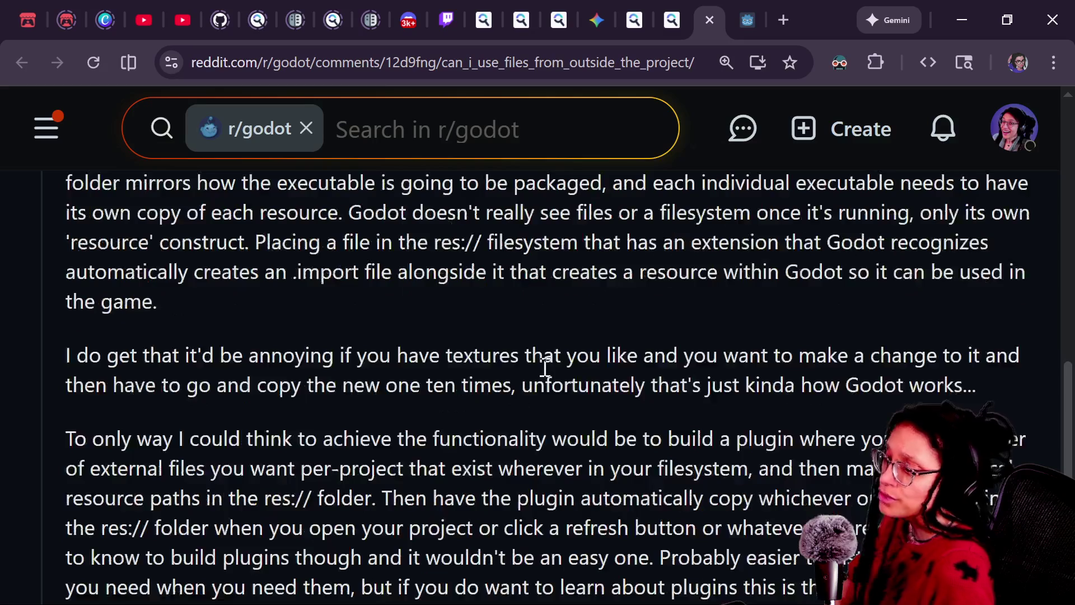
pyautogui.scroll(-1, 545, 367)
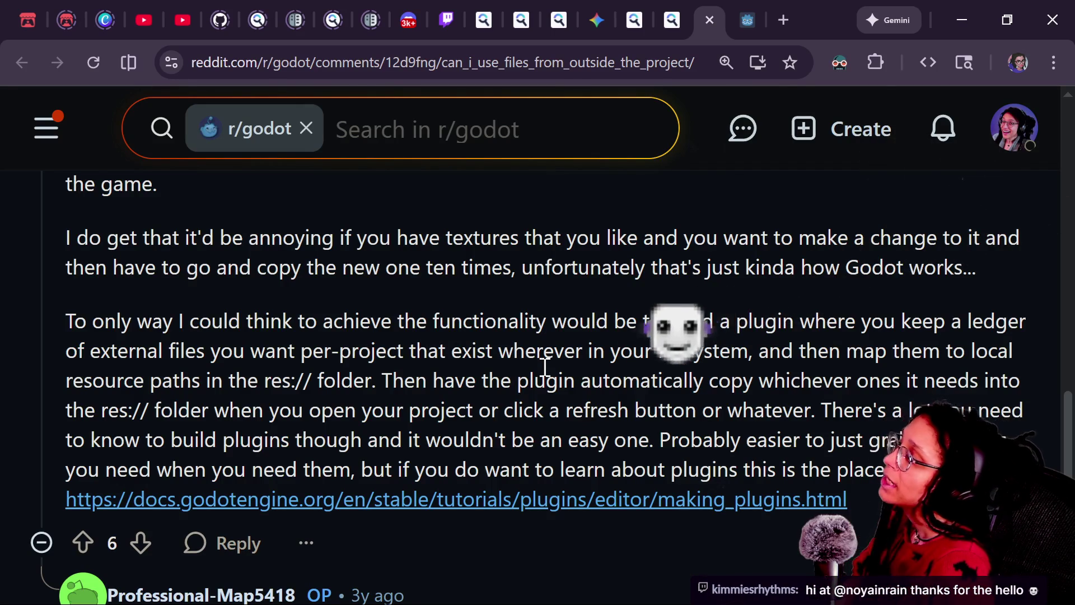
pyautogui.scroll(-1, 545, 367)
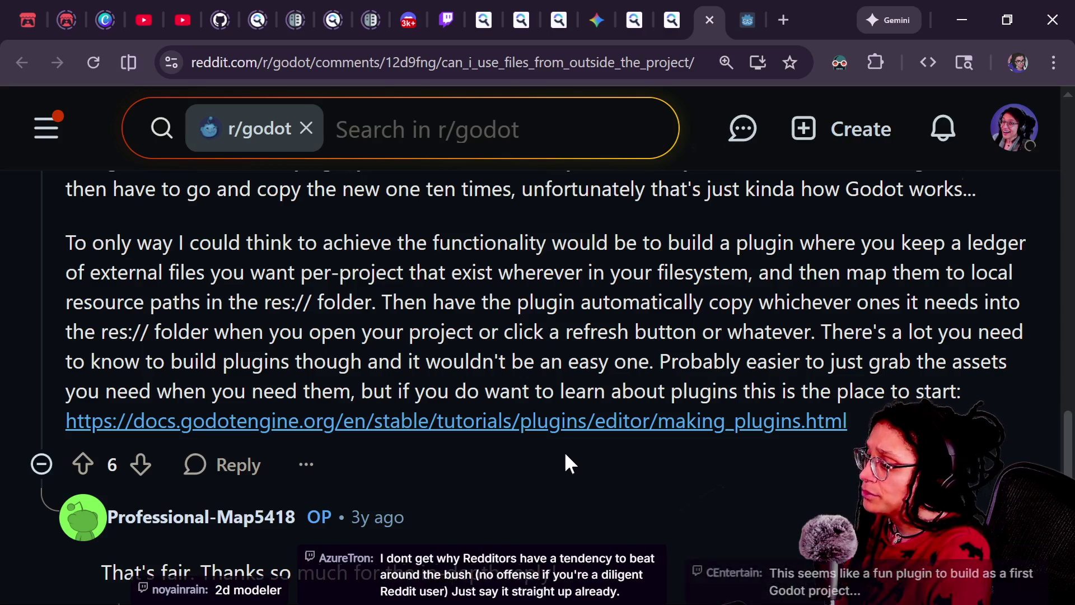
pyautogui.scroll(-2, 495, 461)
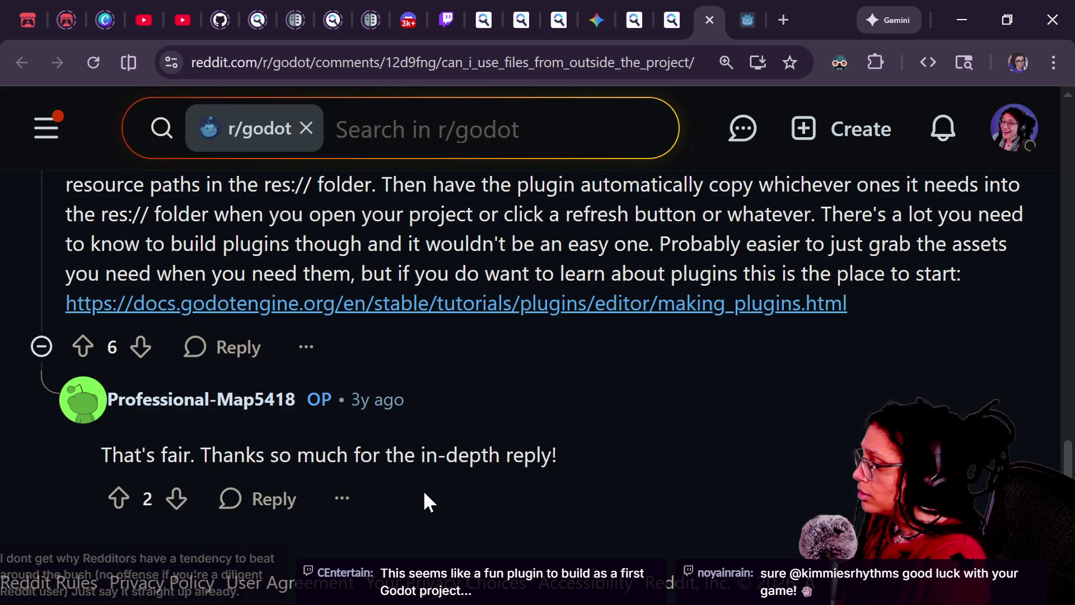
pyautogui.scroll(-1, 424, 494)
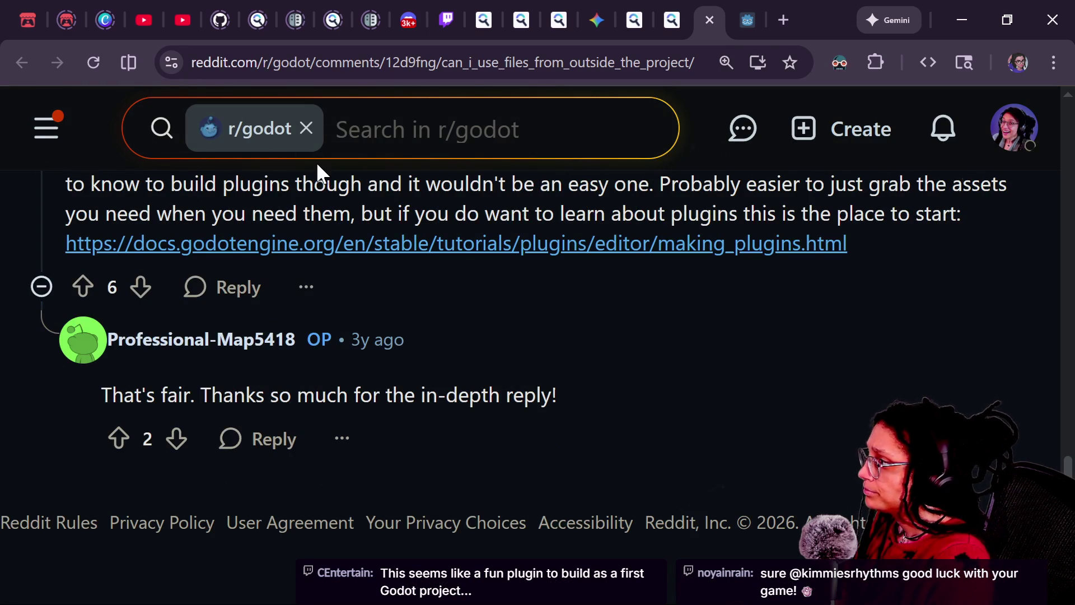
pyautogui.scroll(3, 317, 163)
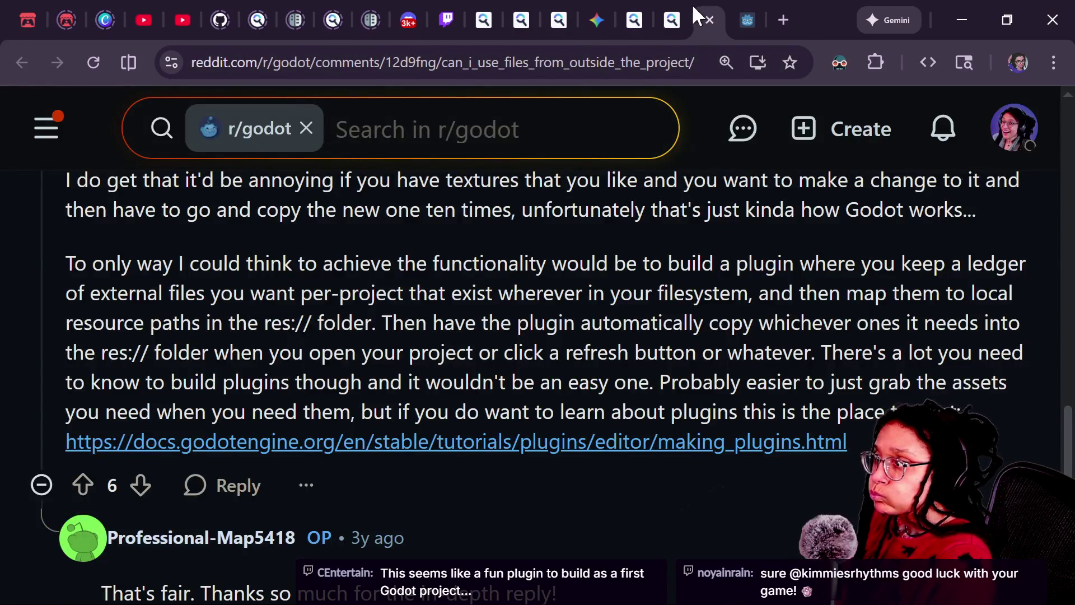
# Revise the Startpage query to 'godot read only files in project' and rerun it
pyautogui.click(688, 7)
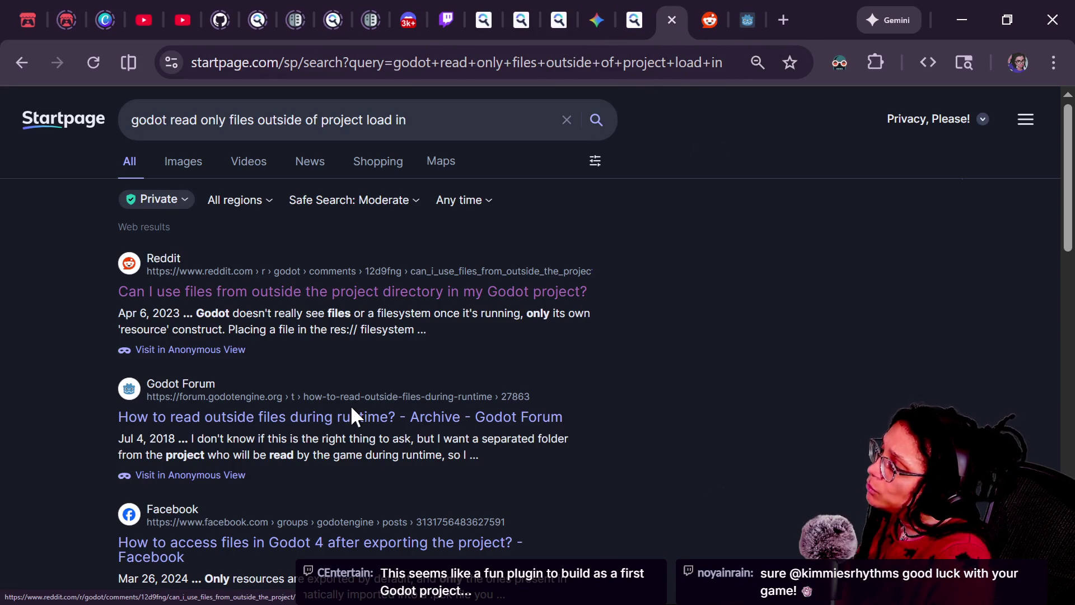
pyautogui.click(459, 120)
pyautogui.moveTo(256, 120); pyautogui.dragTo(711, 134)
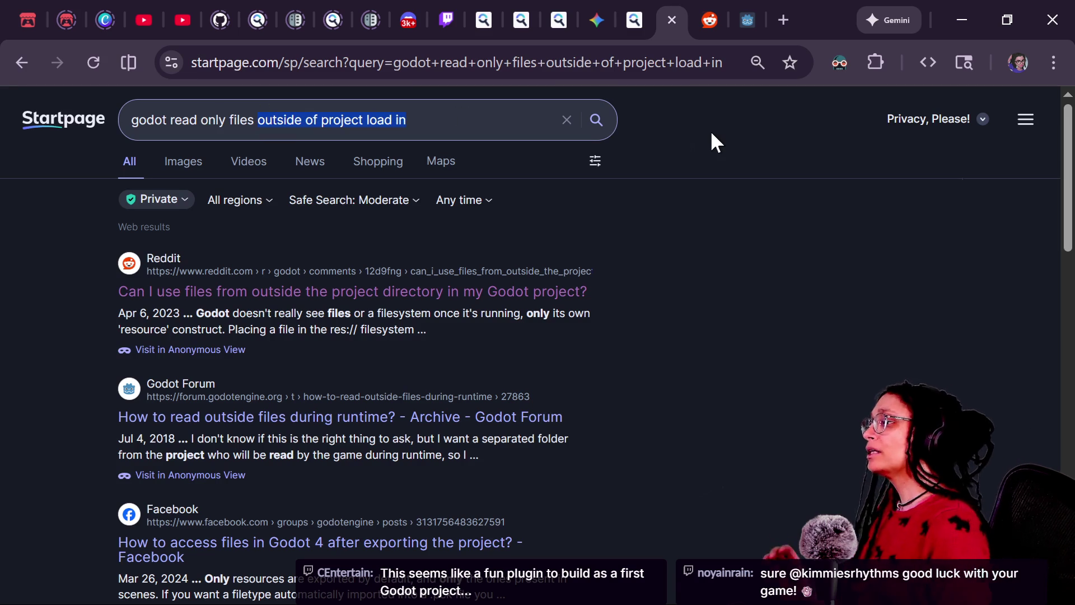
pyautogui.press('BackSpace')
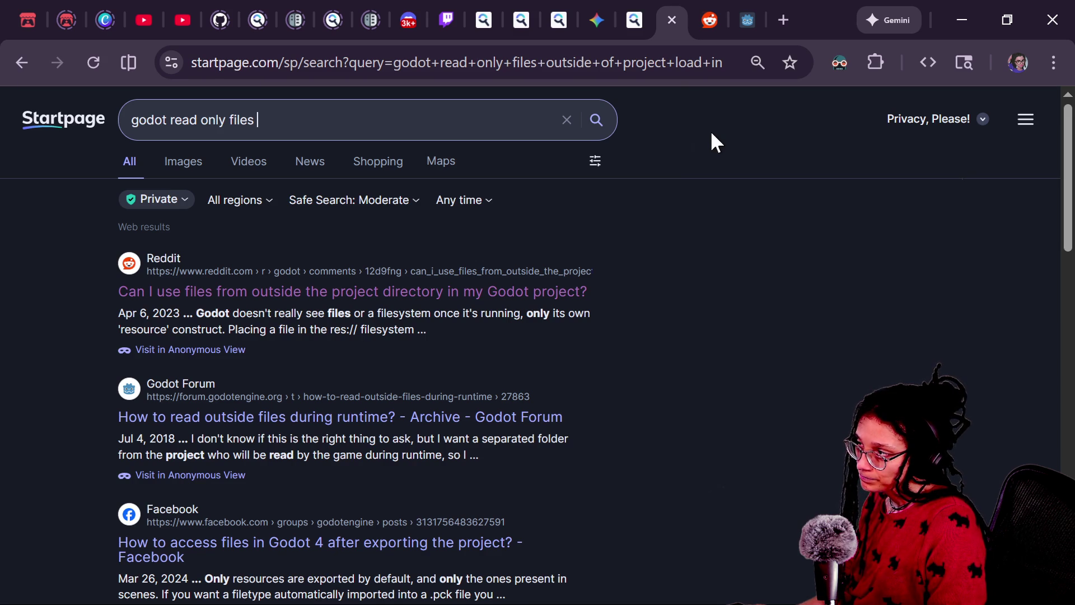
pyautogui.write('in project')
pyautogui.press('Return')
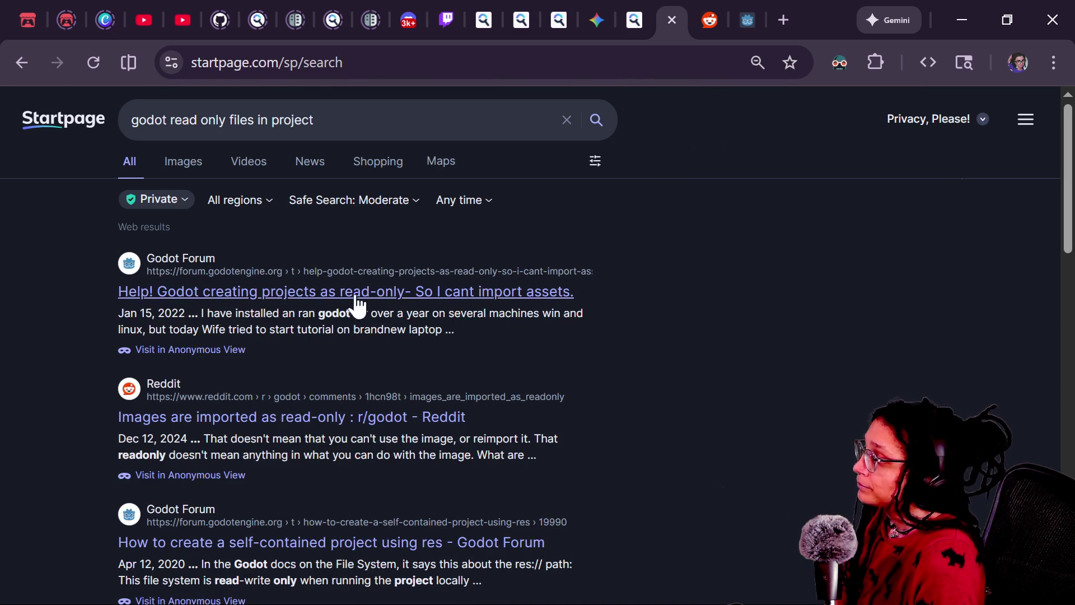
pyautogui.scroll(-3, 351, 459)
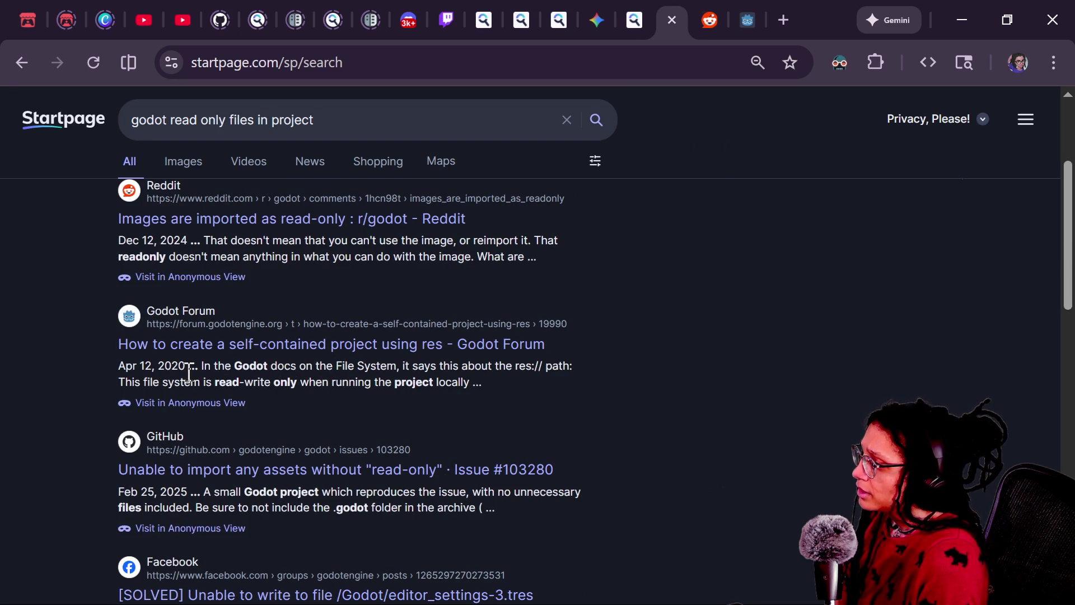
pyautogui.scroll(-2, 458, 418)
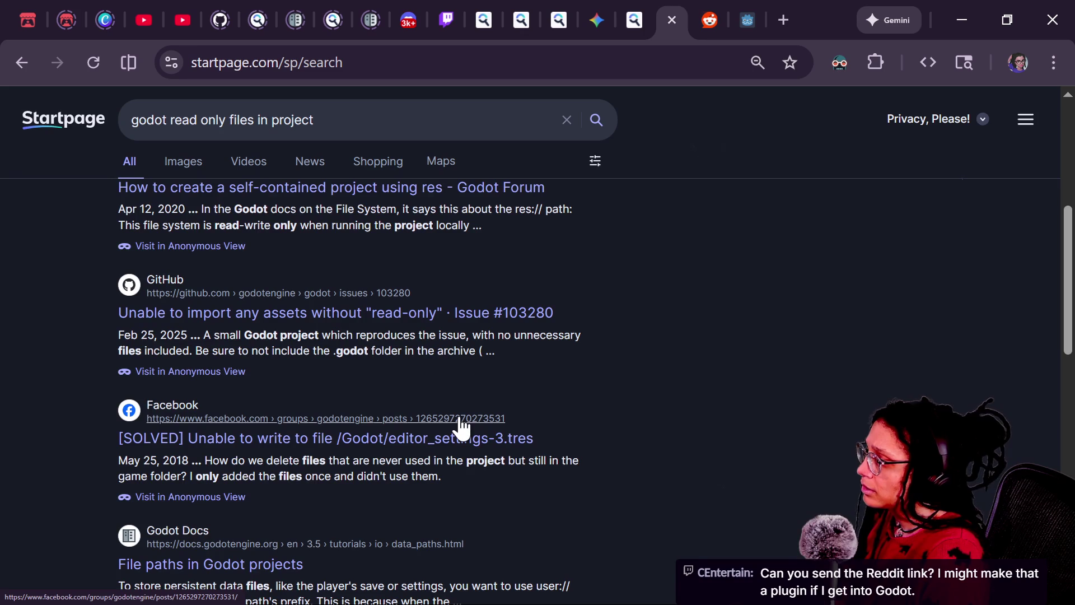
pyautogui.scroll(-6, 460, 427)
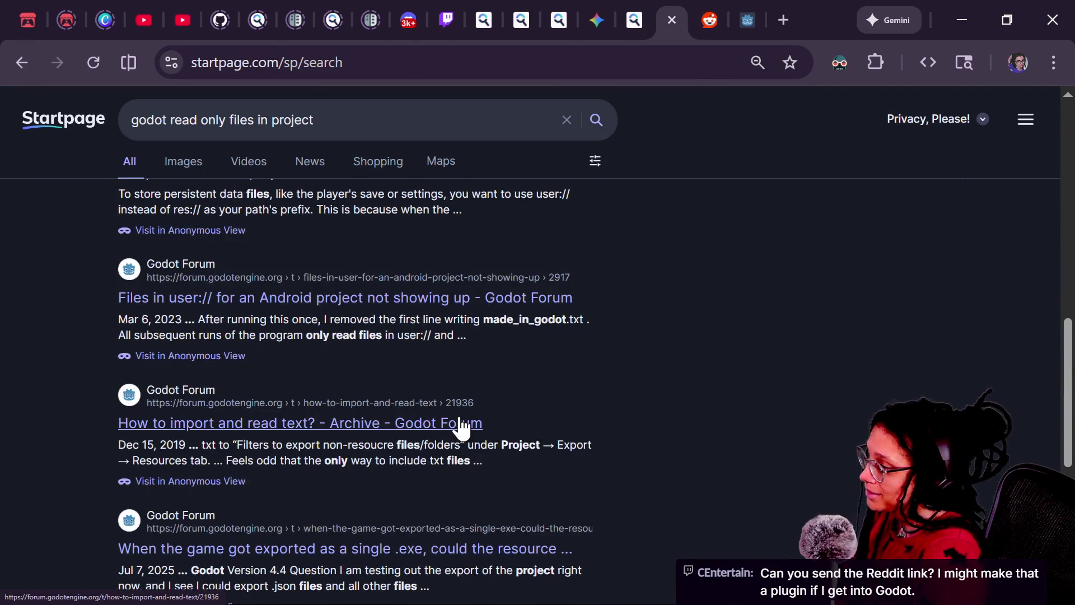
pyautogui.scroll(-1, 460, 426)
pyautogui.scroll(-1, 460, 427)
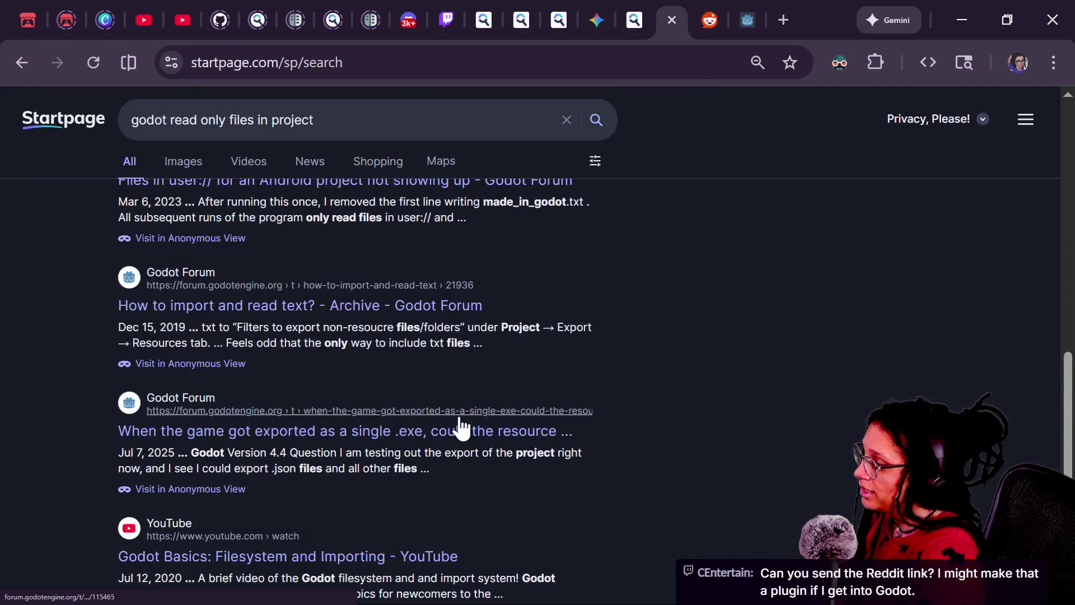
pyautogui.scroll(-2, 460, 427)
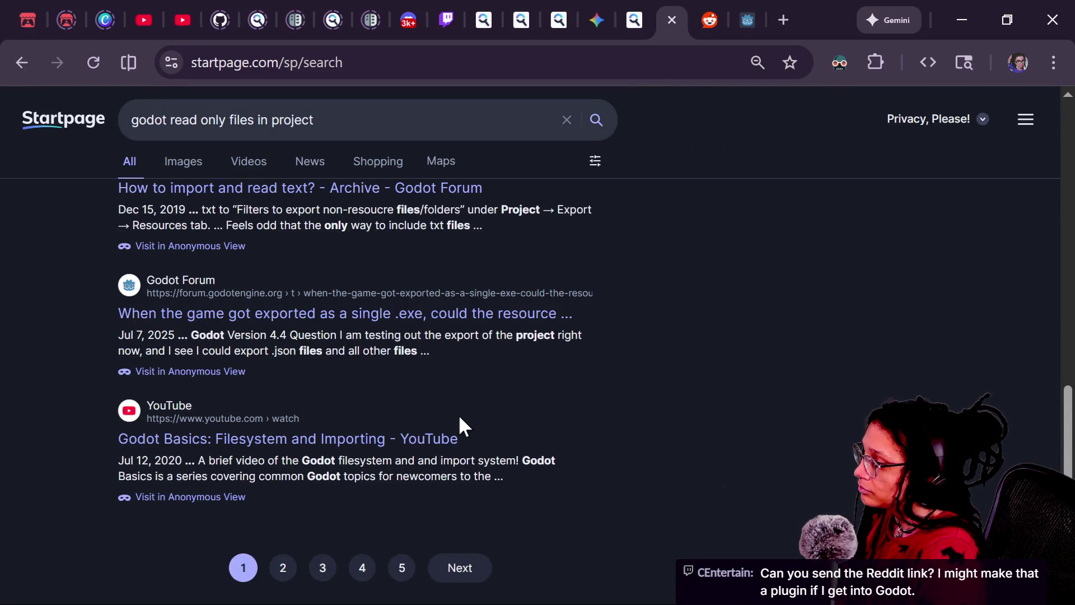
pyautogui.scroll(-1, 460, 426)
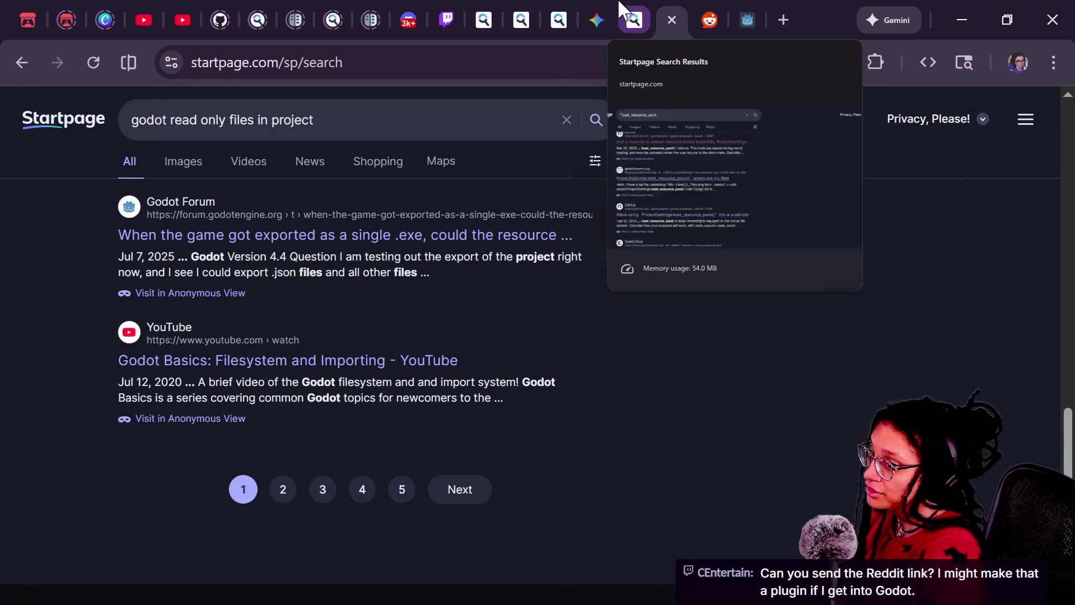
# Write a Gemini follow-up saying those don't work, asking for resources on read-only directories
pyautogui.click(604, 7)
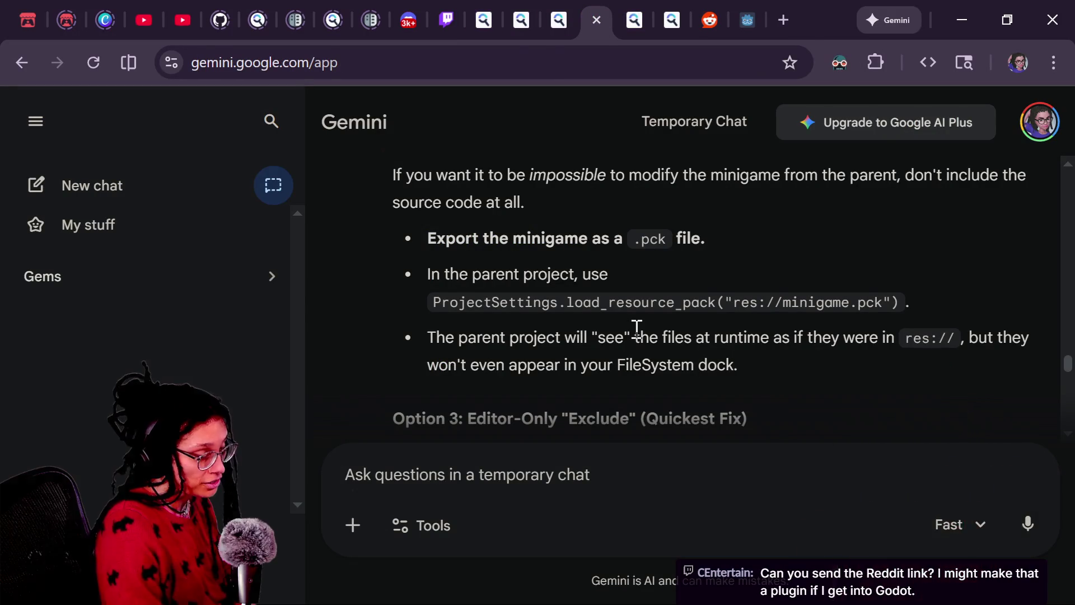
pyautogui.scroll(-5, 635, 417)
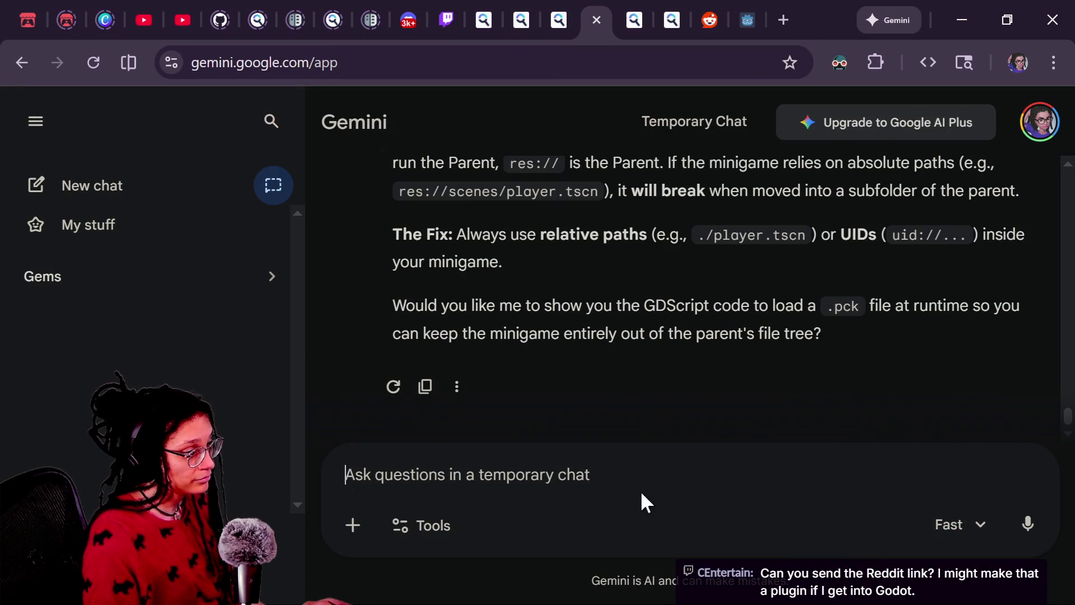
pyautogui.click(653, 469)
pyautogui.write('d')
pyautogui.press('BackSpace')
pyautogui.write('gf')
pyautogui.press('BackSpace')
pyautogui.press('BackSpace')
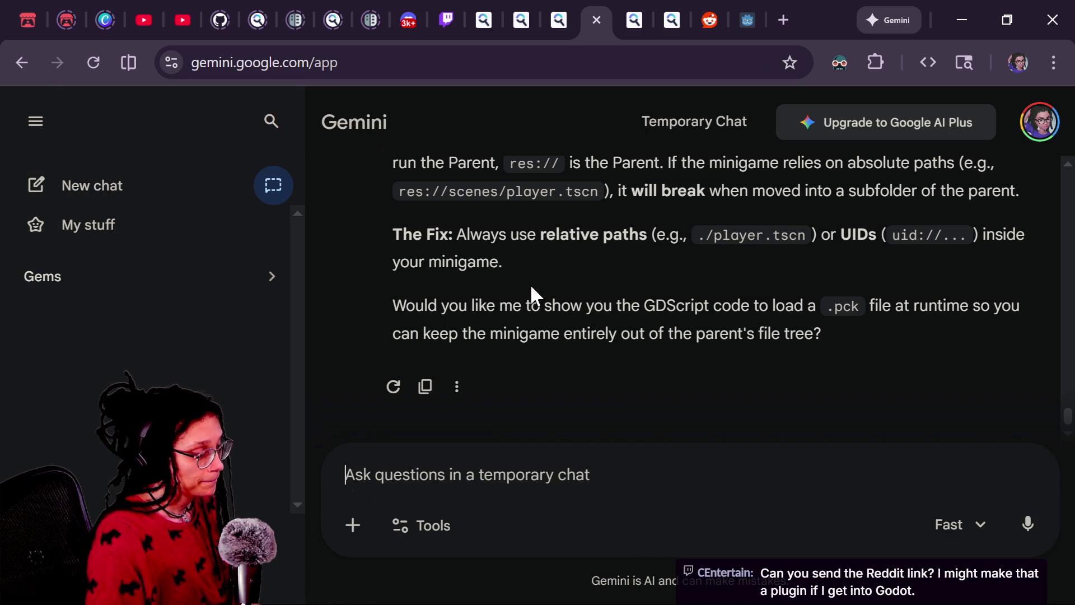
pyautogui.write('Those dont work. ')
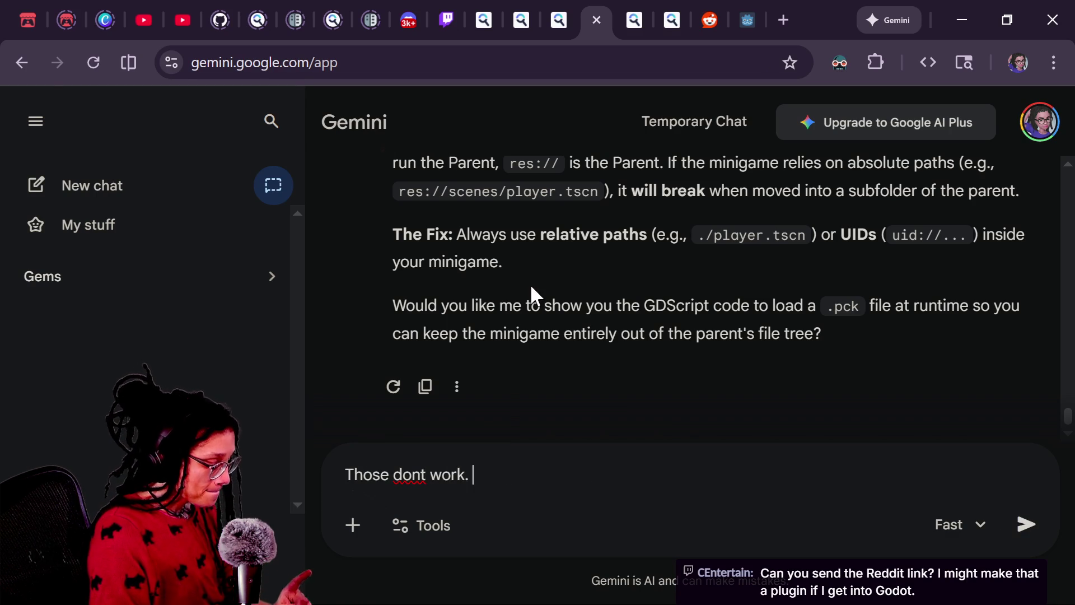
pyautogui.write('I need a ')
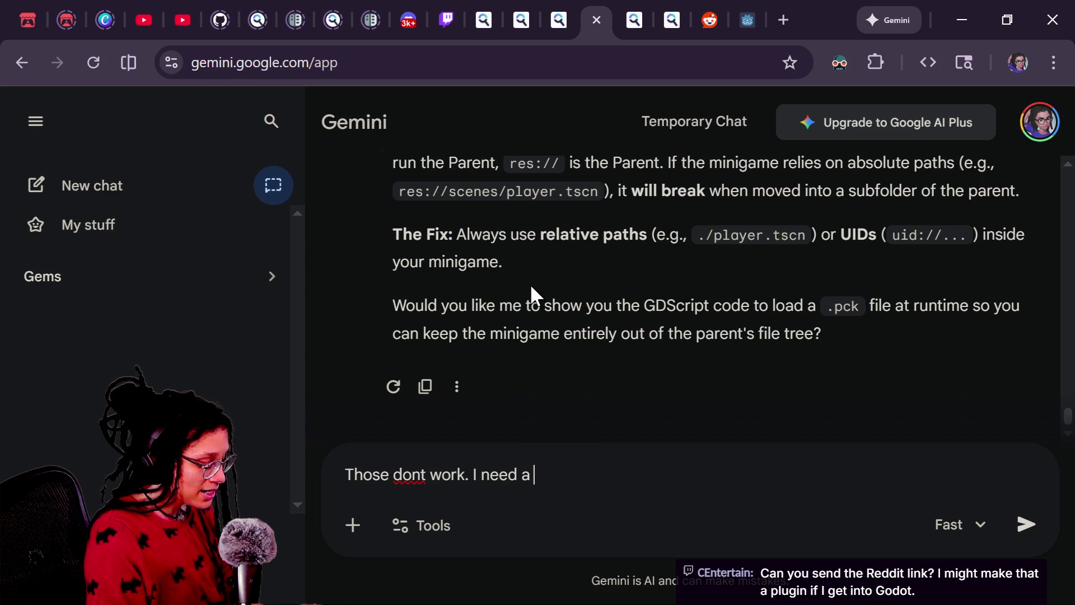
pyautogui.write('directory to be r')
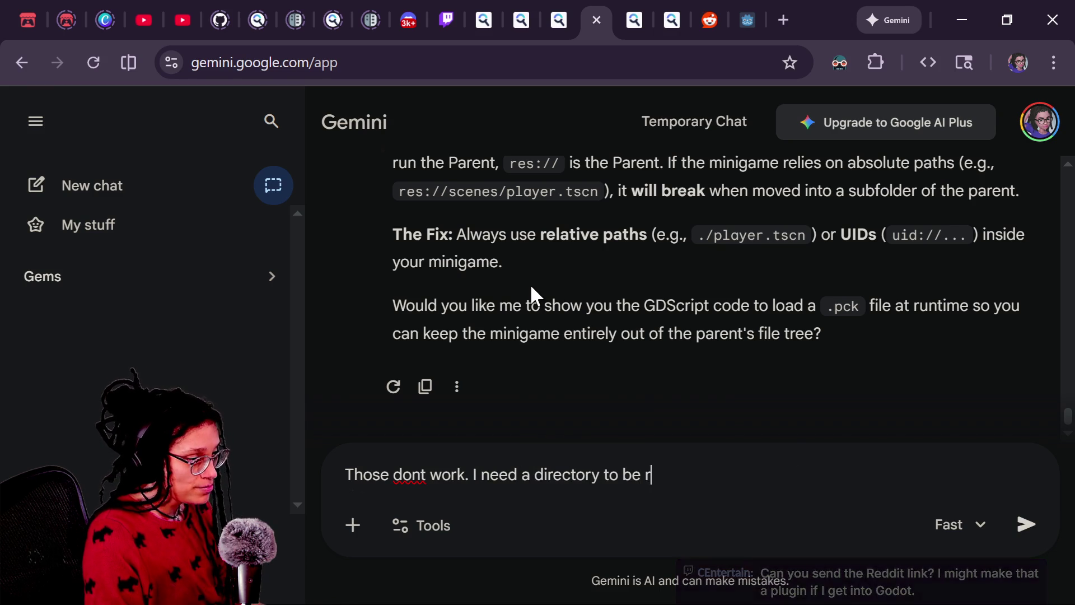
pyautogui.write('ead only in godot')
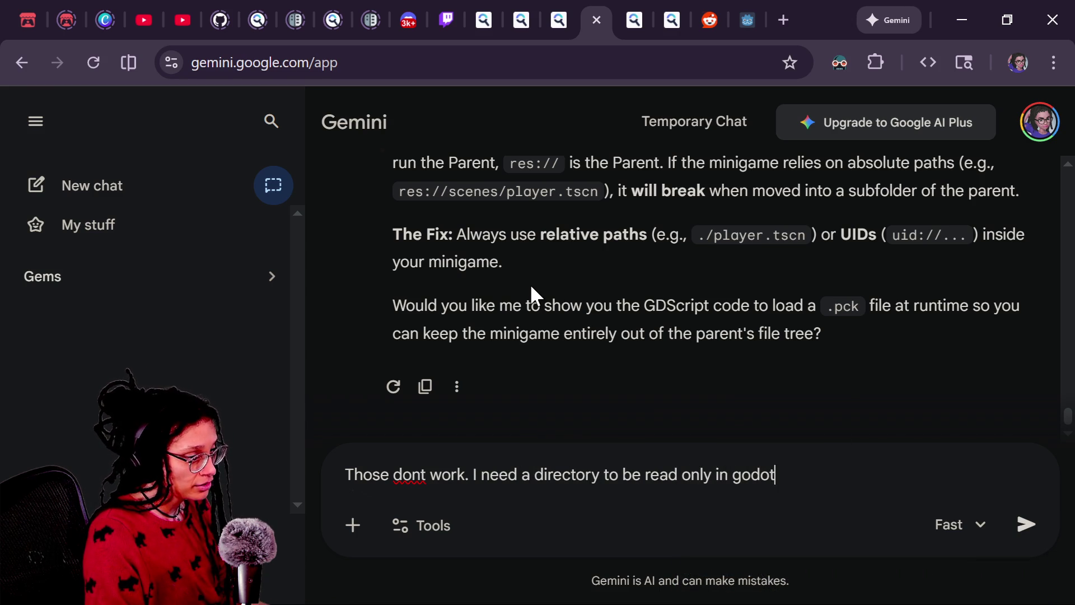
pyautogui.write('. Point me')
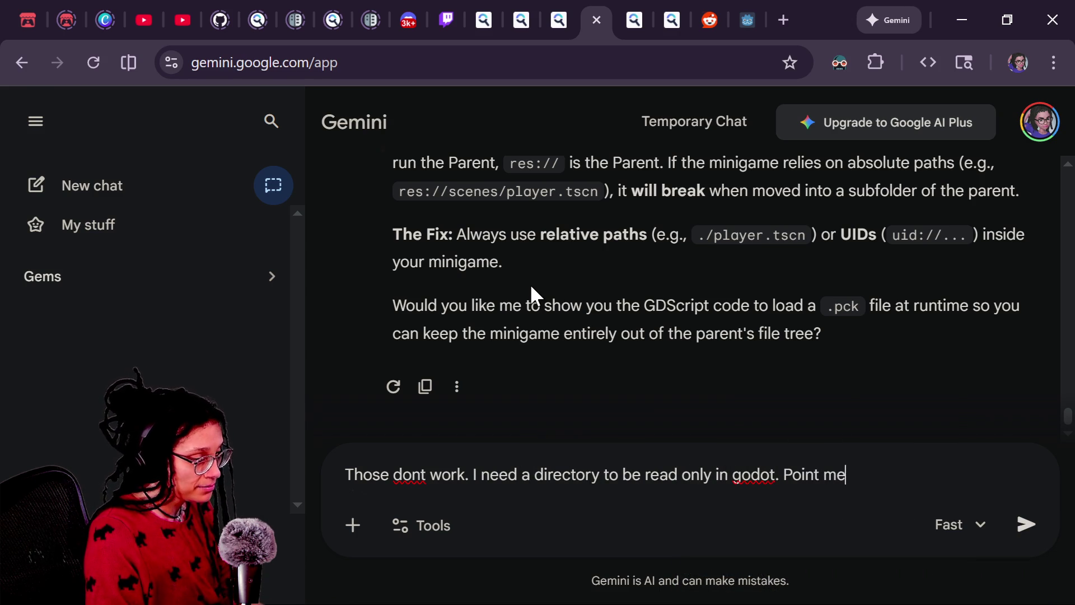
pyautogui.write(' to resources ')
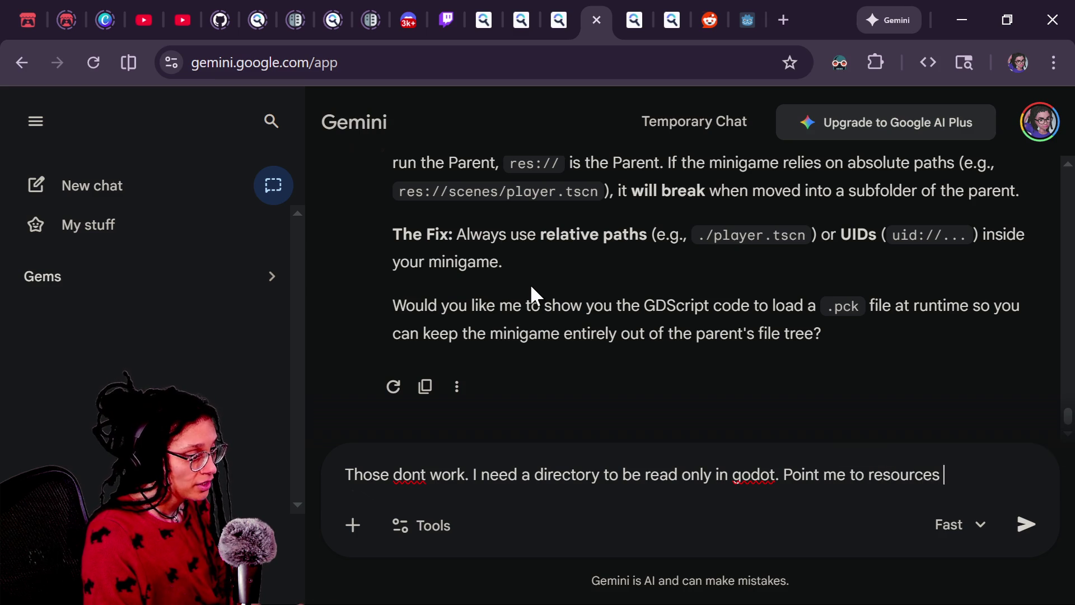
pyautogui.write('that describe')
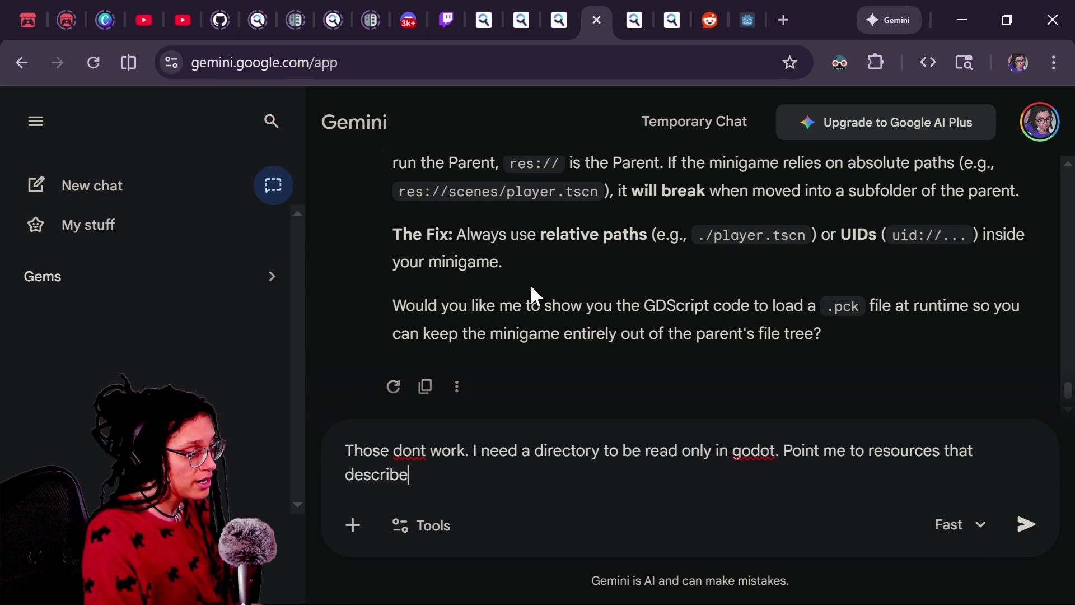
pyautogui.write(' how this cn be do')
pyautogui.write('Y SUCCINCTLY ')
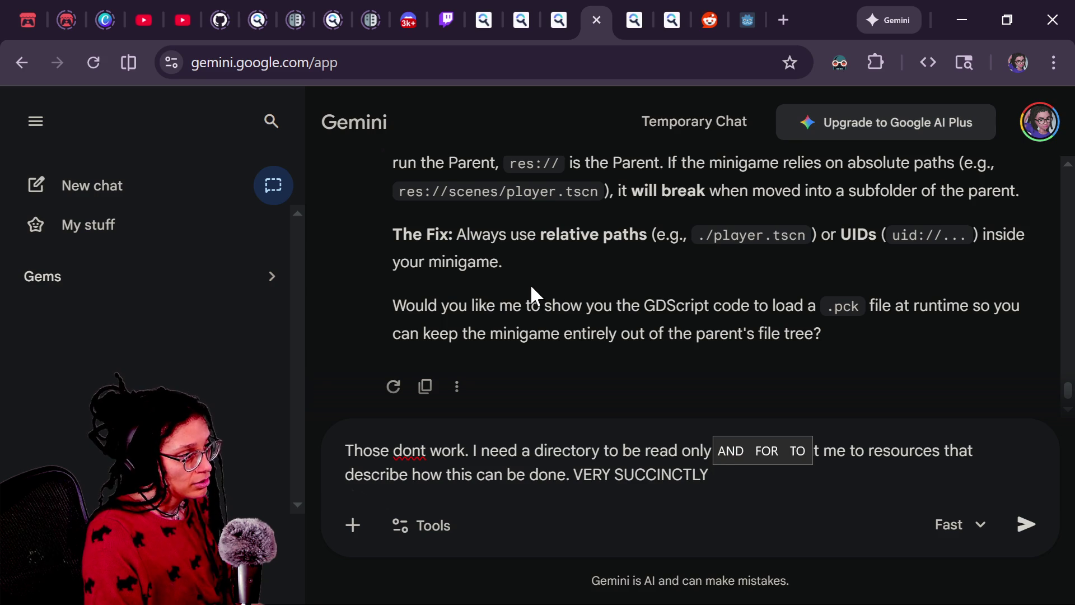
pyautogui.write('ex')
pyautogui.press('BackSpace')
pyautogui.press('BackSpace')
pyautogui.write('d')
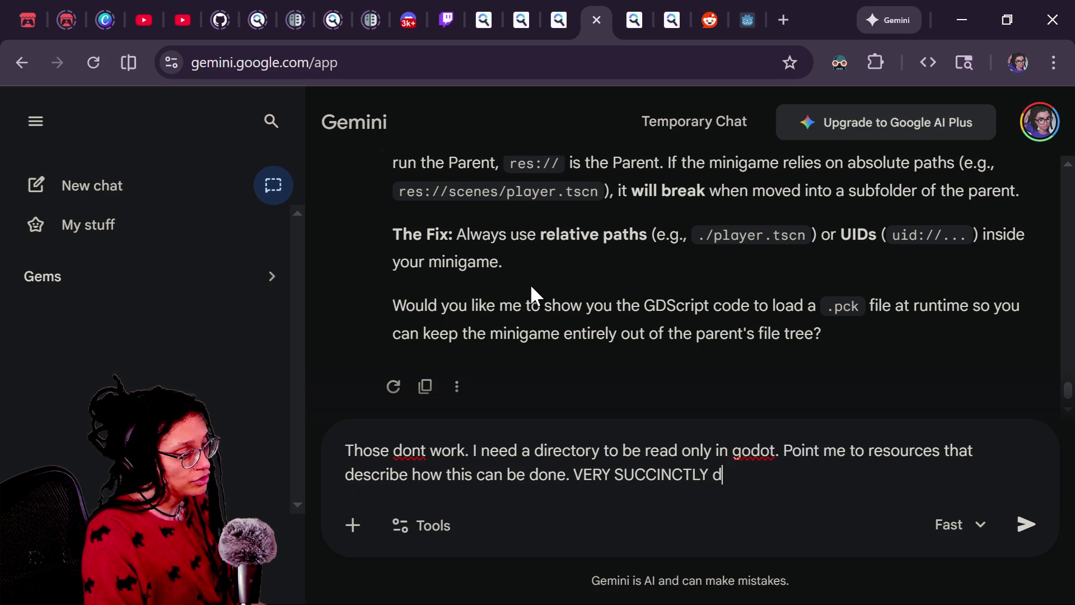
pyautogui.write('escribe ho')
pyautogui.press('BackSpace')
pyautogui.press('BackSpace')
pyautogui.write('what th')
pyautogui.press('BackSpace')
pyautogui.write('resources d')
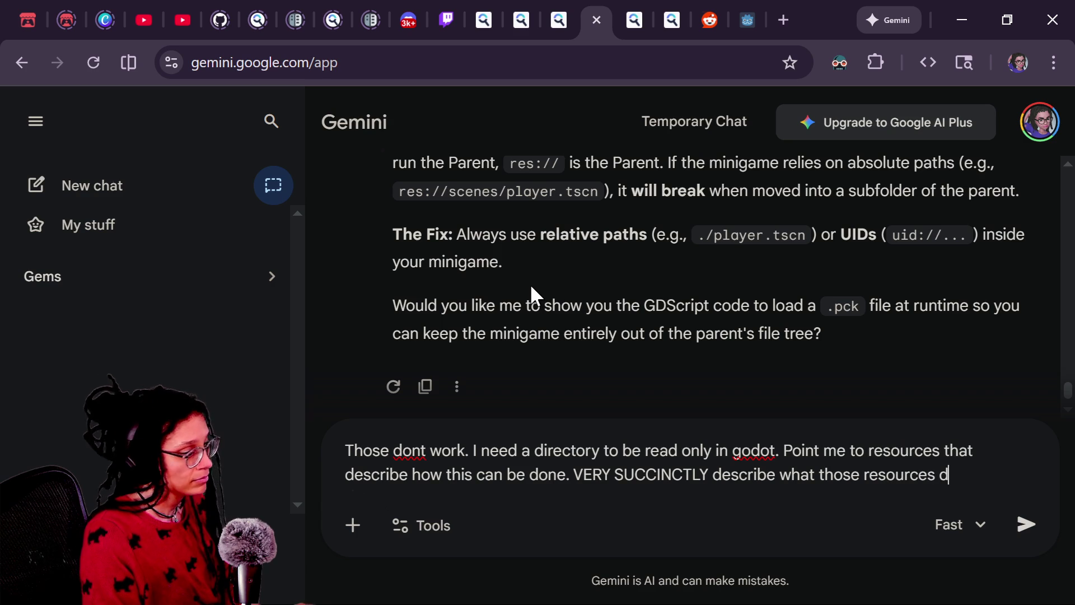
pyautogui.write('s')
# Send the prompt using the Pro model
pyautogui.click(960, 527)
pyautogui.click(693, 434)
pyautogui.press('Return')
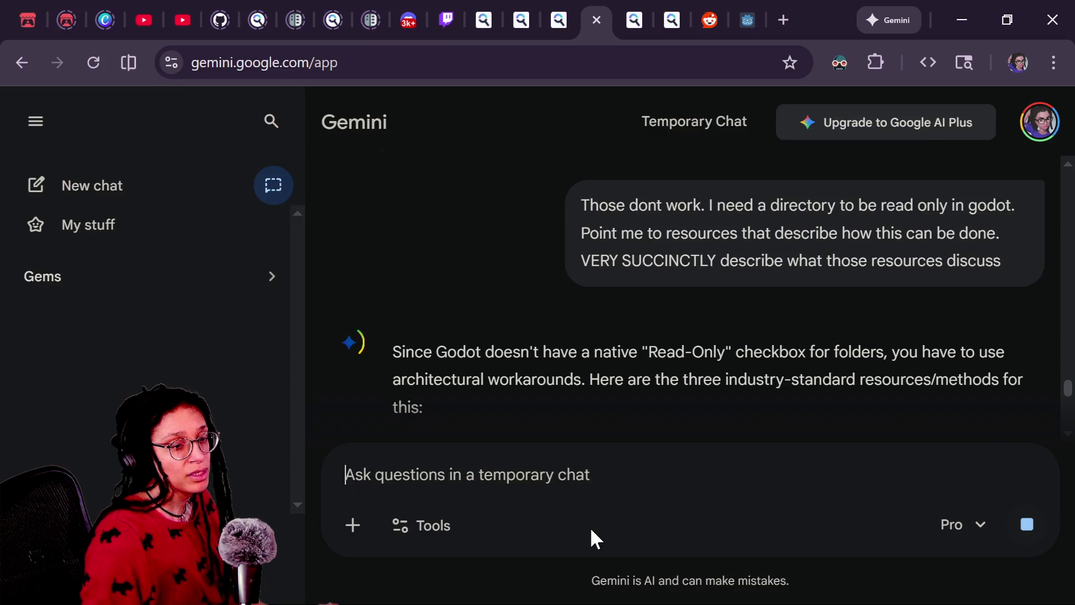
pyautogui.hotkey('alt', 'Tab')
pyautogui.hotkey('alt', 'Tab')
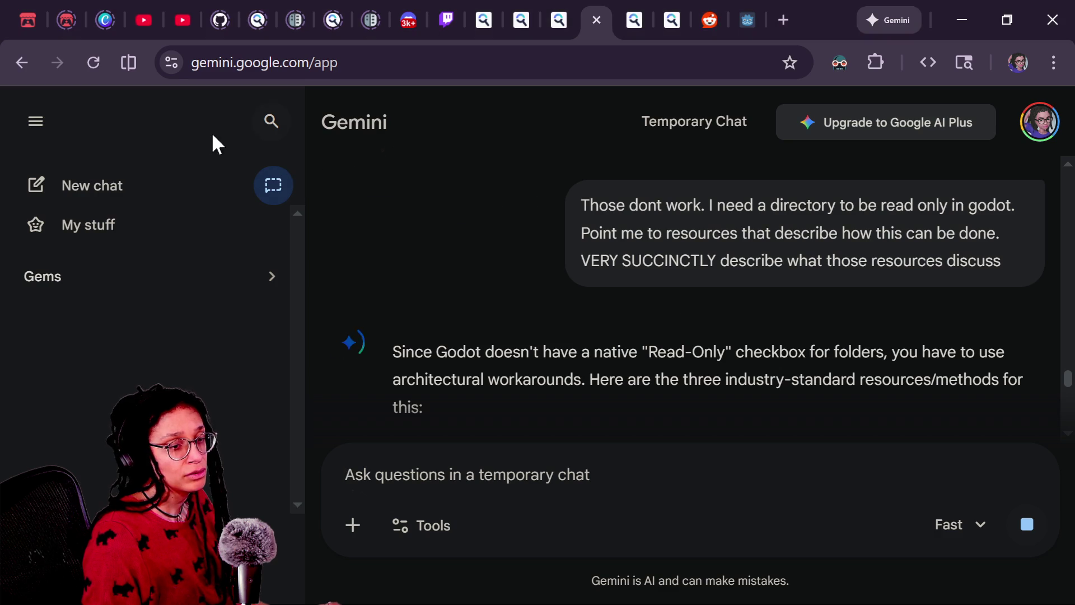
pyautogui.hotkey('alt', 'Tab')
pyautogui.hotkey('alt', 'Tab')
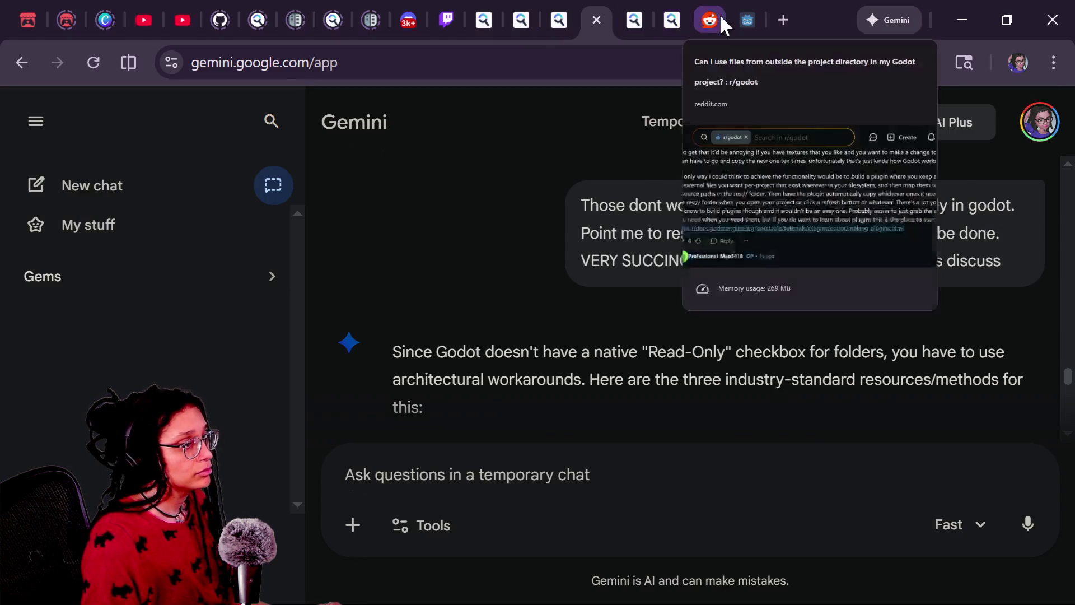
# Copy the making_plugins docs link from the Reddit reply and post it in stream chat
pyautogui.click(709, 19)
pyautogui.rightClick(504, 448)
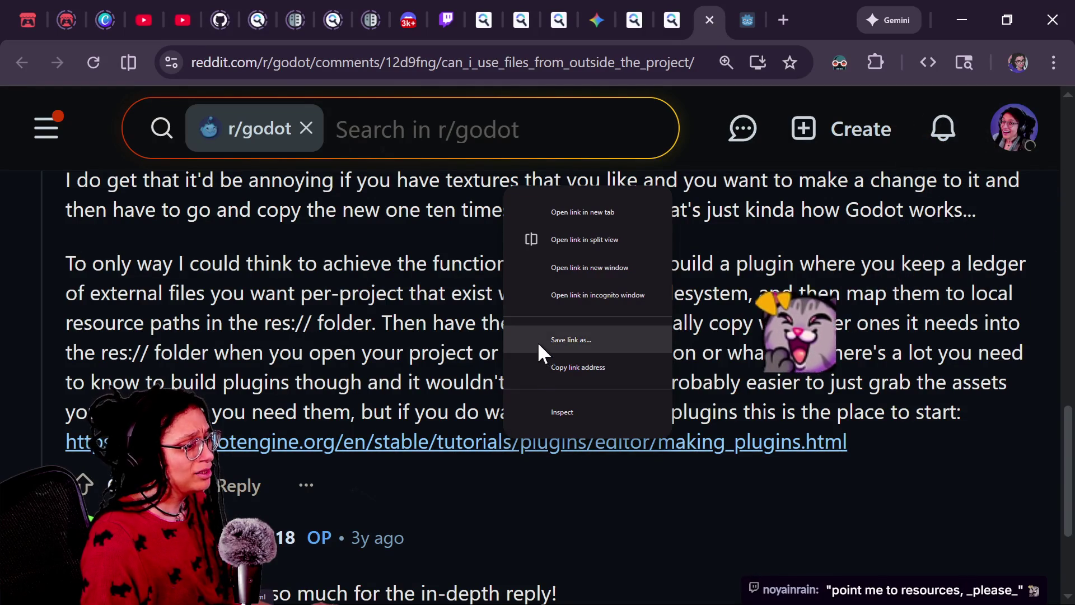
pyautogui.click(540, 364)
pyautogui.hotkey('alt', 'Tab')
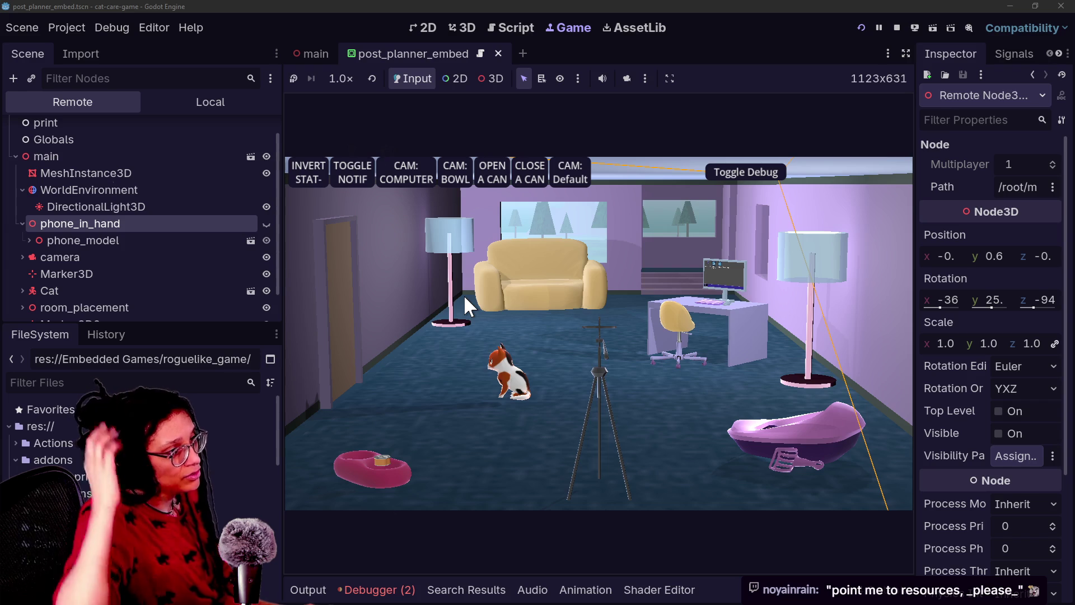
pyautogui.hotkey('alt', 'Tab')
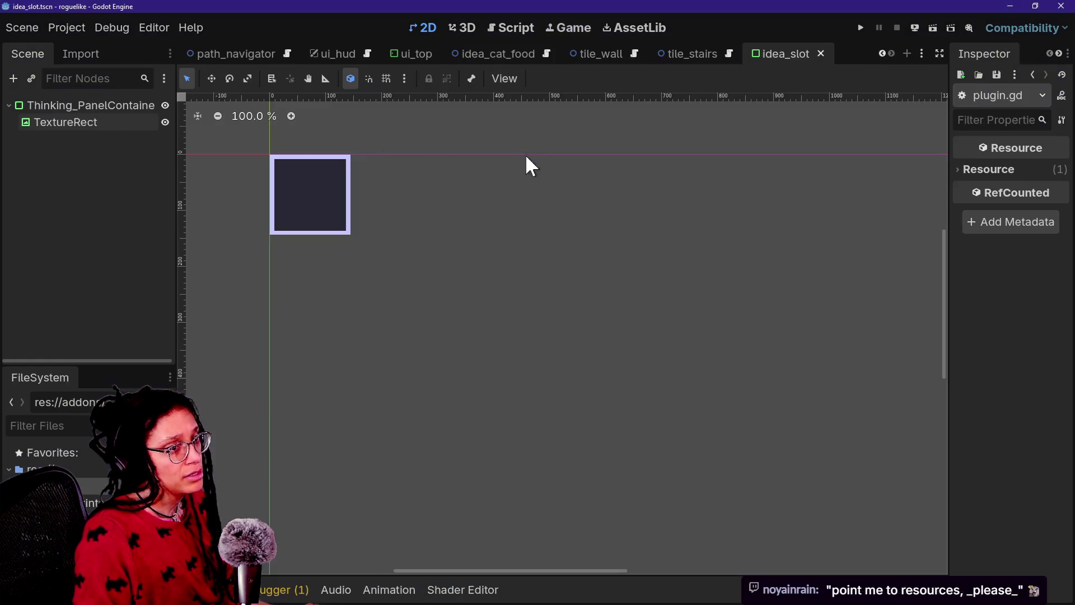
pyautogui.hotkey('alt', 'Tab')
pyautogui.hotkey('alt', 'Tab')
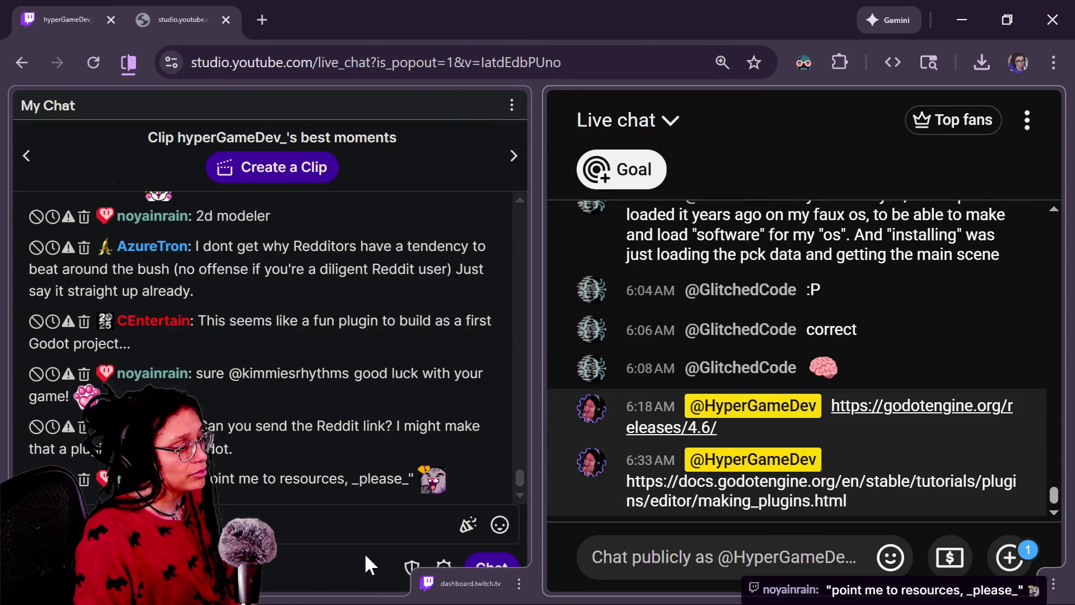
pyautogui.click(360, 525)
pyautogui.hotkey('ctrl', 'v')
pyautogui.press('Return')
# Return via the editor and Reddit thread to the Gemini chat
pyautogui.hotkey('alt', 'Tab')
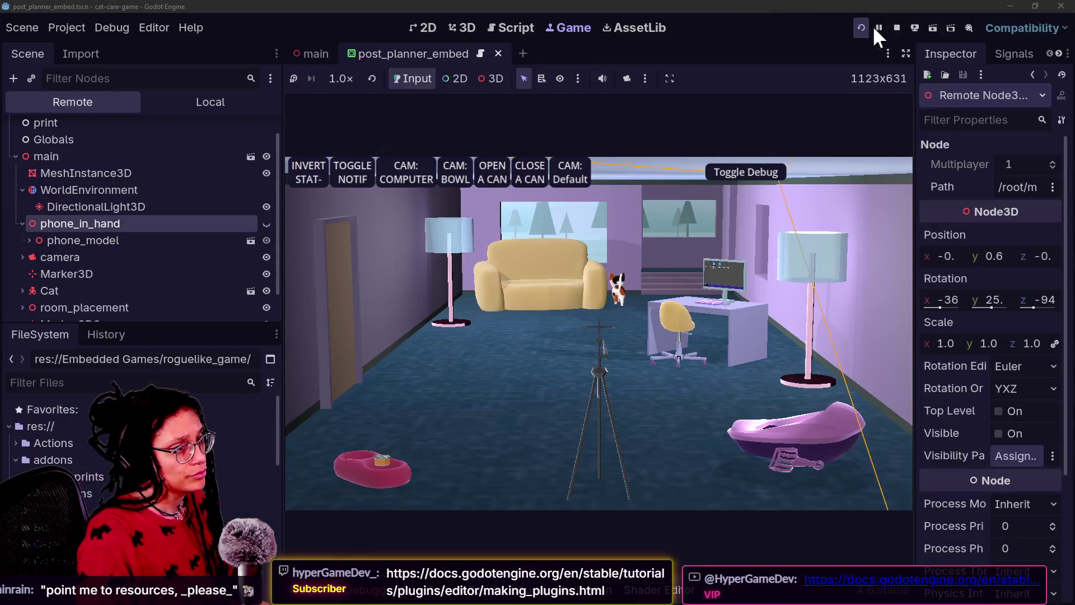
pyautogui.click(859, 27)
pyautogui.hotkey('alt', 'Tab')
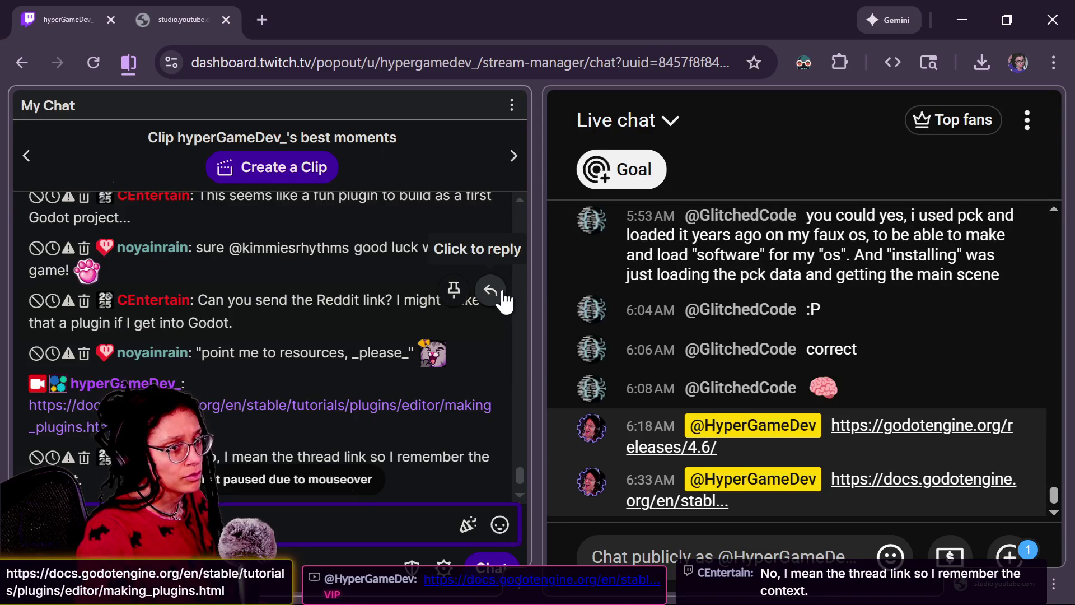
pyautogui.hotkey('alt', 'Tab')
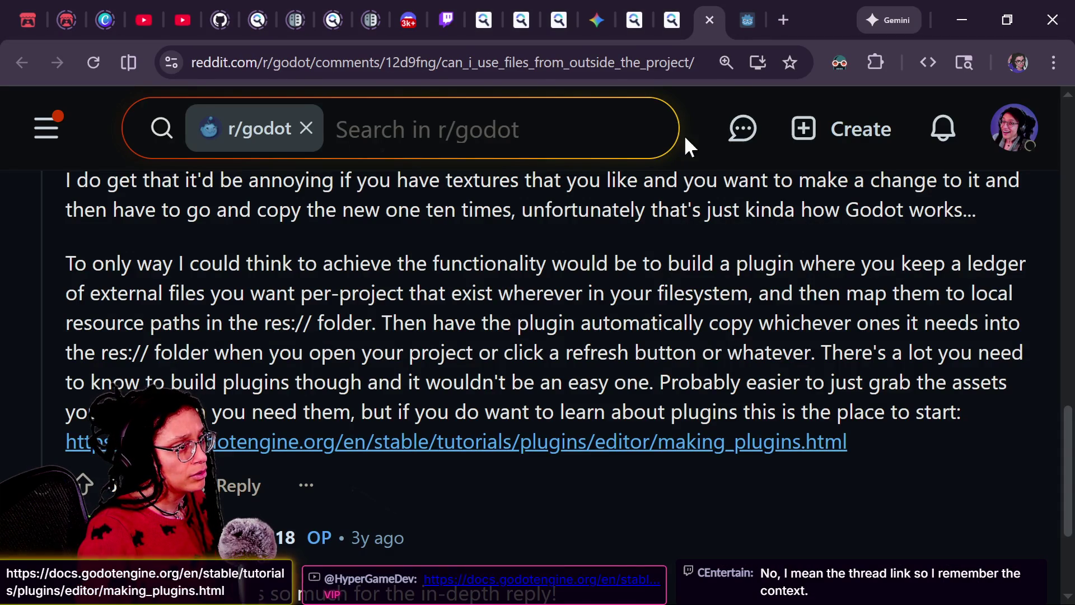
pyautogui.click(559, 6)
# Follow Gemini's 'Exporting packs, patches, and mods' resource to the official Godot docs page
pyautogui.click(596, 5)
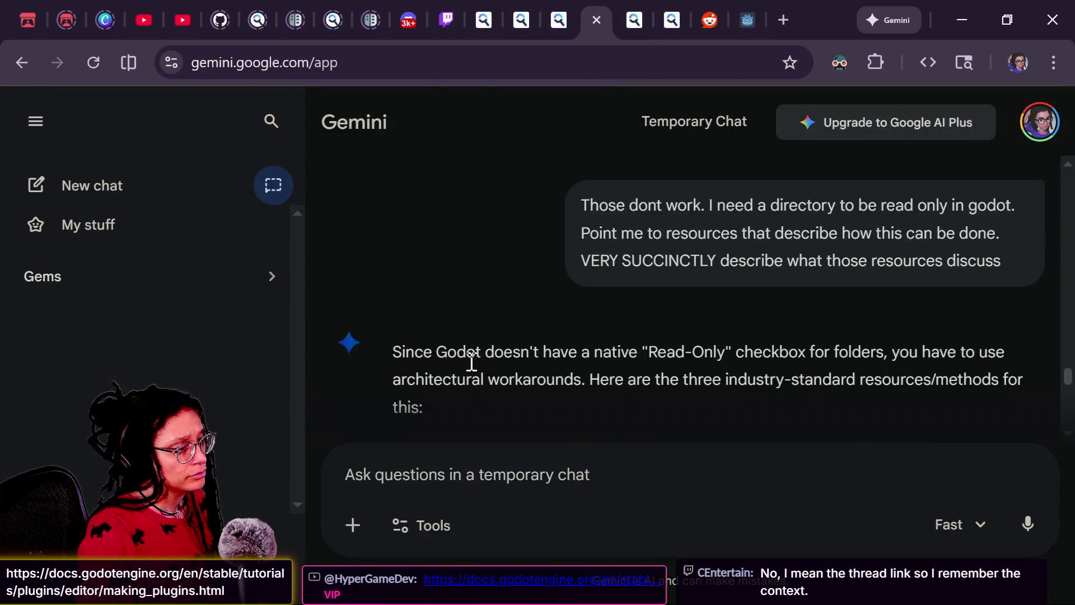
pyautogui.scroll(-2, 471, 362)
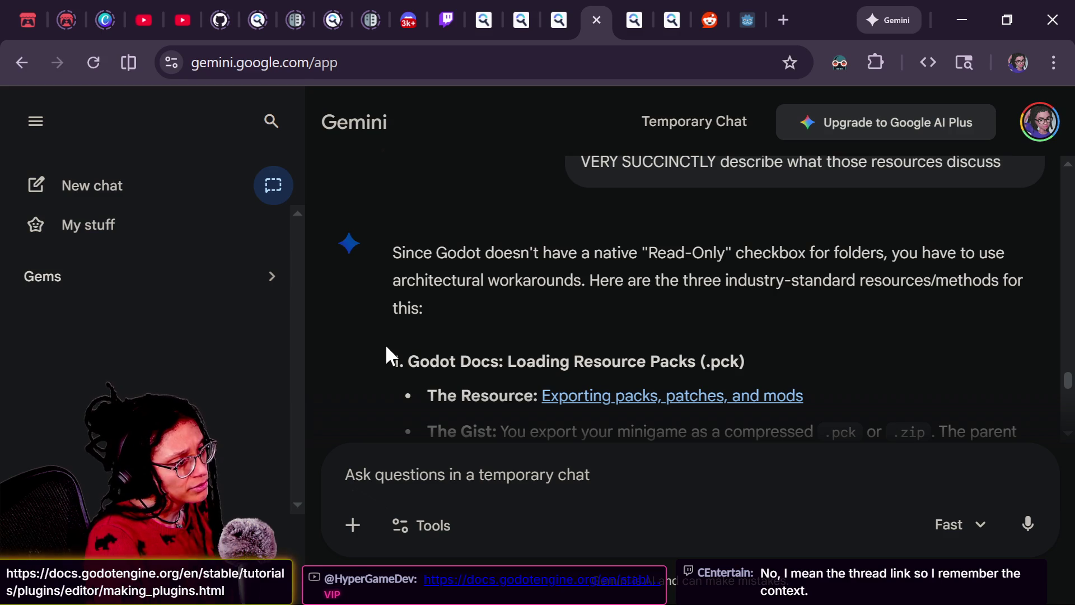
pyautogui.scroll(-2, 418, 391)
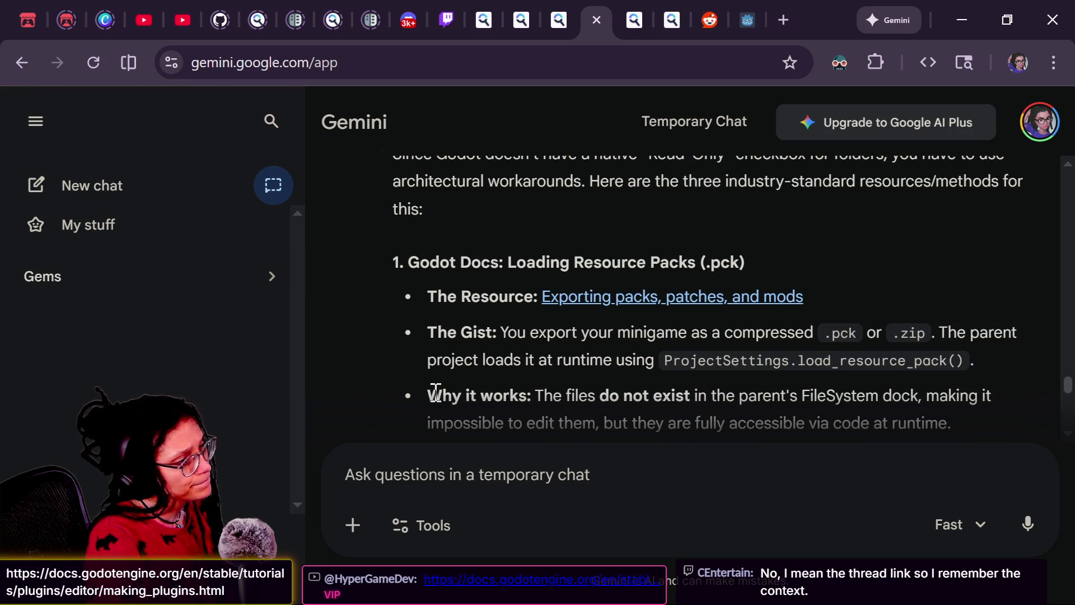
pyautogui.scroll(-2, 453, 332)
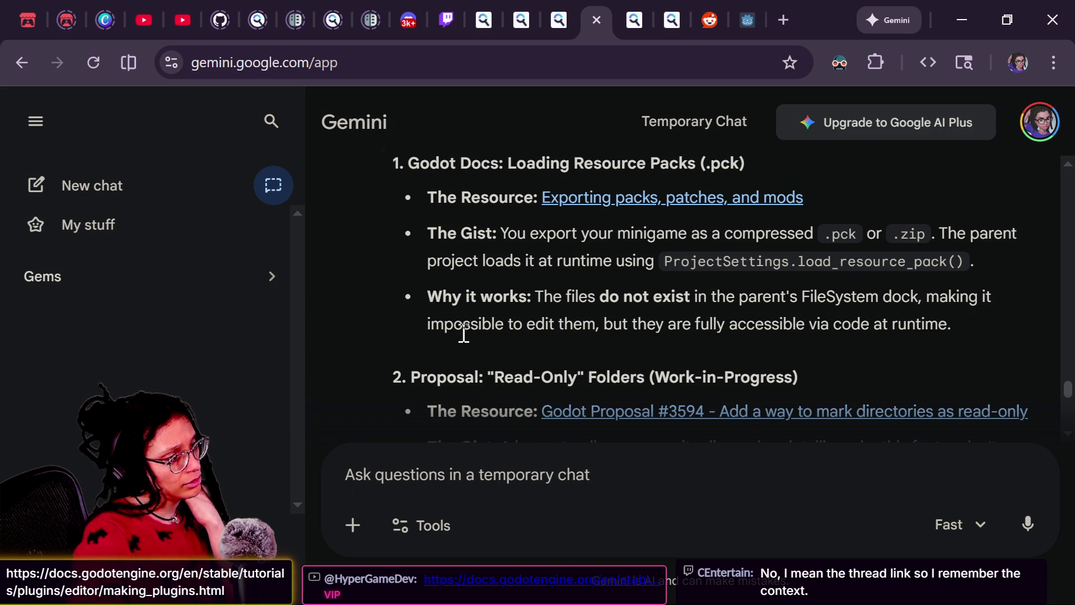
pyautogui.click(617, 198)
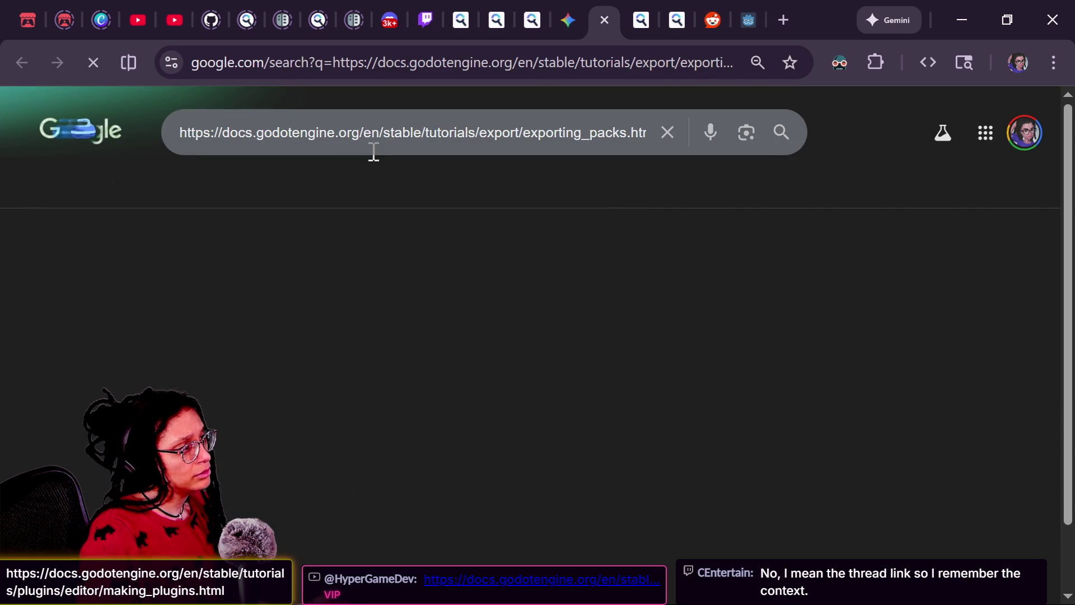
pyautogui.click(605, 21)
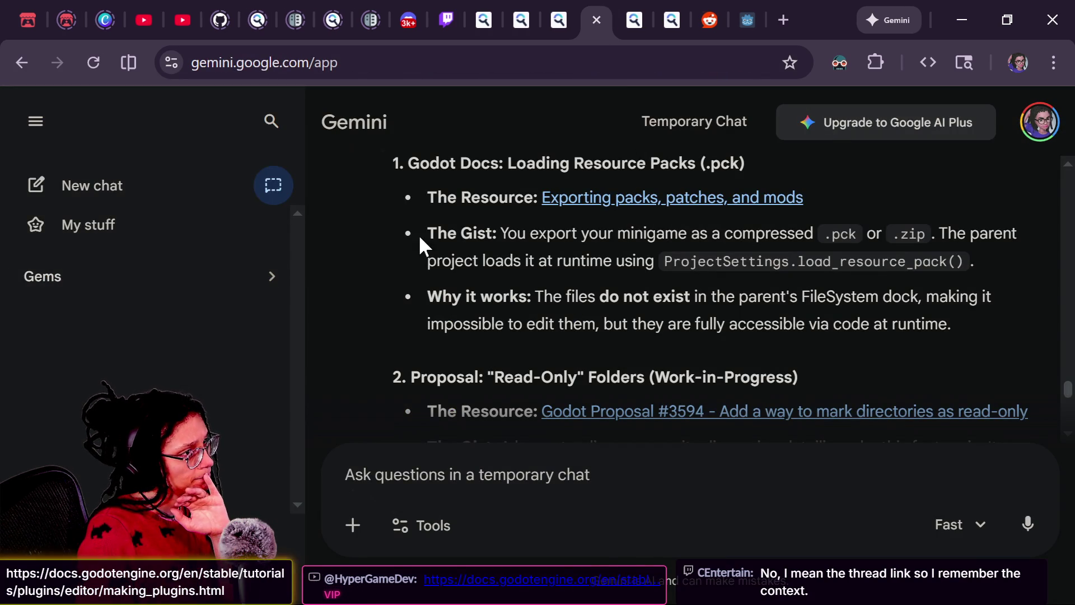
pyautogui.click(555, 199)
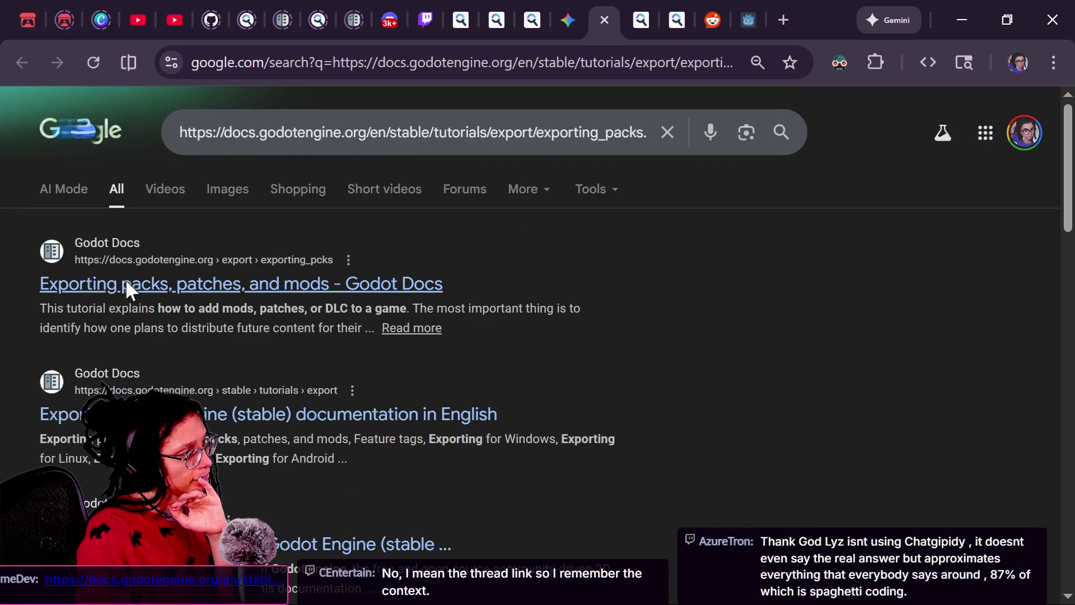
pyautogui.click(128, 279)
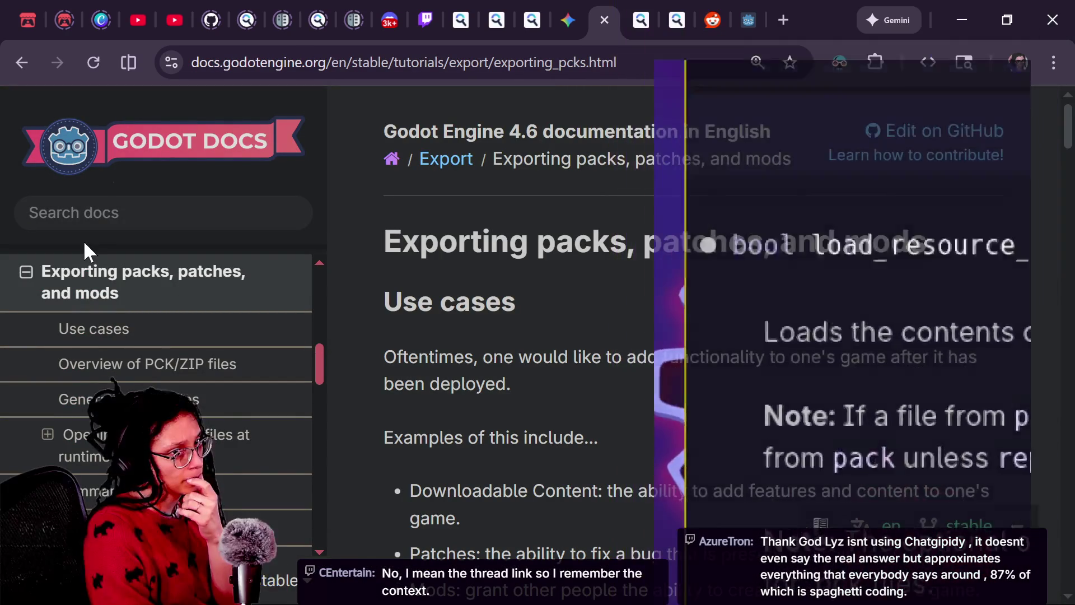
# Read the Use cases section, highlighting the line about a more modular project structure
pyautogui.scroll(-4, 493, 367)
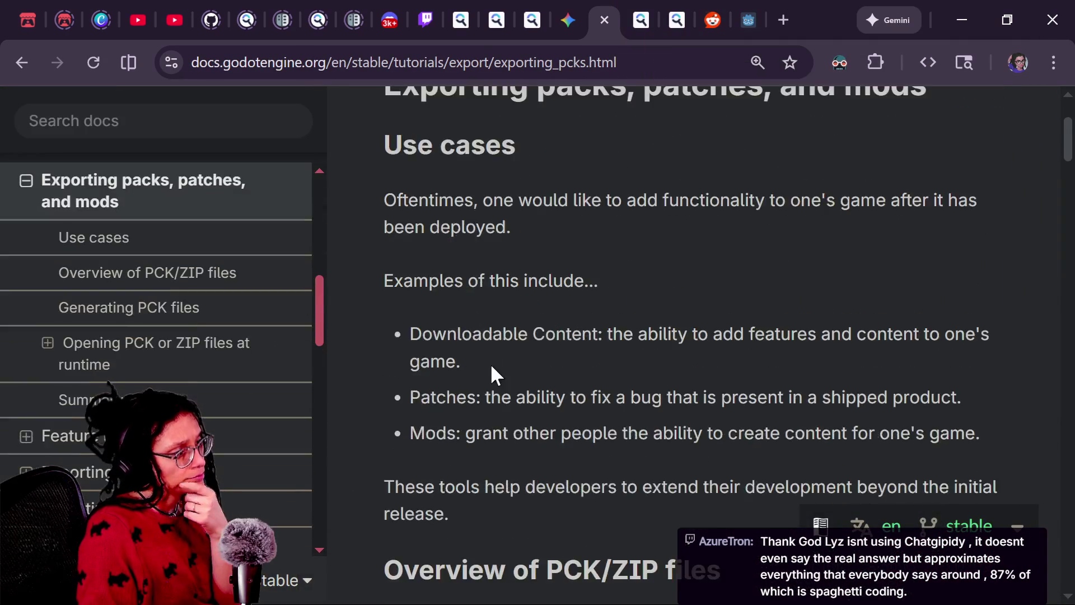
pyautogui.scroll(-5, 490, 364)
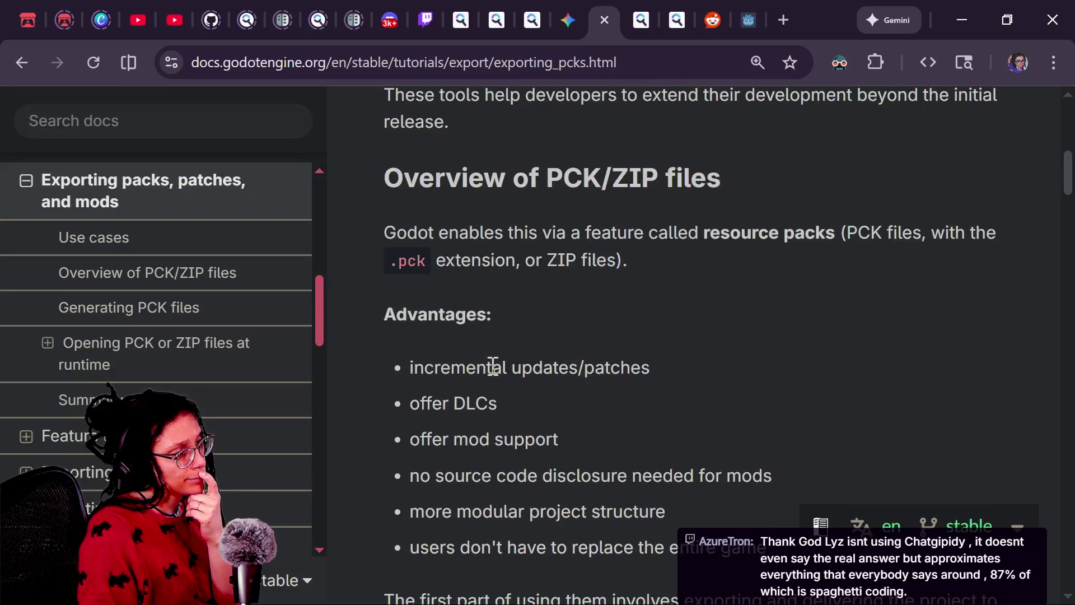
pyautogui.scroll(-3, 493, 366)
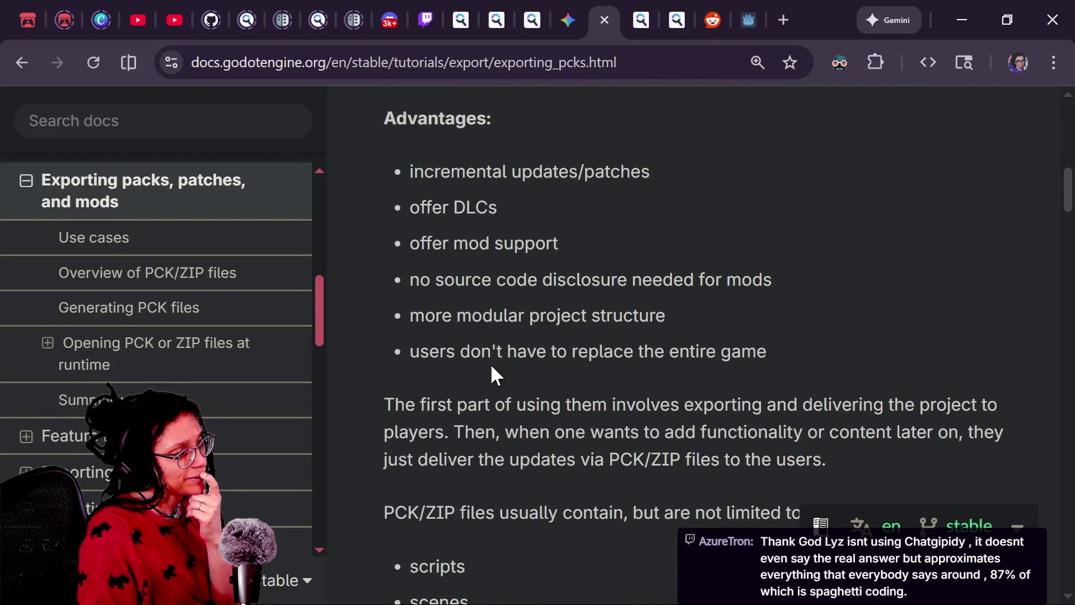
pyautogui.scroll(-1, 491, 374)
pyautogui.scroll(-1, 491, 366)
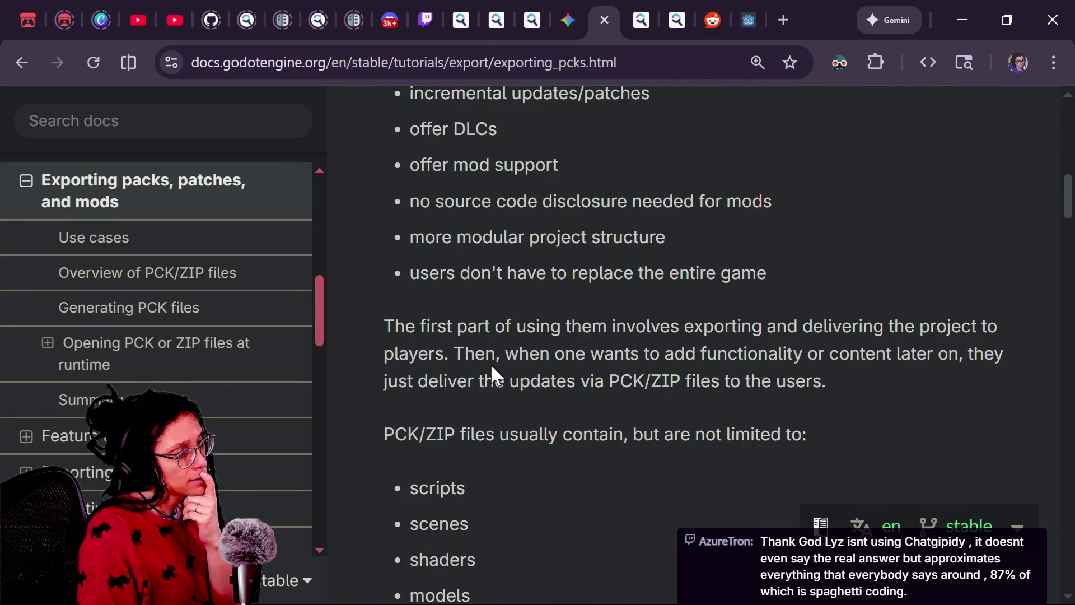
pyautogui.scroll(-1, 491, 368)
pyautogui.moveTo(392, 199); pyautogui.dragTo(707, 202)
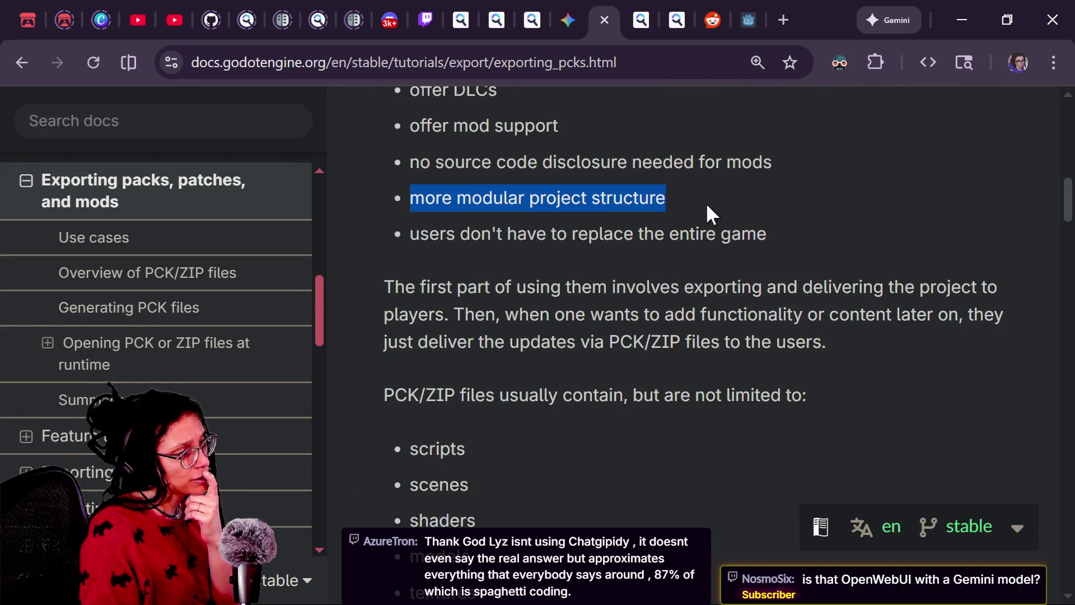
pyautogui.scroll(-3, 707, 200)
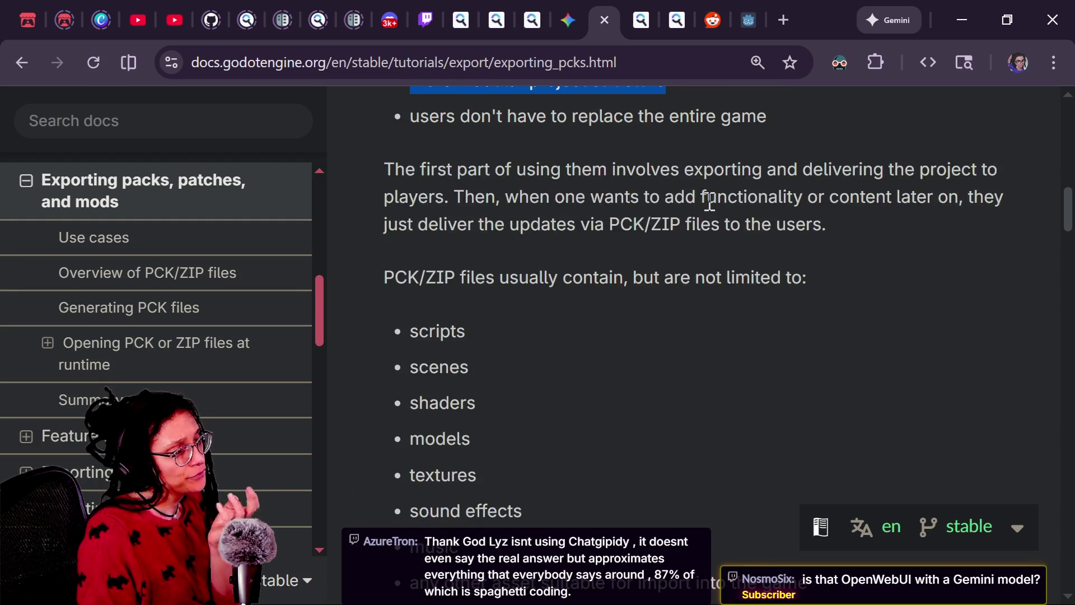
pyautogui.scroll(-1, 706, 199)
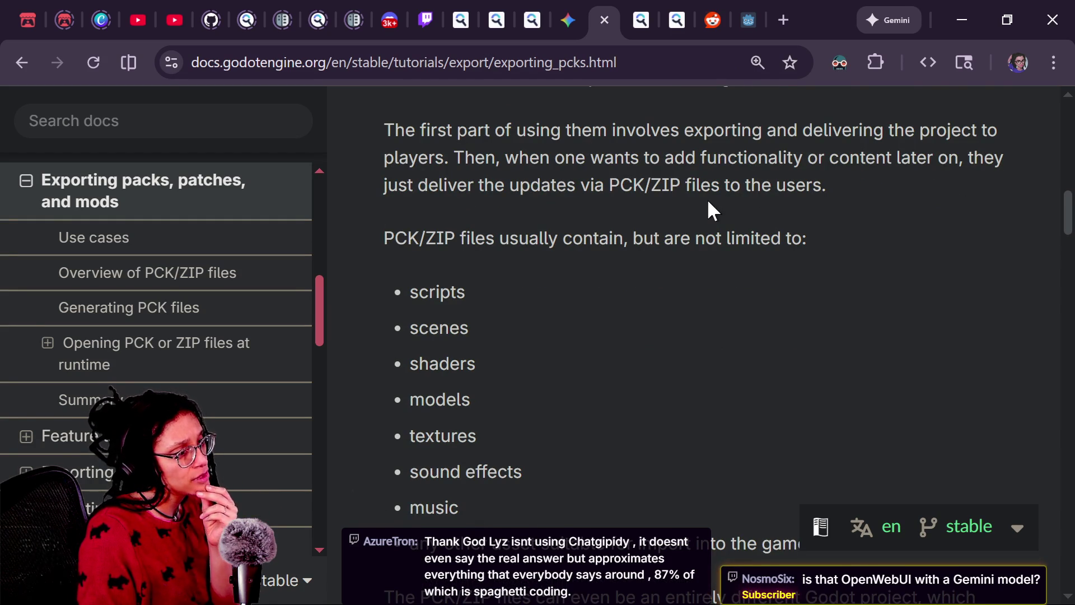
# Read through the Overview of PCK/ZIP files section
pyautogui.scroll(-2, 709, 205)
pyautogui.scroll(-2, 709, 205)
pyautogui.scroll(-8, 708, 202)
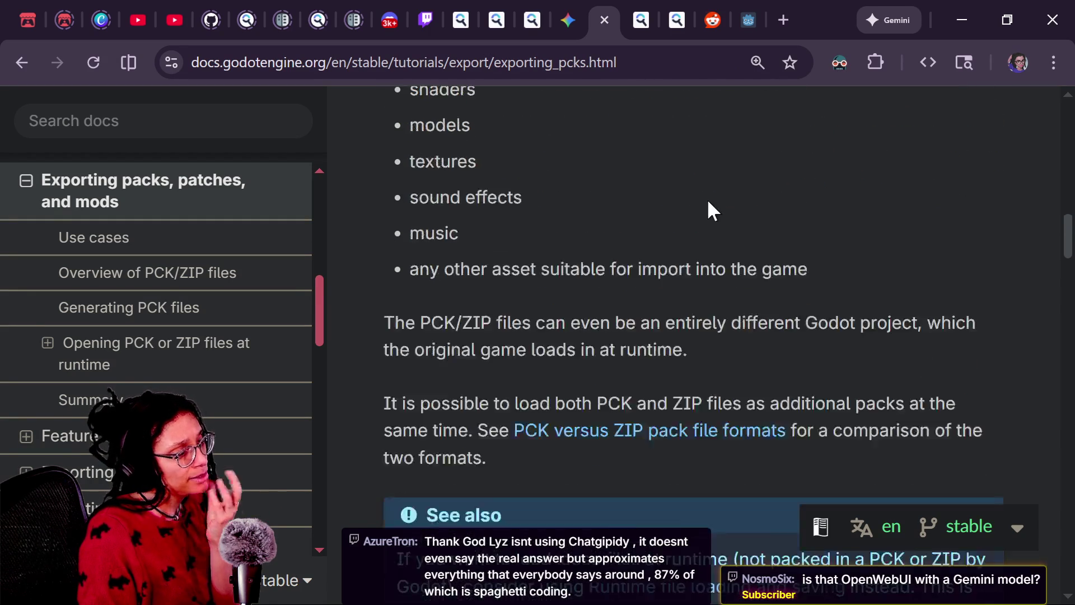
pyautogui.scroll(-9, 709, 205)
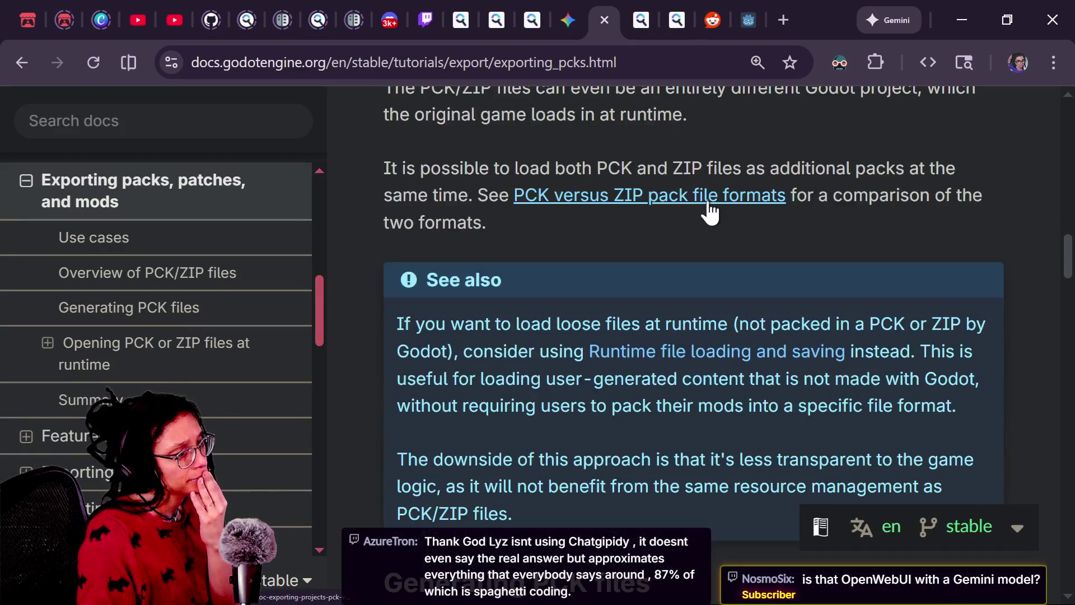
pyautogui.scroll(-4, 708, 199)
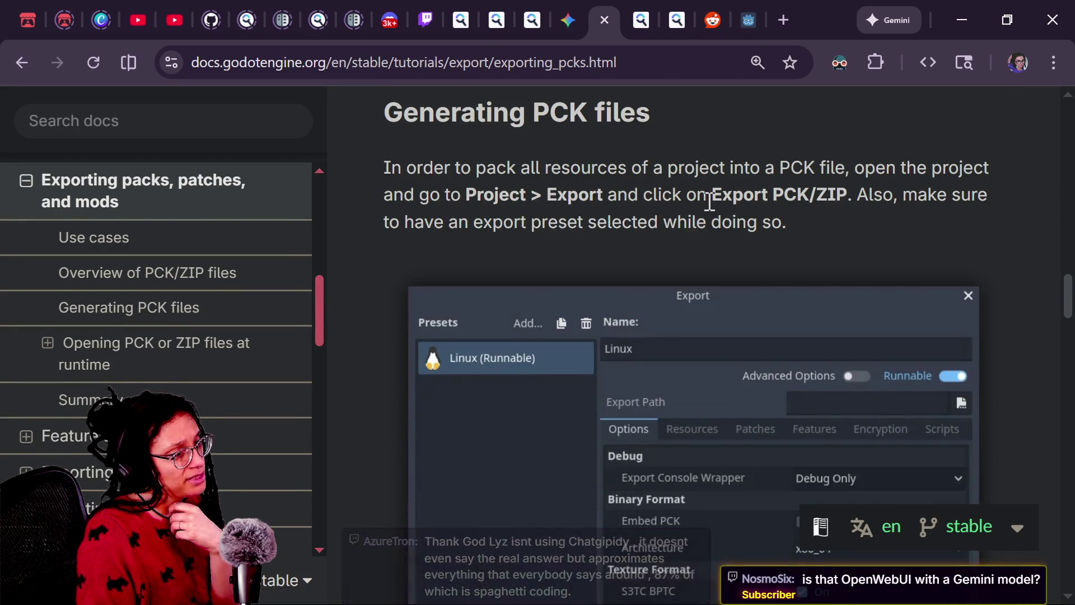
pyautogui.scroll(-1, 708, 202)
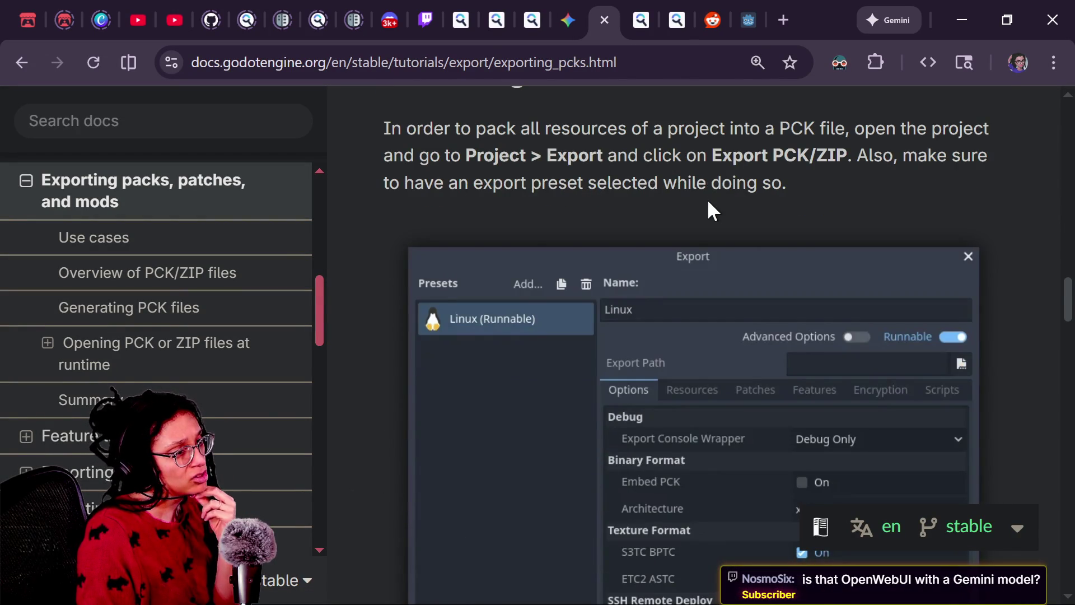
pyautogui.scroll(-1, 708, 202)
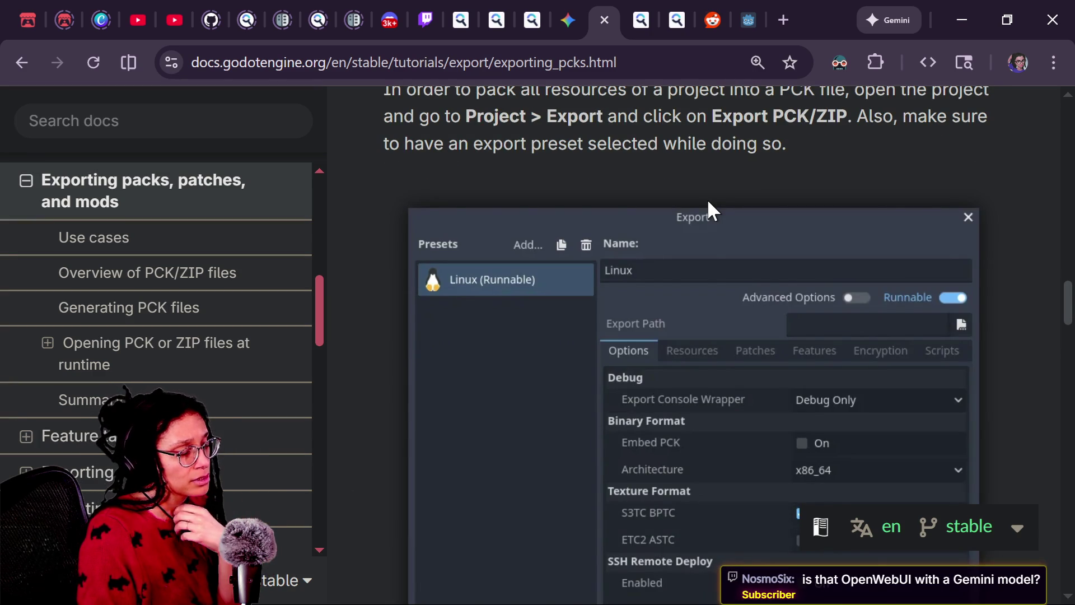
pyautogui.scroll(-1, 707, 200)
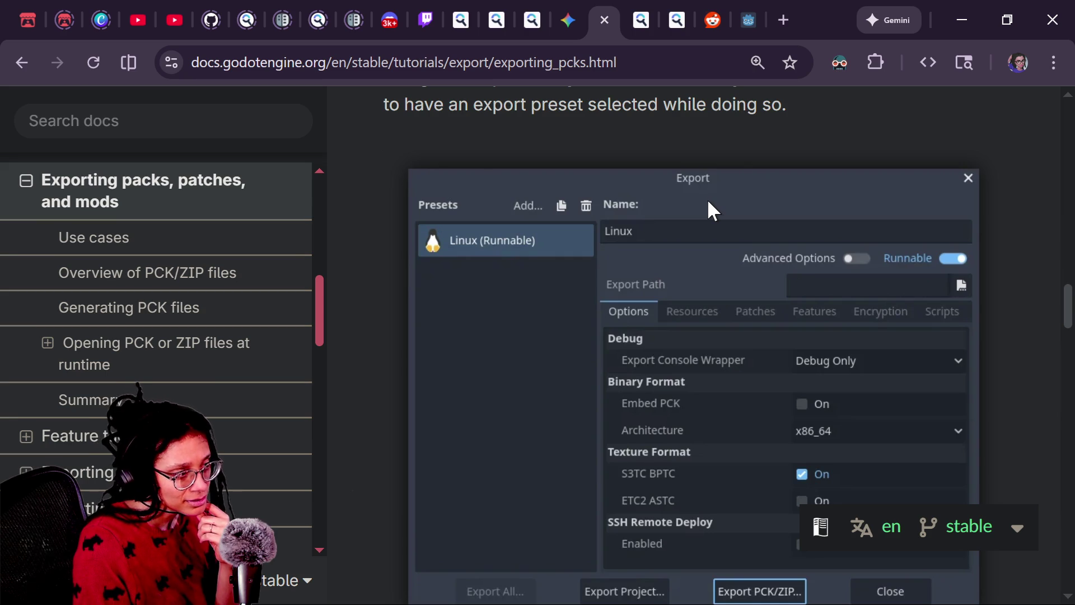
pyautogui.scroll(-3, 709, 202)
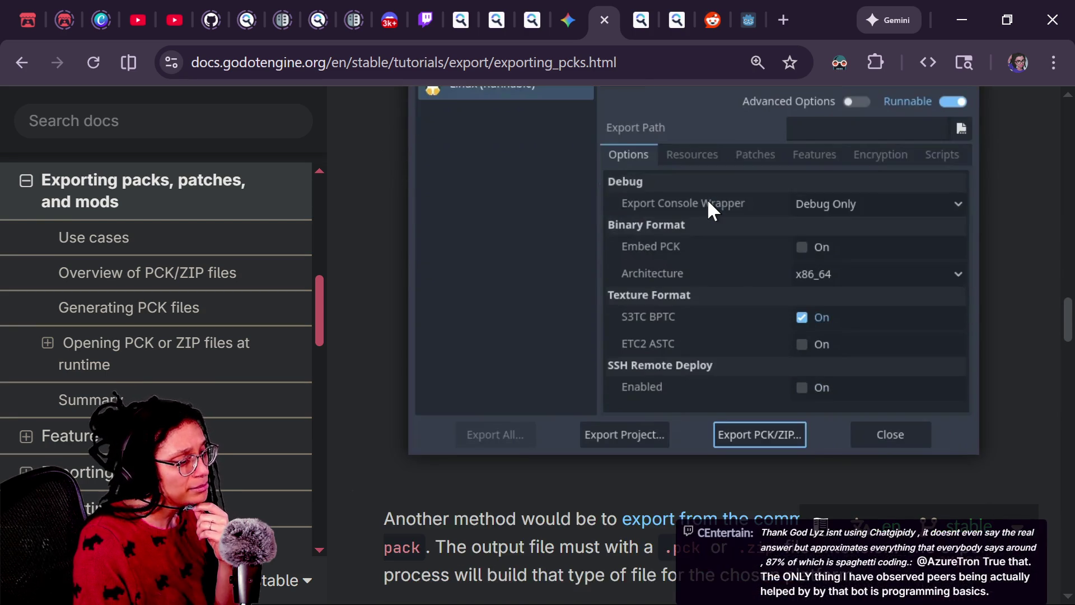
pyautogui.scroll(-5, 707, 200)
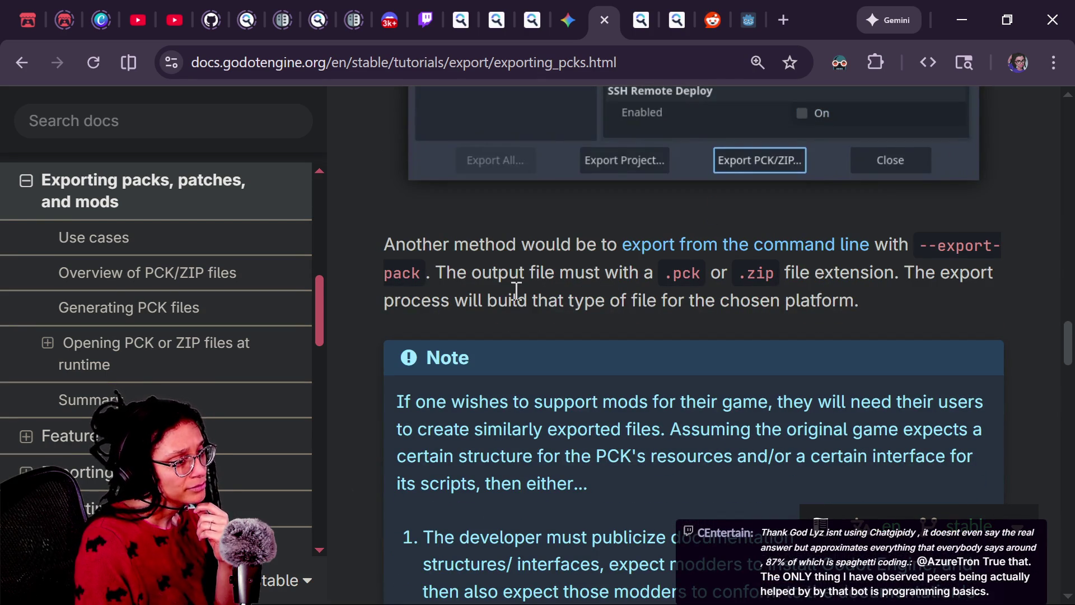
# Review the Generating PCK files section covering Export PCK/ZIP and --export-pack command-line export
pyautogui.moveTo(426, 273); pyautogui.dragTo(508, 243)
pyautogui.click(509, 242)
pyautogui.scroll(-2, 696, 357)
pyautogui.scroll(-2, 698, 347)
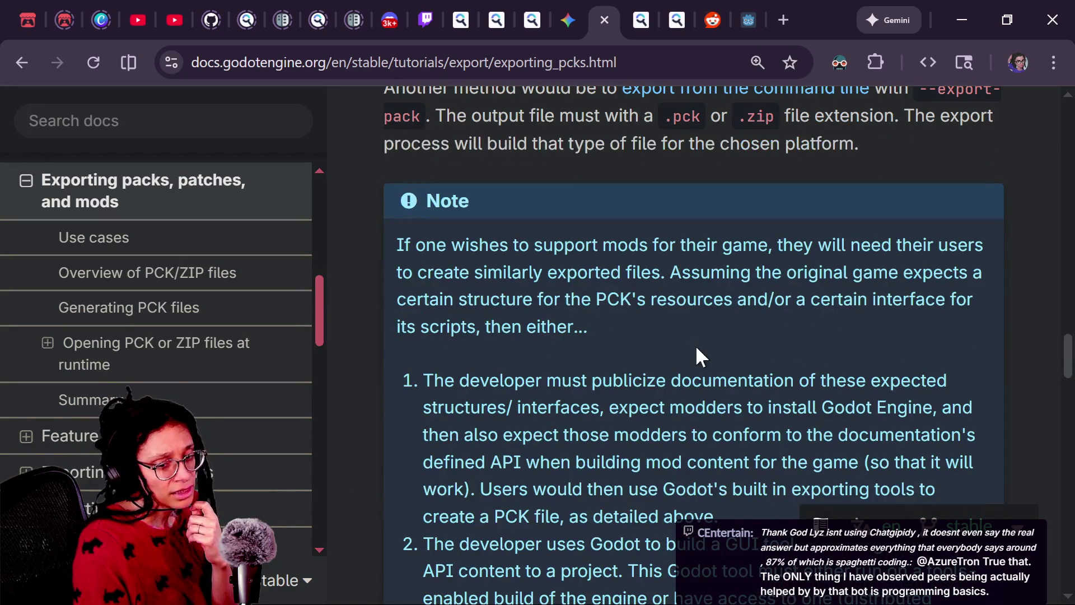
pyautogui.scroll(-1, 700, 356)
pyautogui.scroll(7, 700, 356)
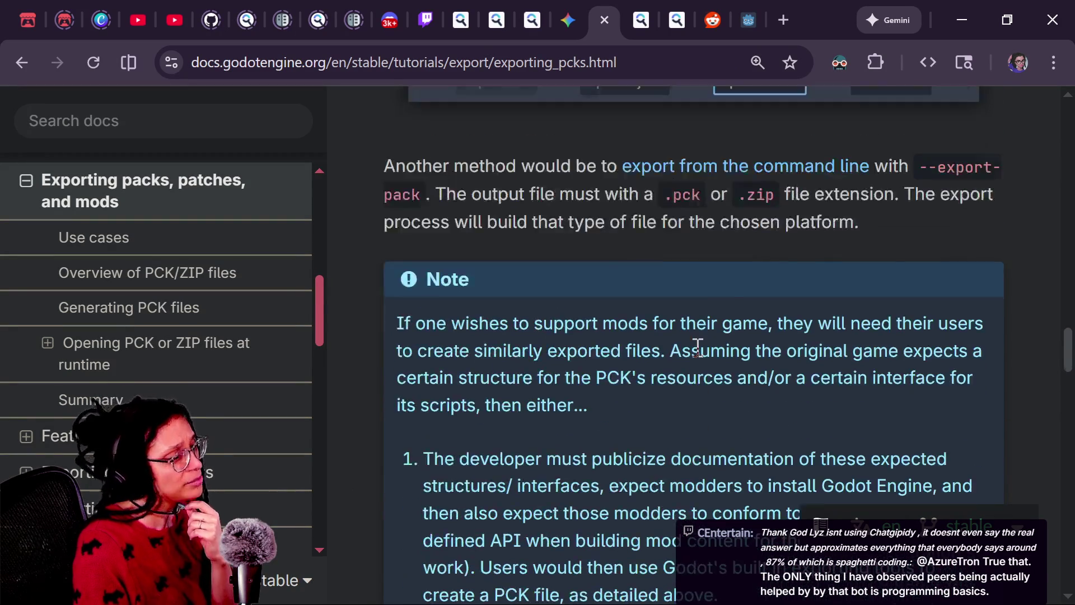
pyautogui.scroll(10, 700, 356)
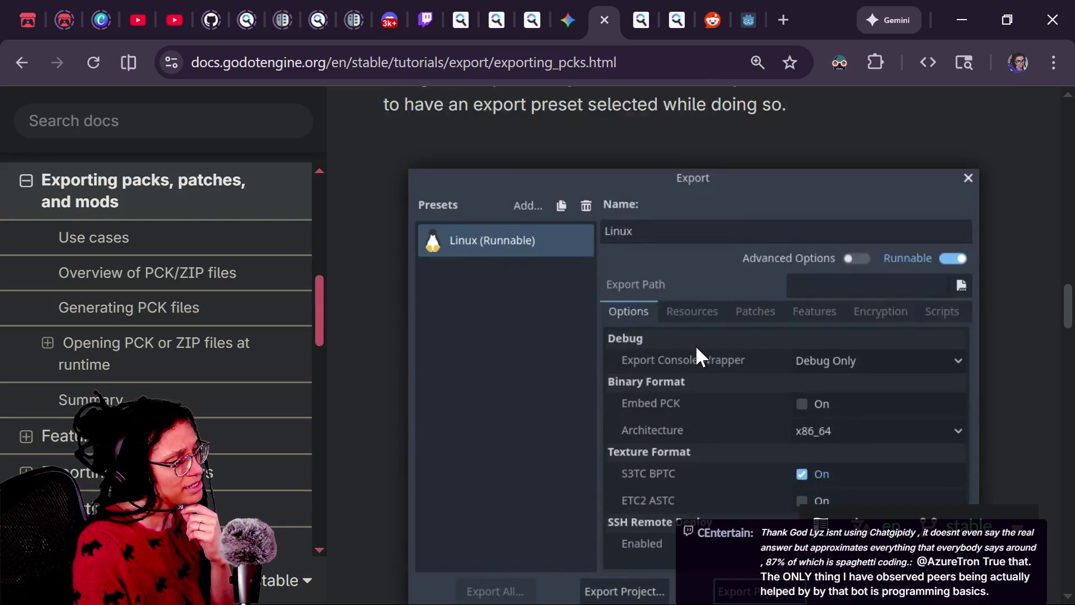
pyautogui.scroll(-1, 698, 350)
pyautogui.scroll(4, 699, 353)
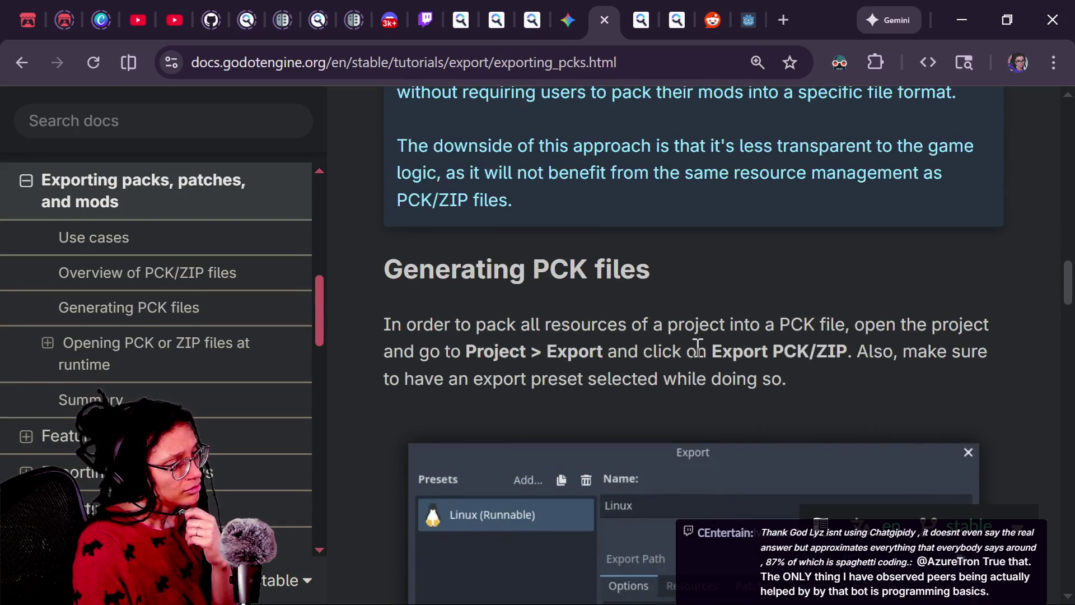
pyautogui.scroll(7, 701, 357)
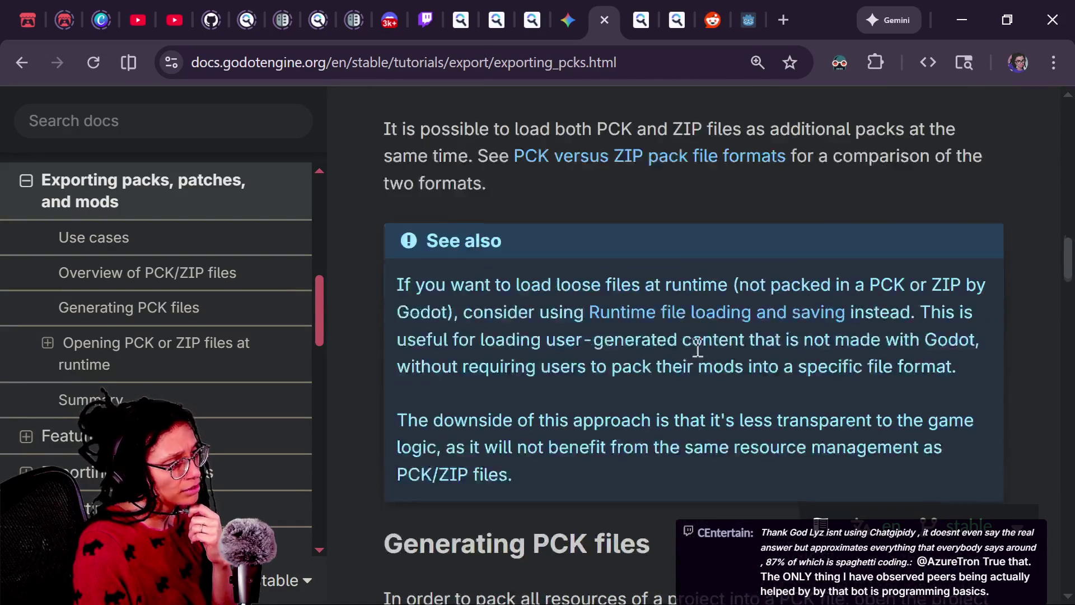